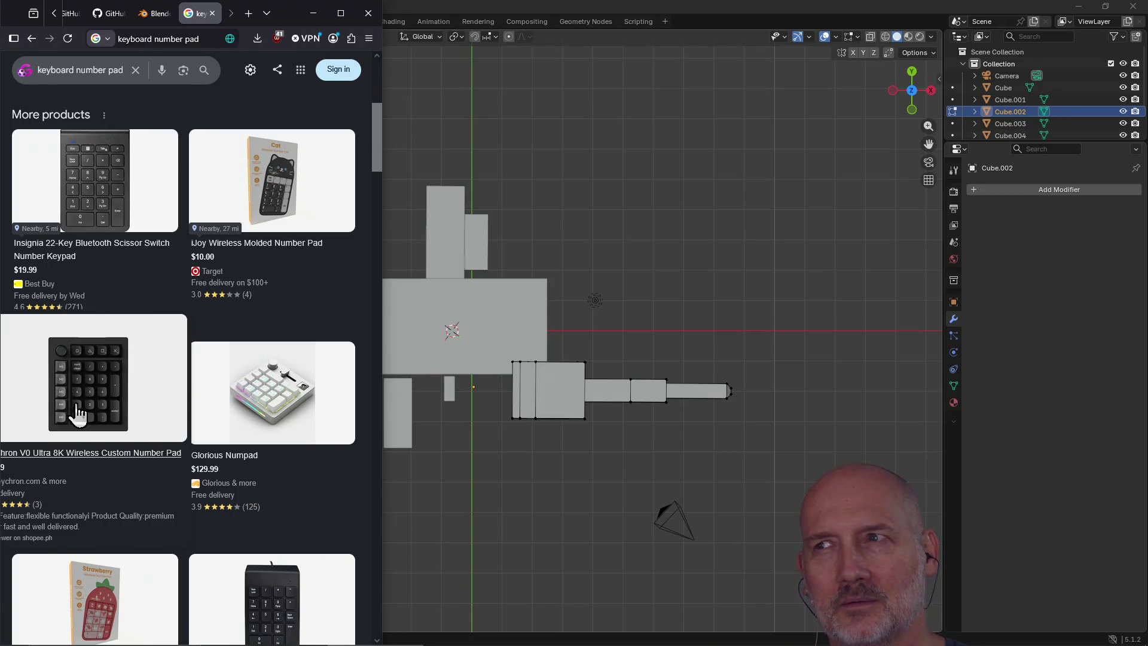
Step: Close the 'keyboard number pad' Google search tab and return to full-screen Blender
left_click(820, 128)
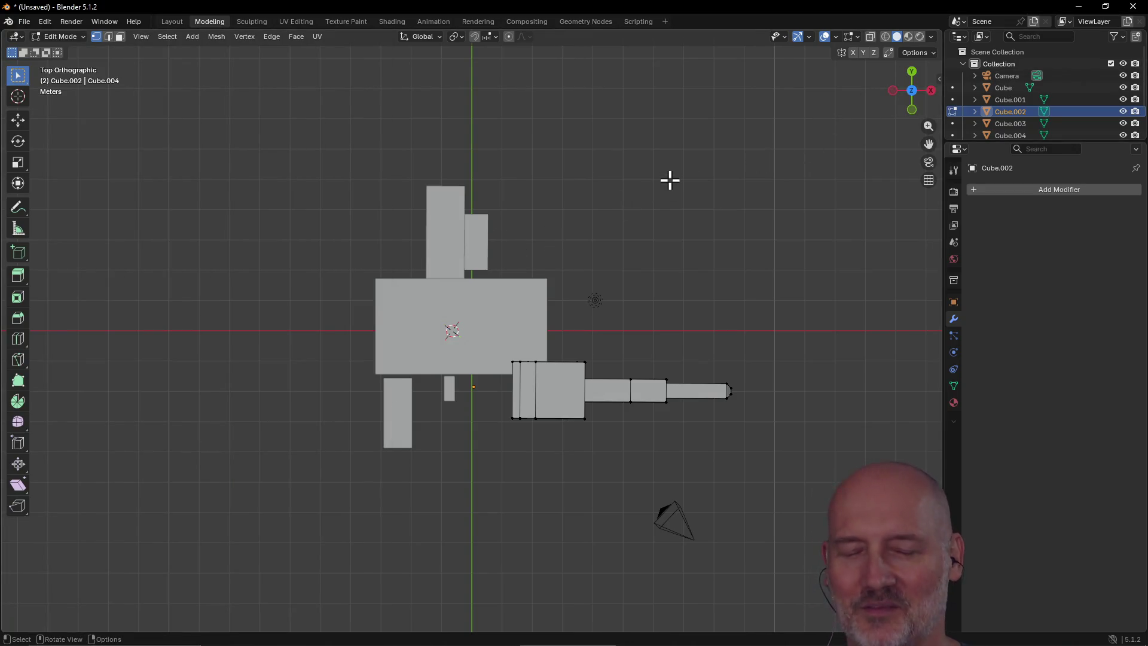
key("alt+Tab")
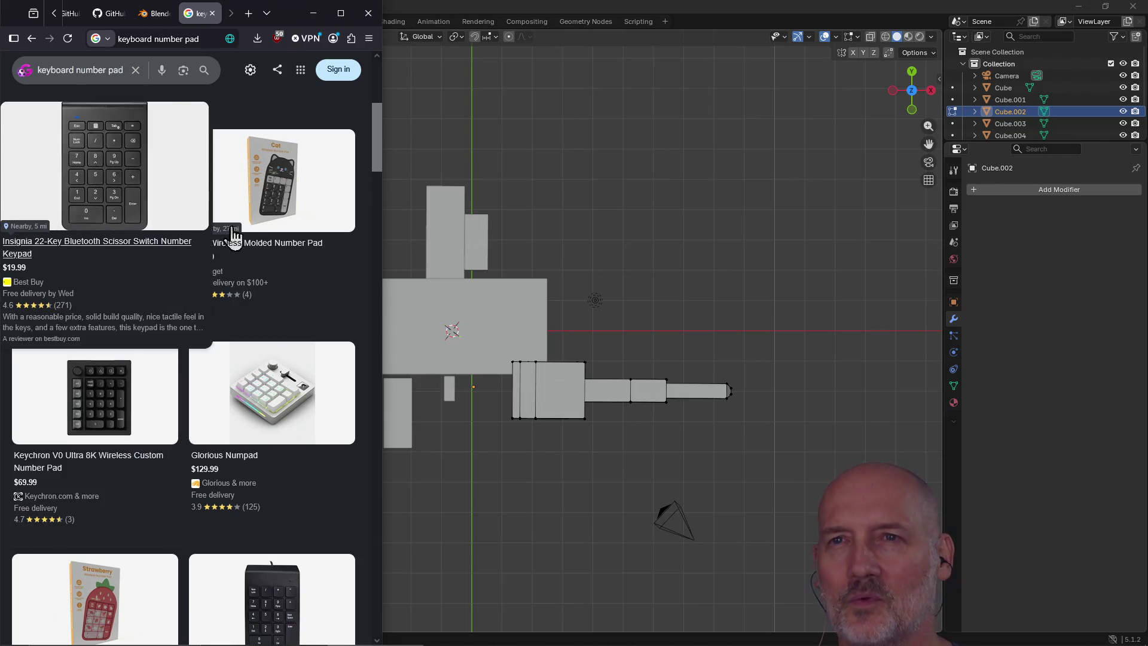
left_click(212, 14)
left_click(513, 8)
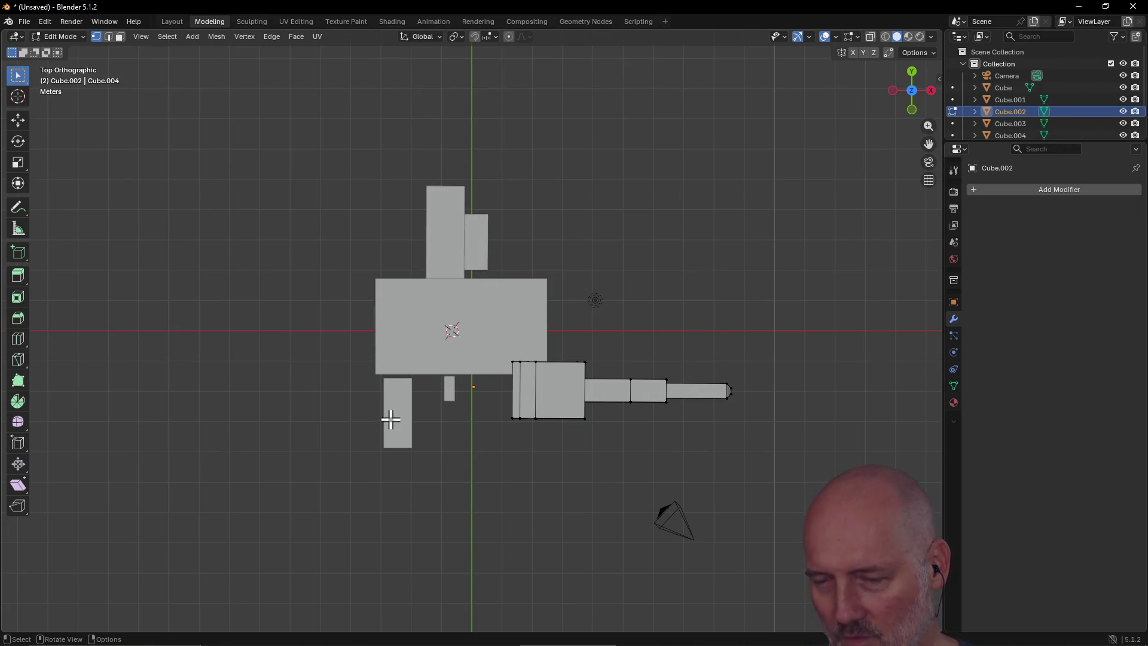
Step: Orbit-snap the box model through Top, Back and Front orthographic views
mouse_move(389, 418)
middle_mouse_down()
mouse_move(615, 177)
mouse_move(461, 250)
mouse_move(510, 307)
mouse_move(592, 264)
mouse_move(482, 249)
mouse_move(411, 262)
mouse_move(451, 266)
mouse_move(412, 256)
mouse_move(484, 249)
mouse_move(457, 249)
mouse_move(494, 262)
middle_mouse_up()
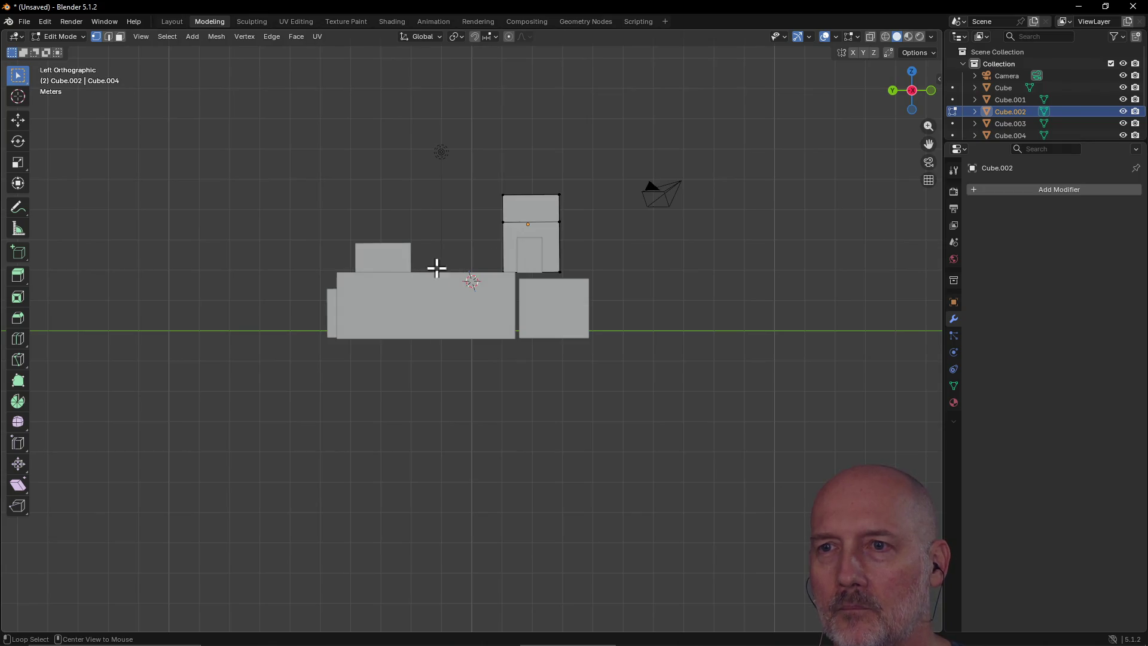
scroll(479, 237, "up", 6, "shift")
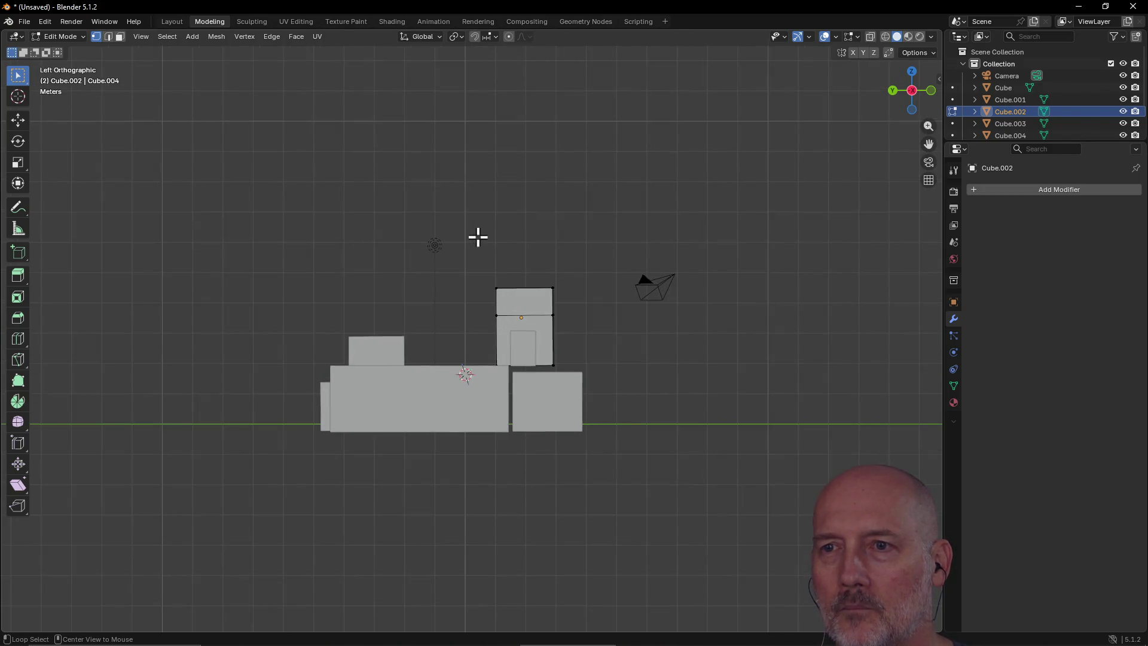
middle_click_drag(477, 237, 466, 382, "alt")
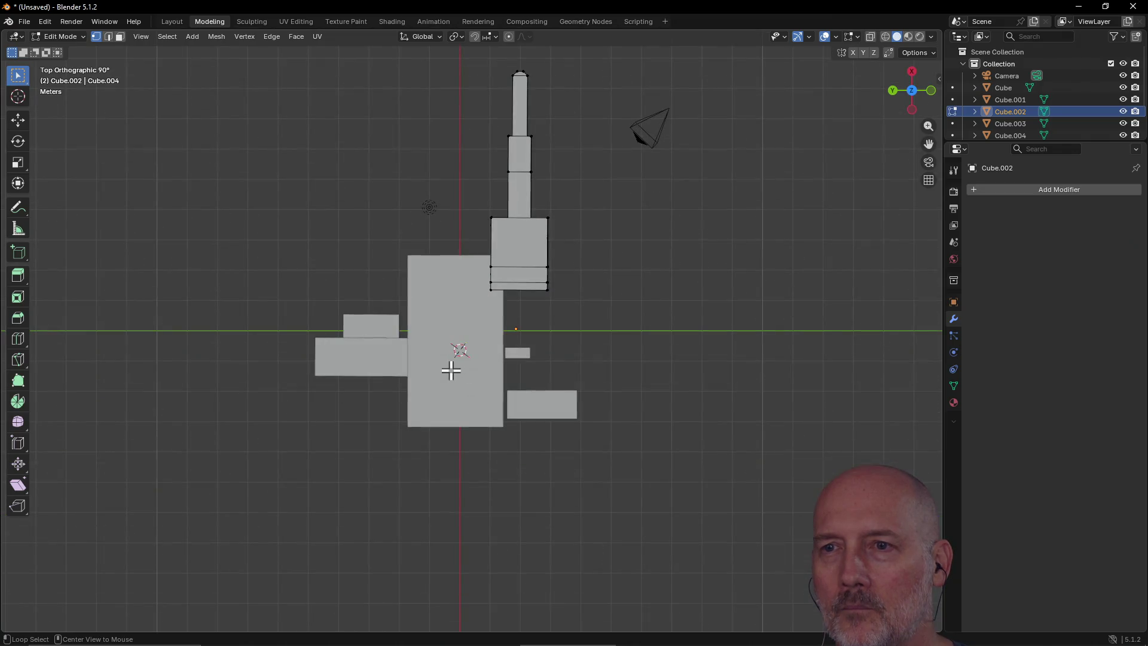
mouse_move(362, 346)
middle_mouse_down("alt")
mouse_move(466, 350)
mouse_move(565, 326)
mouse_move(505, 436)
mouse_move(482, 508)
middle_mouse_up("alt")
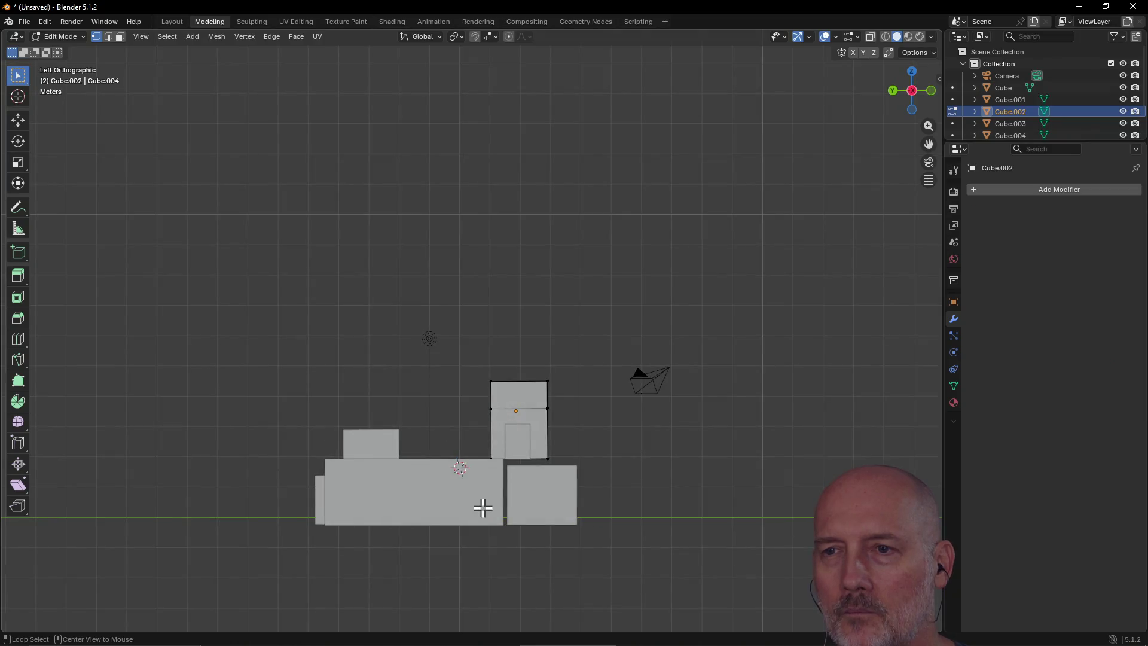
middle_click_drag(607, 362, 371, 368, "alt")
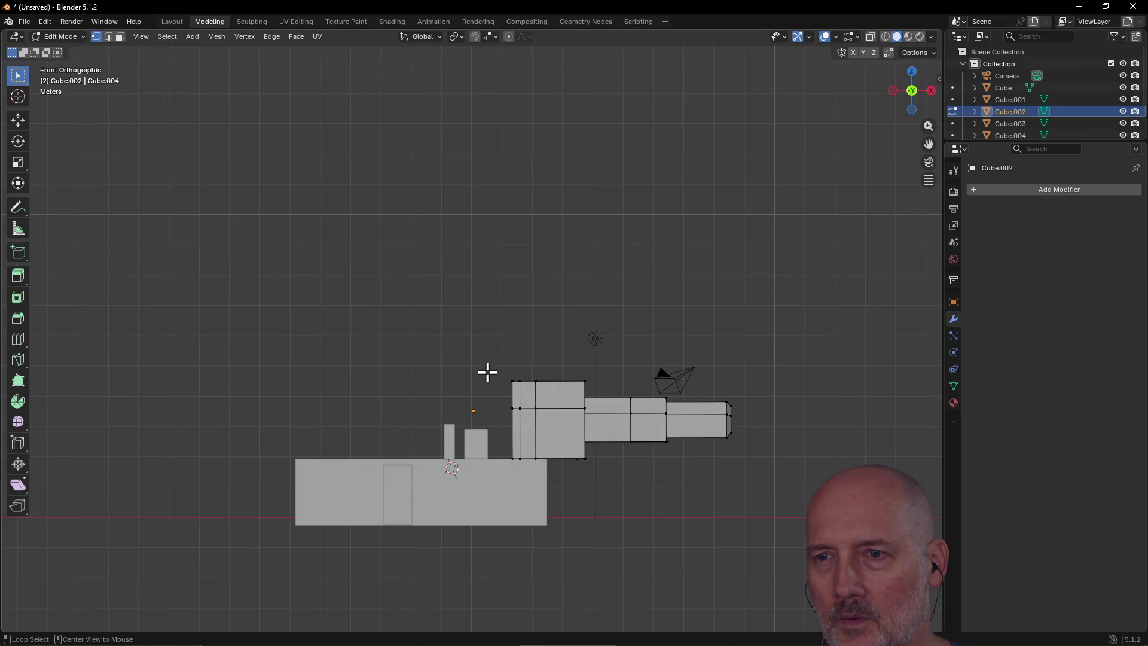
mouse_move(488, 372)
middle_mouse_down("alt")
mouse_move(482, 402)
mouse_move(463, 374)
mouse_move(585, 333)
mouse_move(564, 251)
mouse_move(610, 241)
mouse_move(646, 413)
mouse_move(395, 493)
mouse_move(407, 474)
mouse_move(379, 405)
mouse_move(371, 410)
mouse_move(586, 382)
mouse_move(443, 383)
mouse_move(430, 530)
mouse_move(476, 379)
mouse_move(426, 351)
mouse_move(495, 361)
mouse_move(518, 336)
mouse_move(438, 311)
mouse_move(579, 387)
mouse_move(538, 361)
mouse_move(486, 366)
mouse_move(454, 323)
mouse_move(394, 338)
mouse_move(473, 323)
mouse_move(461, 313)
mouse_move(467, 339)
mouse_move(510, 308)
mouse_move(485, 454)
mouse_move(512, 426)
middle_mouse_up("alt")
mouse_move(570, 304)
middle_mouse_down()
mouse_move(580, 300)
mouse_move(412, 159)
mouse_move(451, 175)
mouse_move(459, 317)
mouse_move(451, 162)
mouse_move(462, 251)
mouse_move(628, 195)
mouse_move(592, 171)
mouse_move(657, 202)
mouse_move(687, 195)
mouse_move(733, 225)
mouse_move(835, 175)
mouse_move(792, 205)
mouse_move(738, 203)
mouse_move(707, 163)
mouse_move(689, 223)
mouse_move(678, 225)
mouse_move(584, 213)
mouse_move(598, 146)
mouse_move(558, 228)
mouse_move(448, 210)
mouse_move(436, 154)
mouse_move(427, 233)
mouse_move(343, 200)
mouse_move(318, 162)
mouse_move(261, 227)
mouse_move(180, 177)
mouse_move(219, 227)
mouse_move(336, 157)
mouse_move(312, 306)
mouse_move(80, 210)
mouse_move(53, 148)
middle_mouse_up()
mouse_move(475, 313)
middle_mouse_down("alt")
mouse_move(454, 322)
mouse_move(516, 331)
mouse_move(595, 310)
mouse_move(546, 333)
mouse_move(507, 456)
mouse_move(458, 482)
mouse_move(479, 436)
mouse_move(443, 439)
mouse_move(366, 349)
mouse_move(351, 303)
mouse_move(308, 305)
mouse_move(514, 361)
mouse_move(448, 444)
mouse_move(479, 326)
mouse_move(468, 308)
mouse_move(315, 297)
mouse_move(307, 325)
mouse_move(325, 369)
mouse_move(533, 367)
mouse_move(429, 384)
mouse_move(420, 402)
mouse_move(438, 372)
mouse_move(420, 329)
mouse_move(347, 300)
mouse_move(367, 251)
mouse_move(364, 272)
mouse_move(395, 299)
mouse_move(387, 274)
mouse_move(394, 305)
middle_mouse_up("alt")
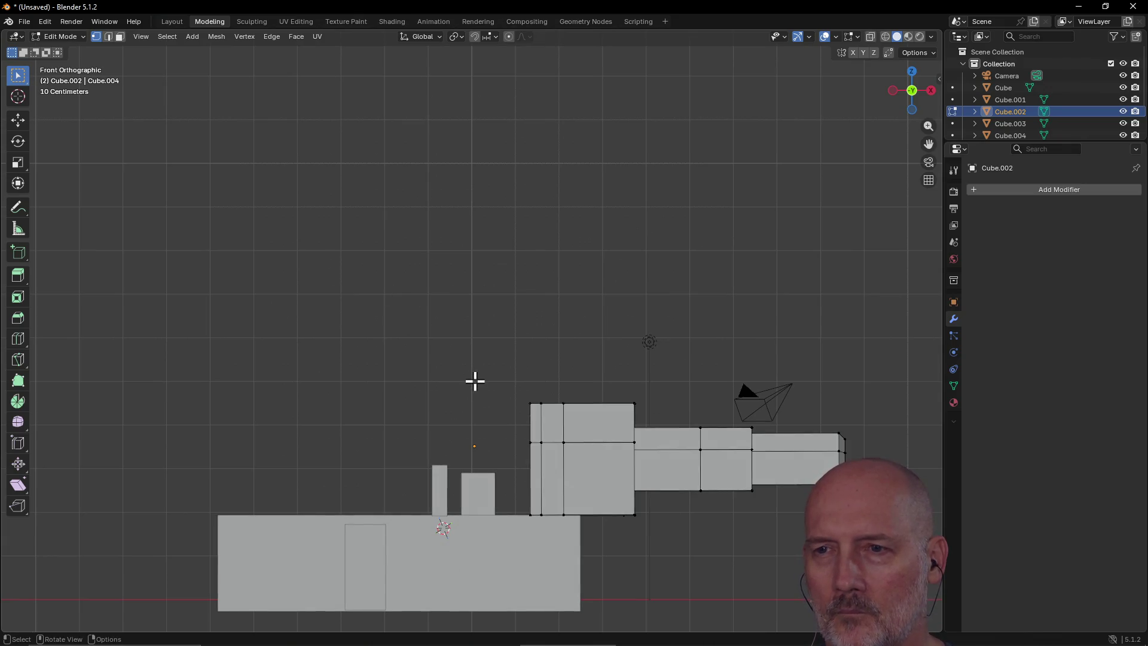
scroll(470, 375, "down", 3)
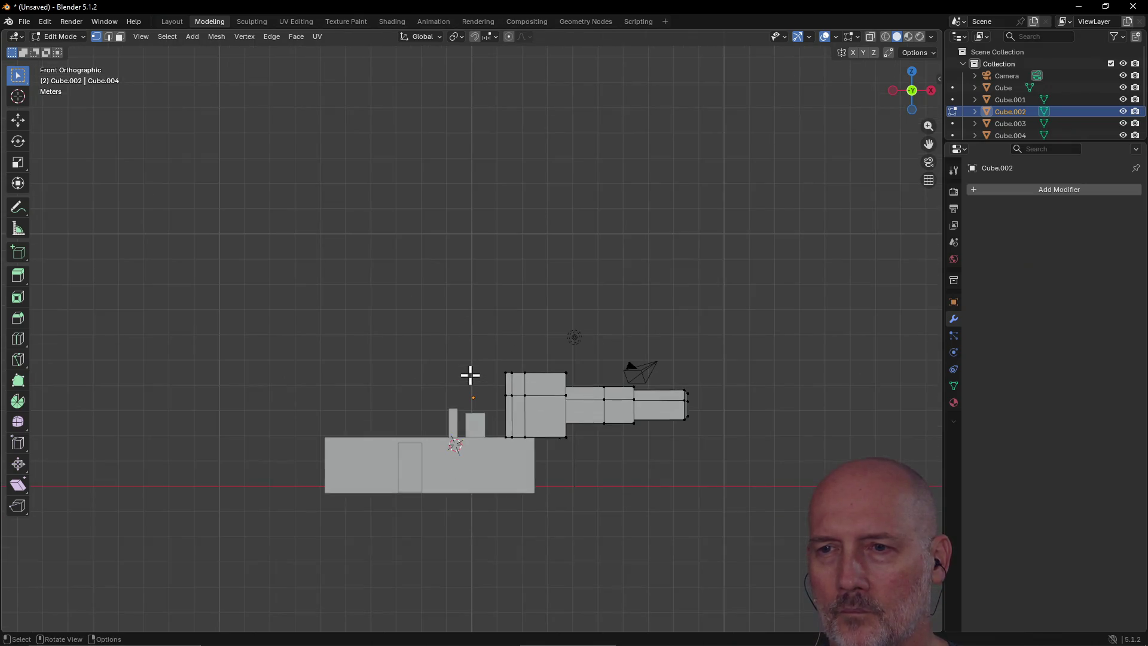
scroll(470, 375, "up", 2)
scroll(471, 375, "up", 2)
scroll(471, 375, "down", 3)
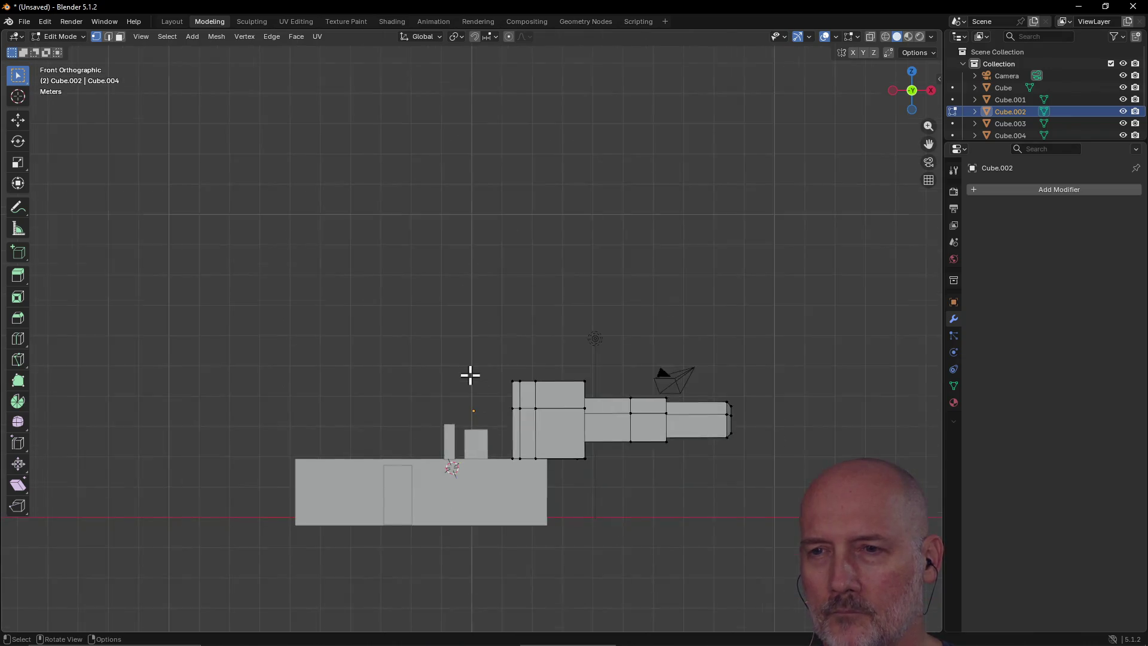
scroll(471, 375, "up", 1)
scroll(471, 375, "down", 1)
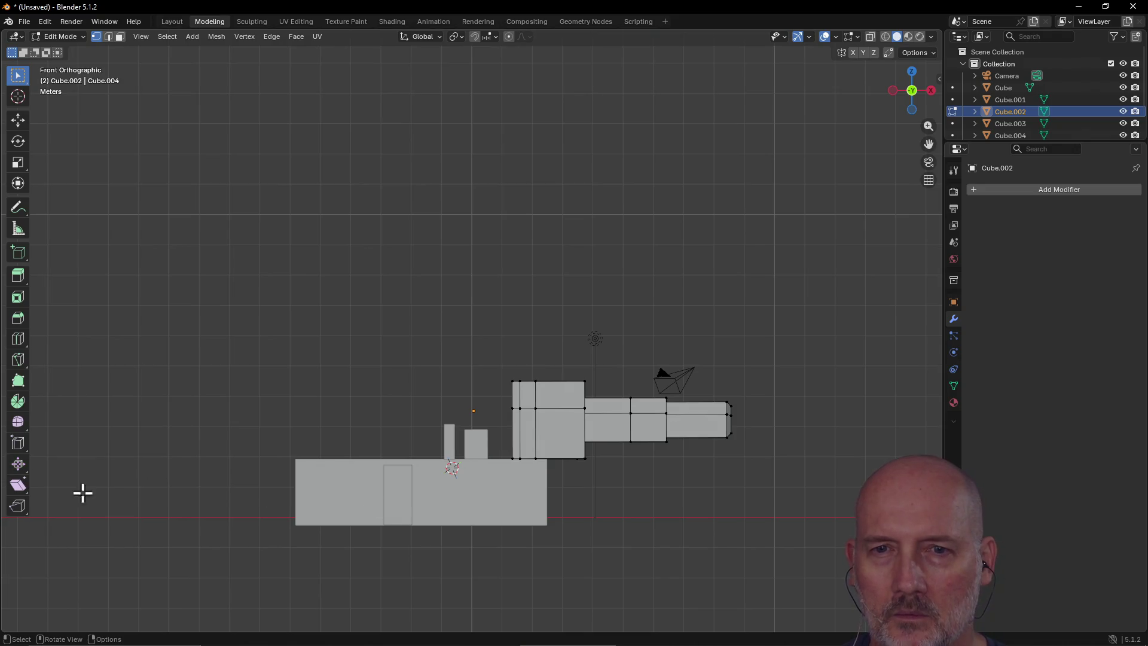
scroll(536, 410, "up", 2)
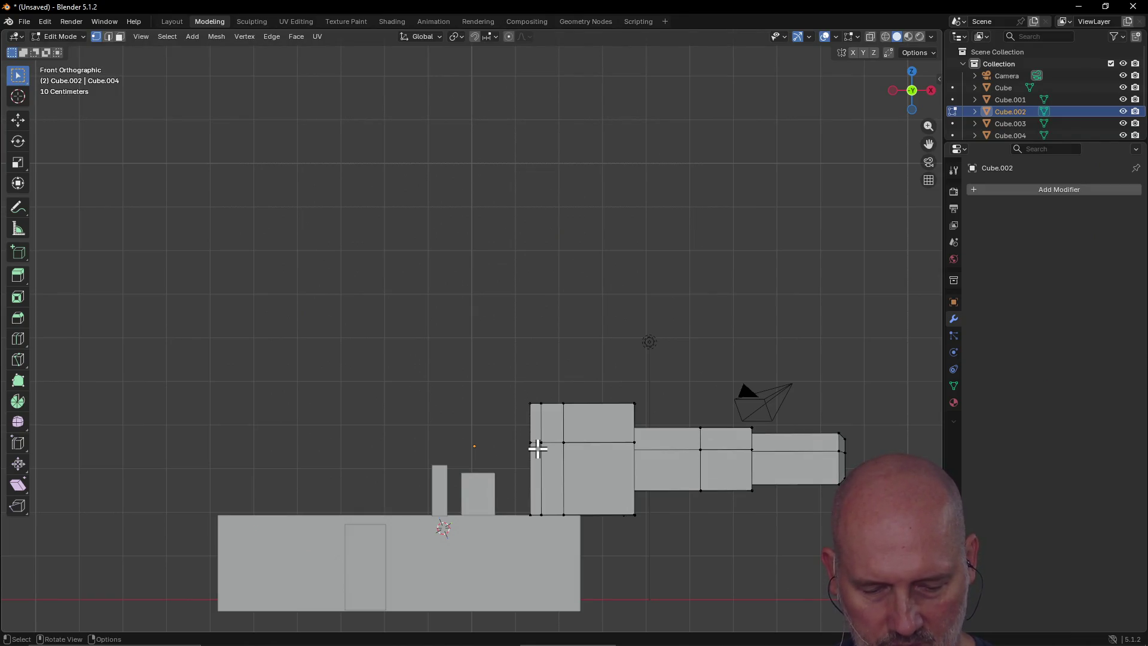
key("ctrl+alt")
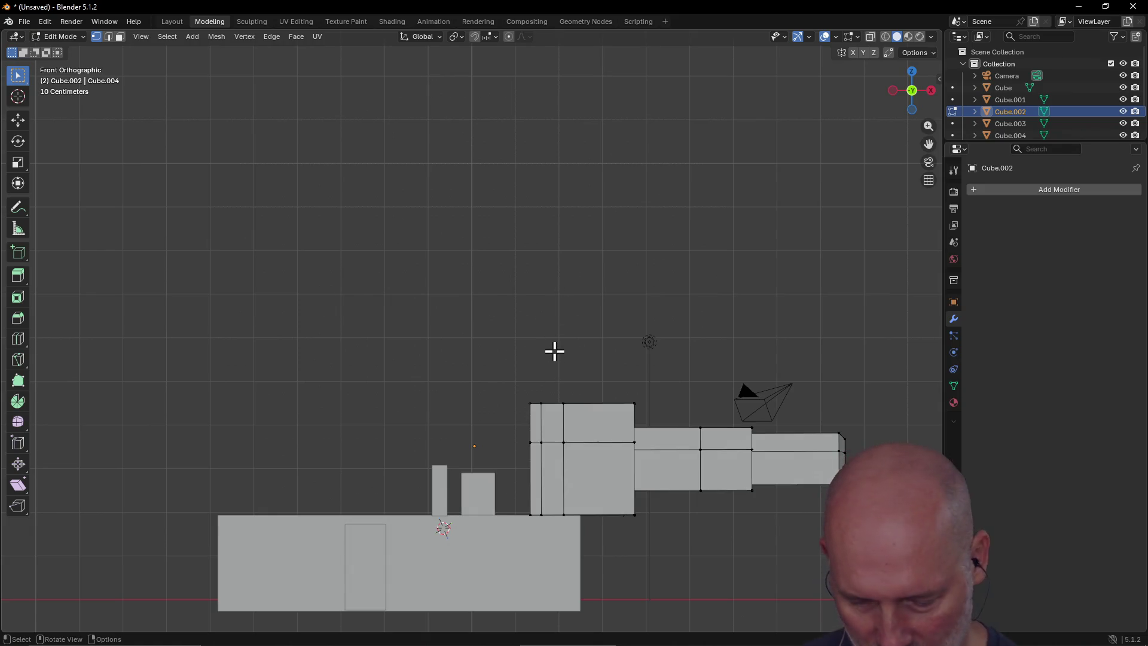
key("alt+Tab")
key("alt+Tab")
key("alt+Tab")
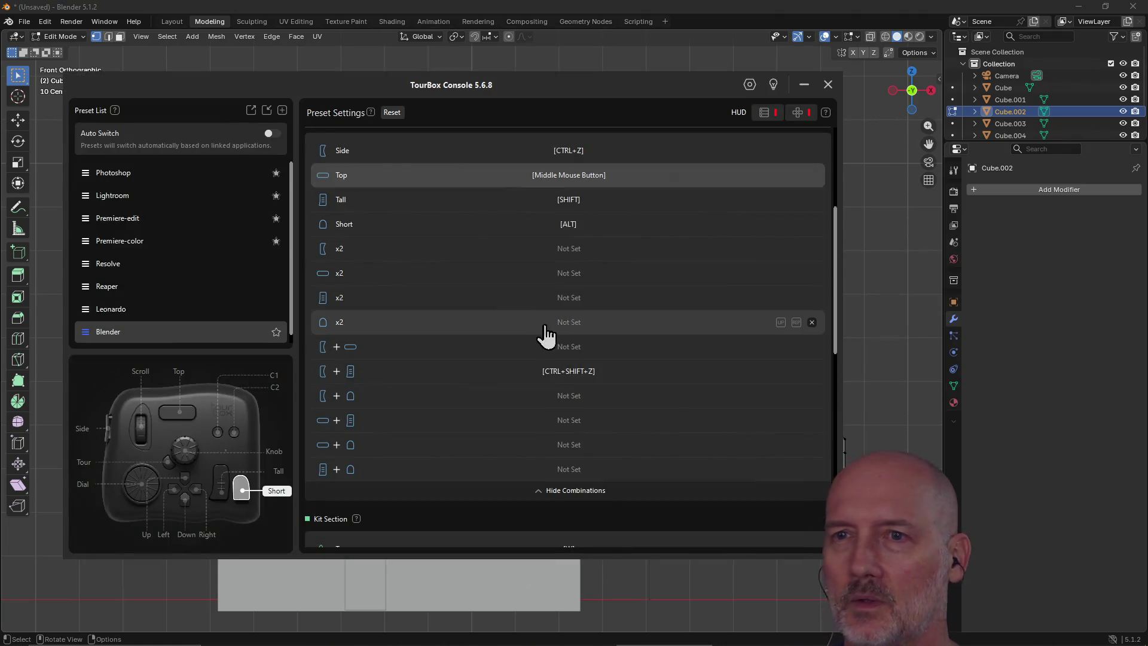
Step: Map the Blender preset's C1 button to ALT+Middle Mouse Button and close TourBox Console
scroll(535, 326, "down", 10)
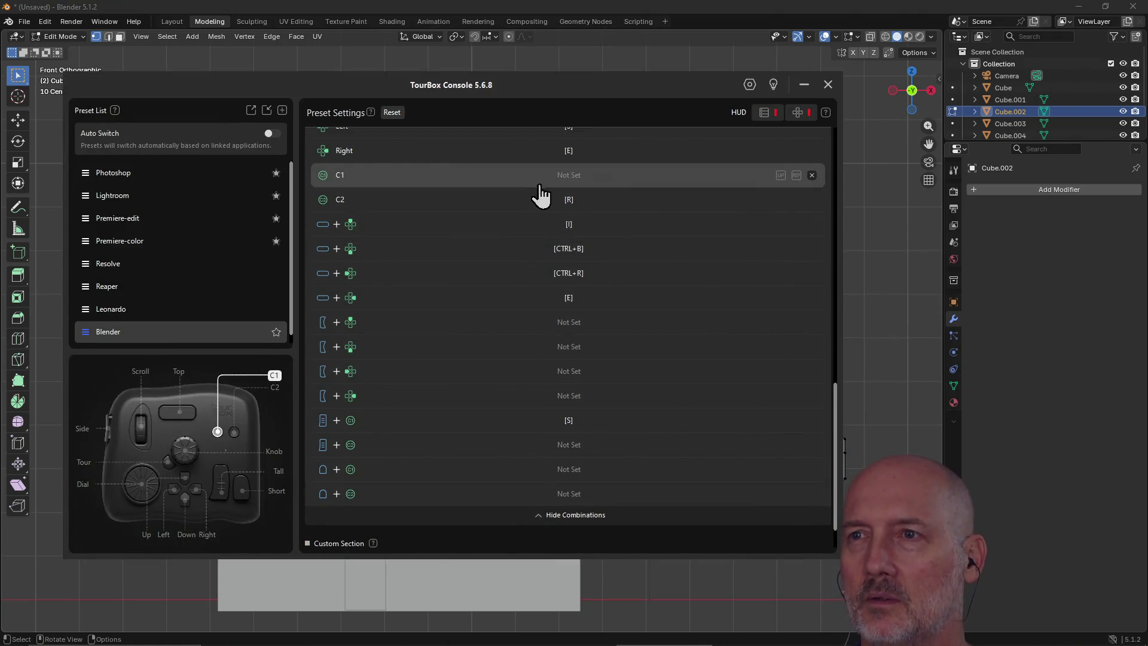
left_click(566, 178)
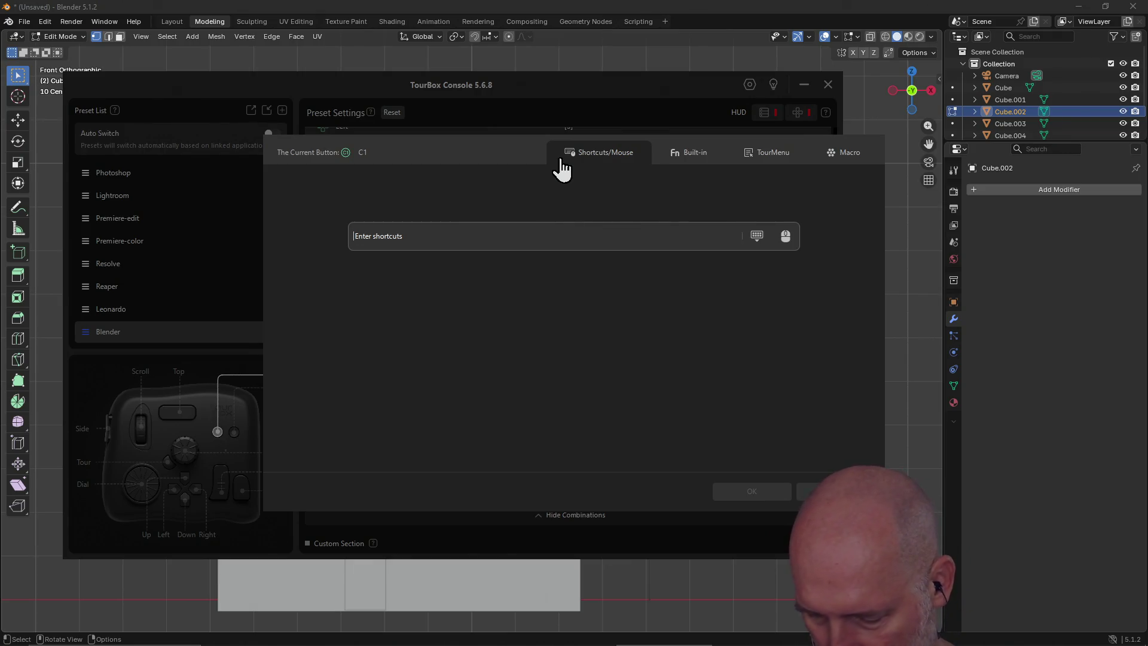
key("alt")
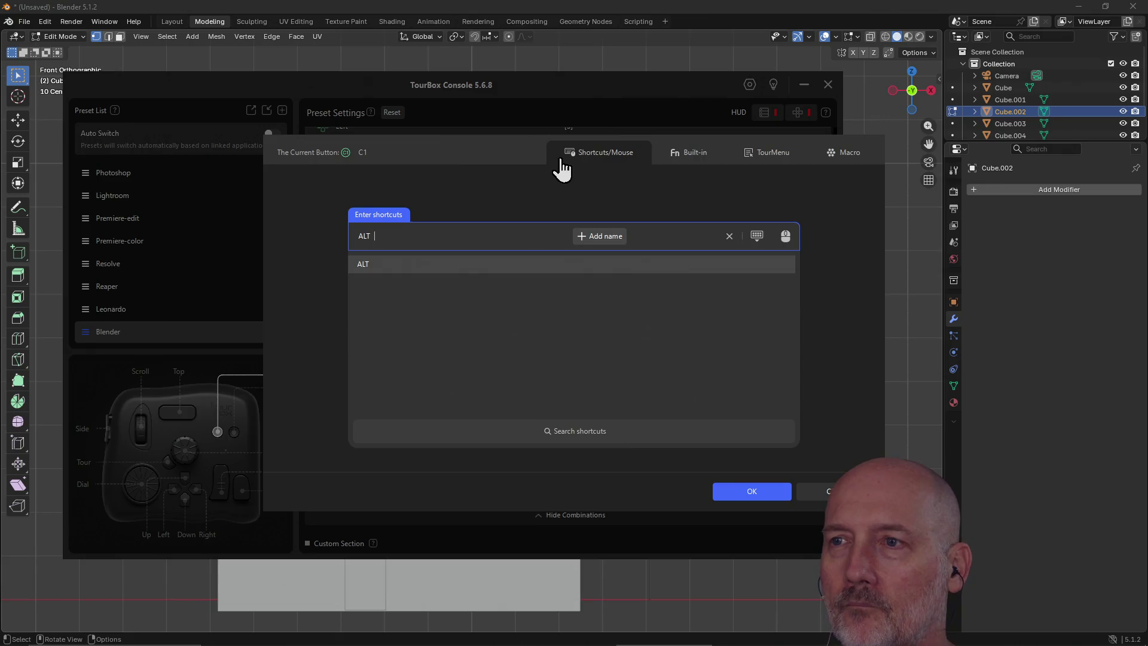
left_click(785, 238)
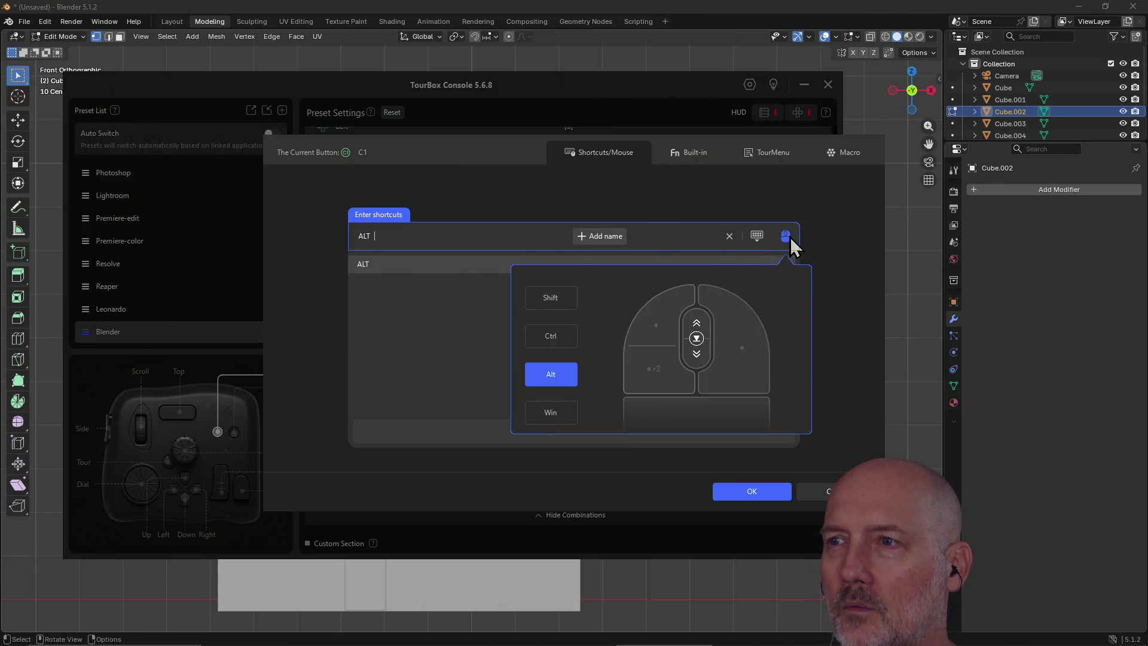
left_click(697, 339)
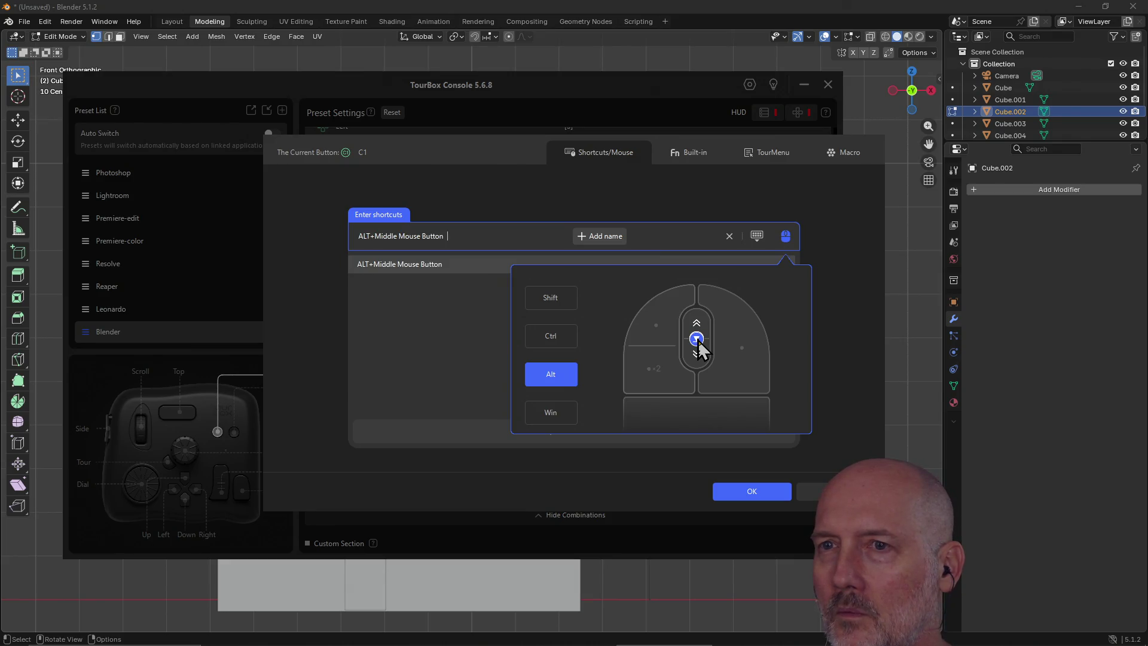
left_click(696, 339)
left_click(697, 339)
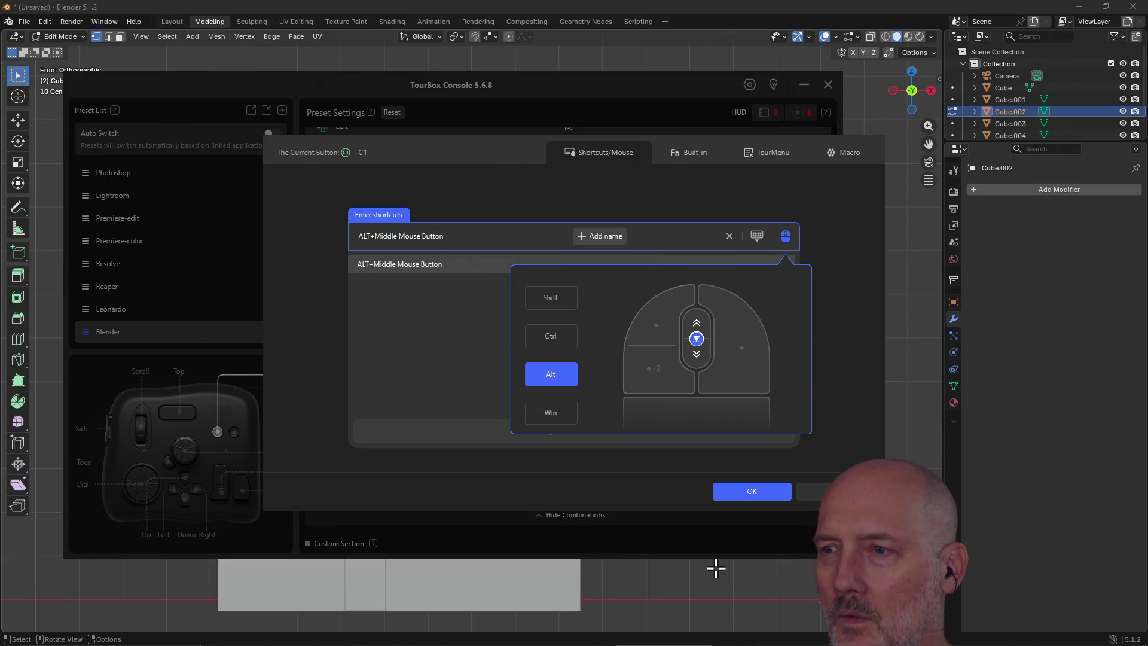
left_click(752, 491)
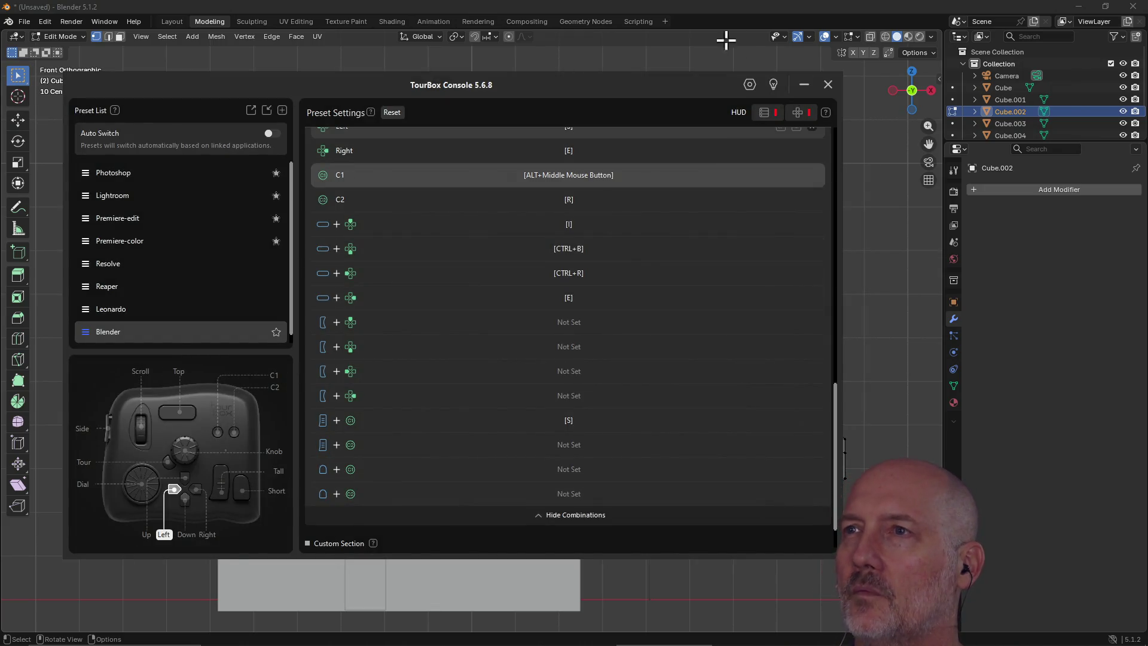
left_click(726, 38)
Step: Snap the blockout to Top, Right and Bottom orthographic views
middle_click_drag(535, 351, 564, 379, "alt")
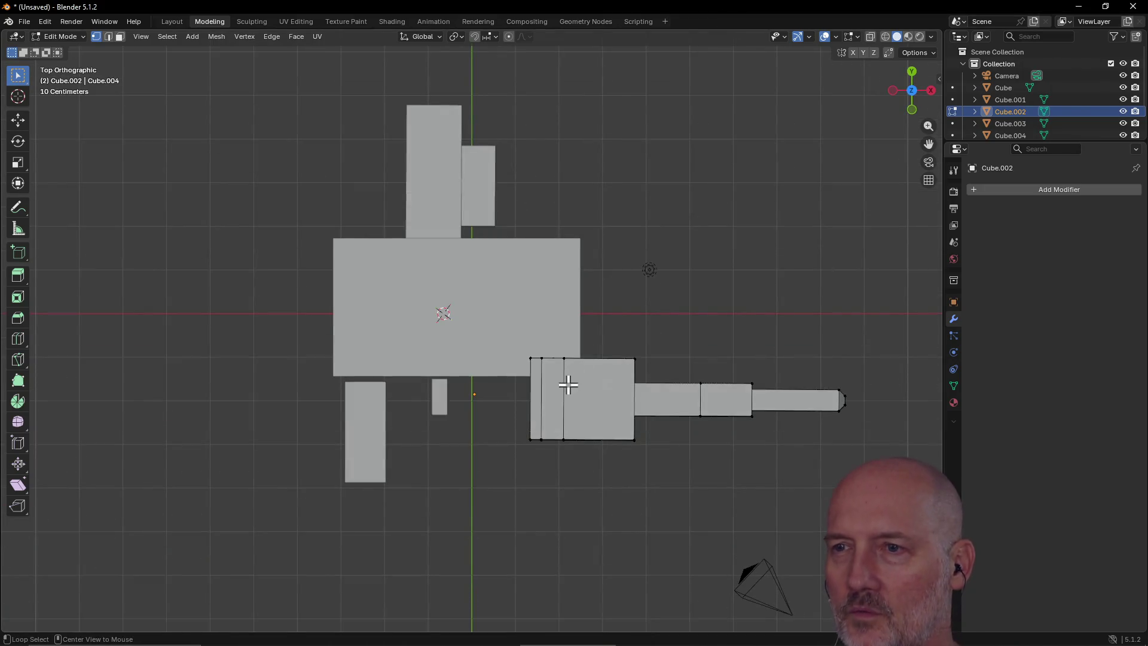
scroll(665, 307, "down", 5)
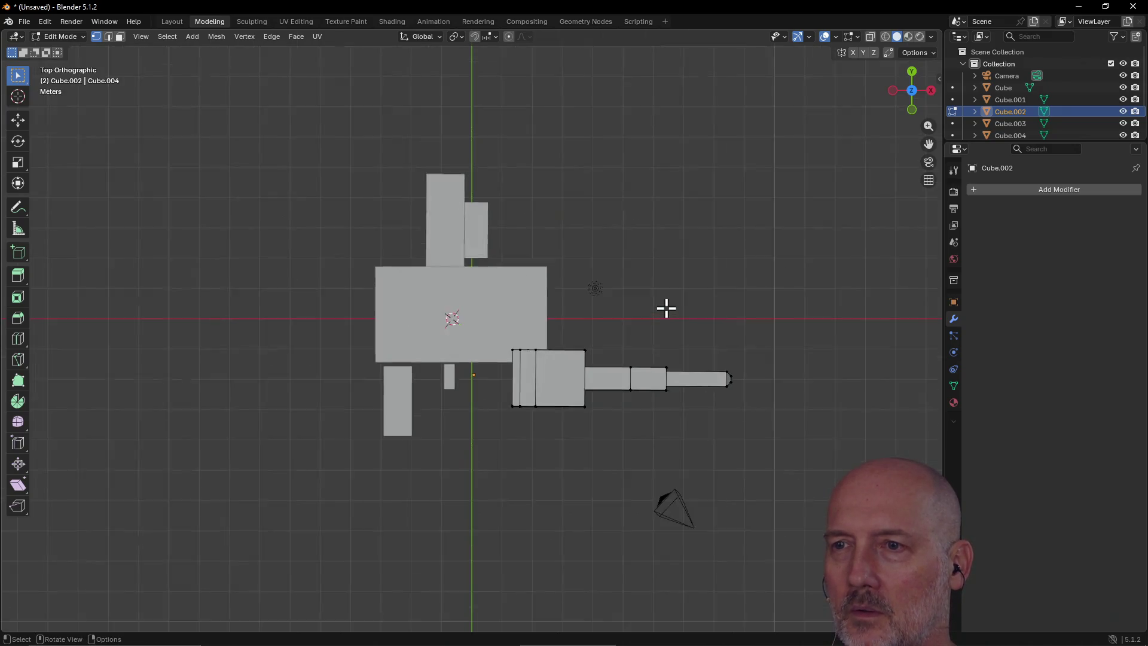
middle_click_drag(664, 308, 582, 272, "alt")
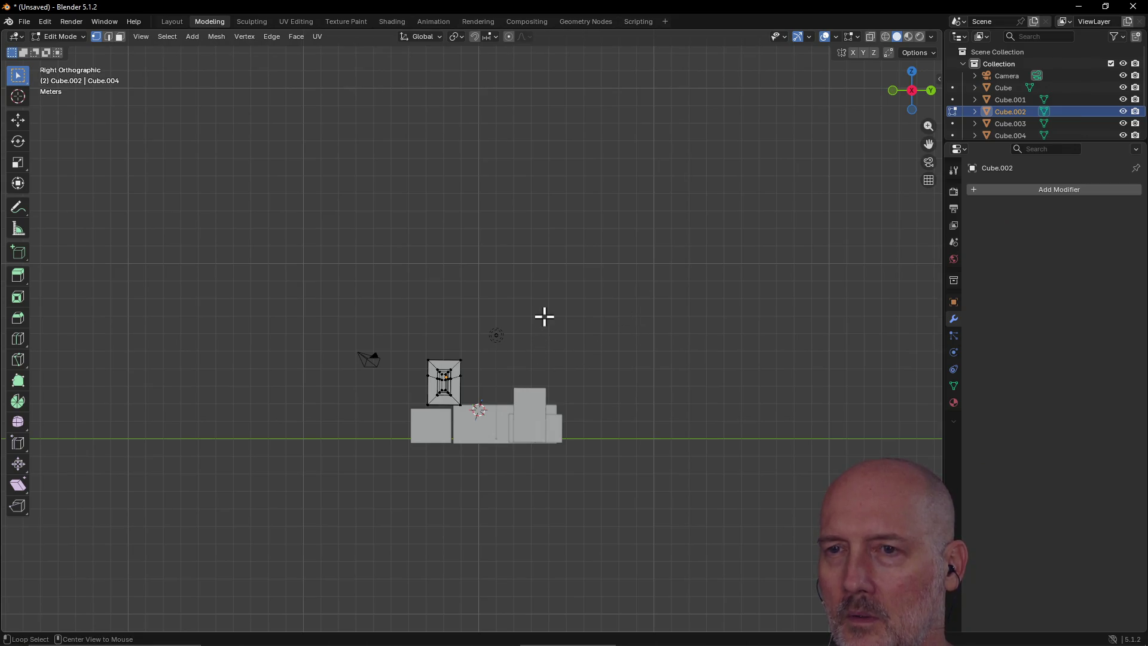
mouse_move(578, 289)
middle_mouse_down("alt")
mouse_move(579, 323)
mouse_move(569, 320)
mouse_move(666, 311)
mouse_move(577, 335)
mouse_move(627, 331)
middle_mouse_up("alt")
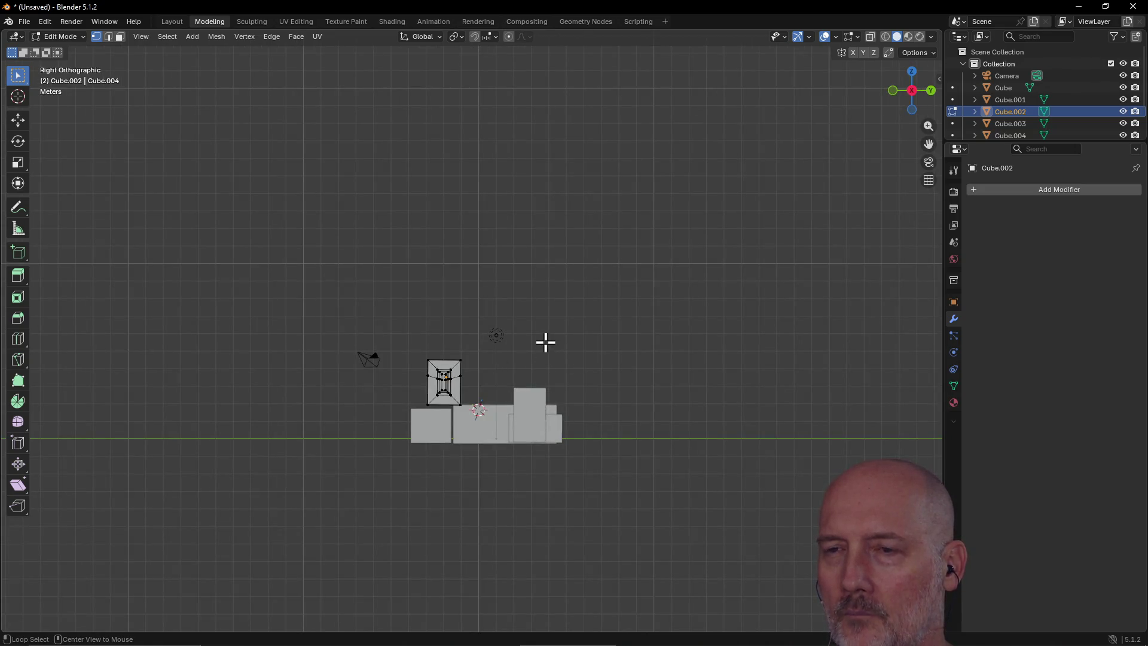
middle_click_drag(546, 341, 515, 428, "alt")
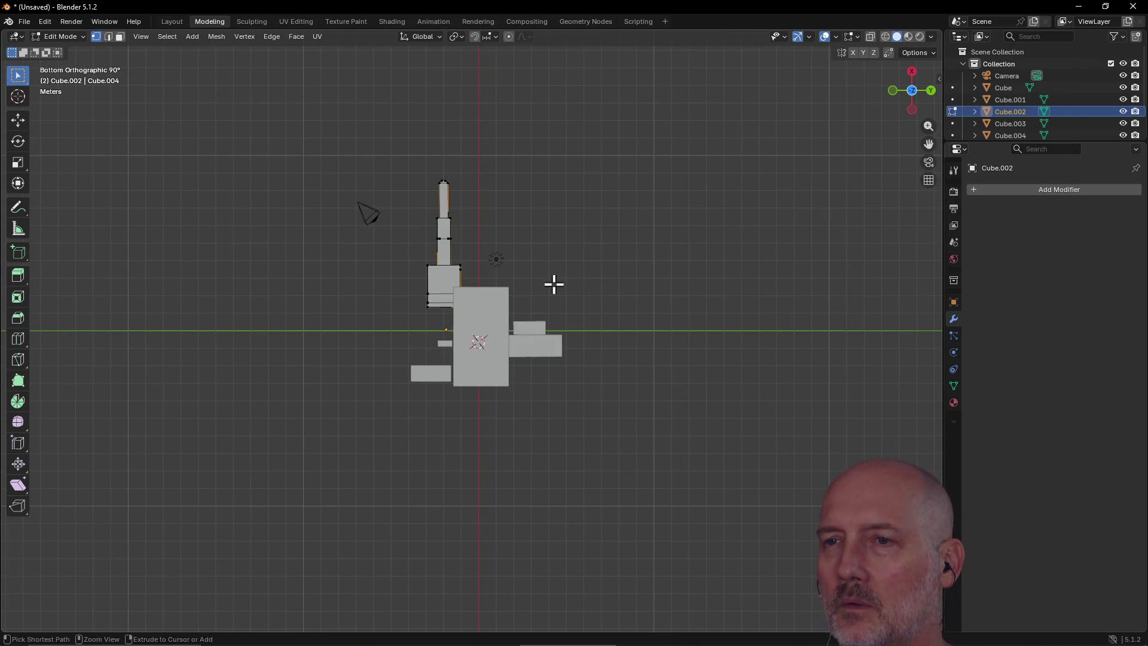
Step: Adjust the barrel edge selection, undo its end segment, then re-extrude the tip
key("ctrl+KP_Add")
key("ctrl+KP_Subtract")
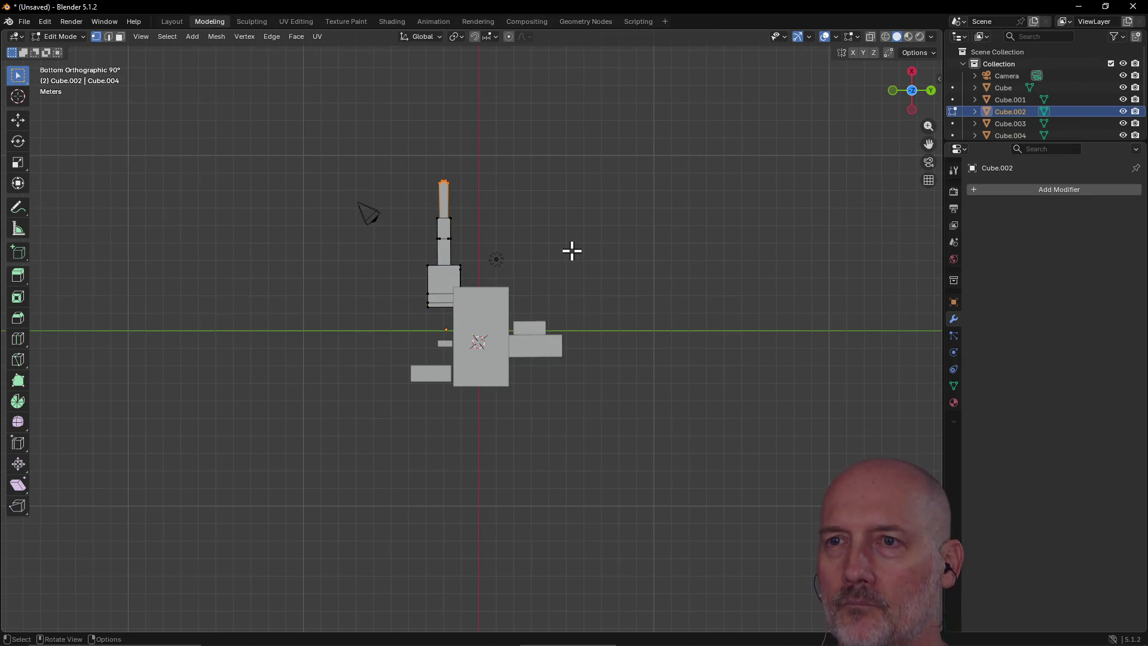
key("ctrl+z")
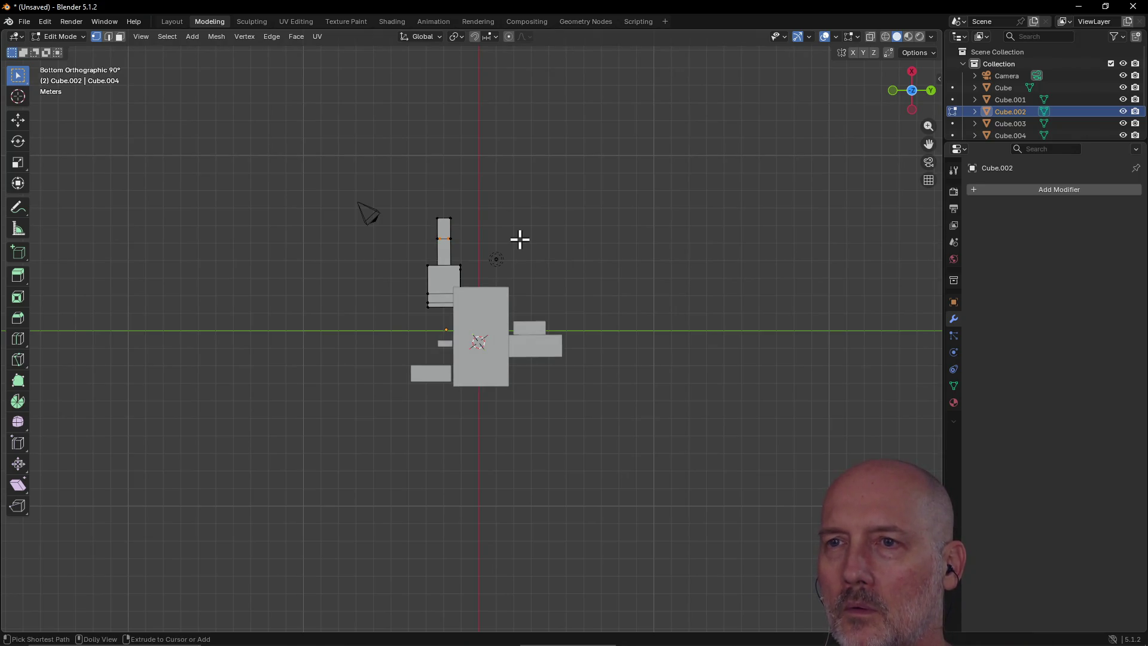
key("e")
key("Return")
key("ctrl+KP_Add")
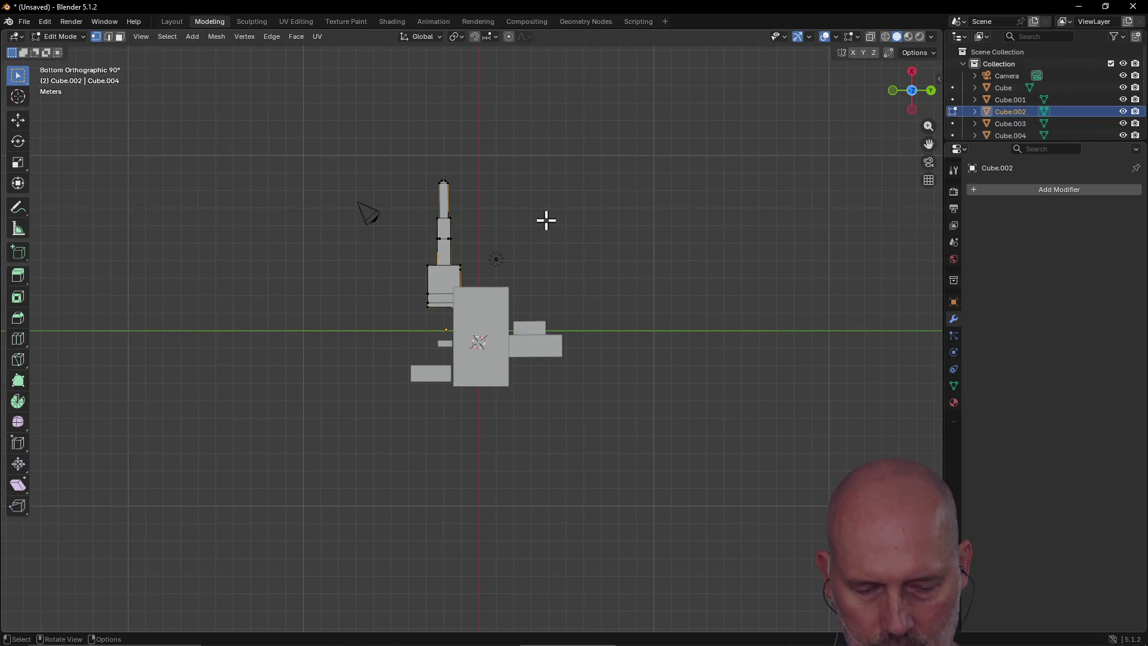
mouse_move(546, 218)
middle_mouse_down()
mouse_move(515, 172)
mouse_move(561, 113)
mouse_move(529, 128)
mouse_move(461, 118)
mouse_move(561, 138)
mouse_move(626, 116)
mouse_move(542, 172)
mouse_move(521, 267)
mouse_move(472, 300)
mouse_move(439, 357)
mouse_move(440, 323)
mouse_move(379, 328)
mouse_move(353, 371)
mouse_move(315, 359)
mouse_move(405, 353)
mouse_move(508, 316)
mouse_move(634, 323)
mouse_move(643, 366)
mouse_move(689, 328)
mouse_move(700, 375)
mouse_move(768, 360)
mouse_move(579, 343)
mouse_move(546, 313)
mouse_move(389, 449)
mouse_move(385, 435)
middle_mouse_up()
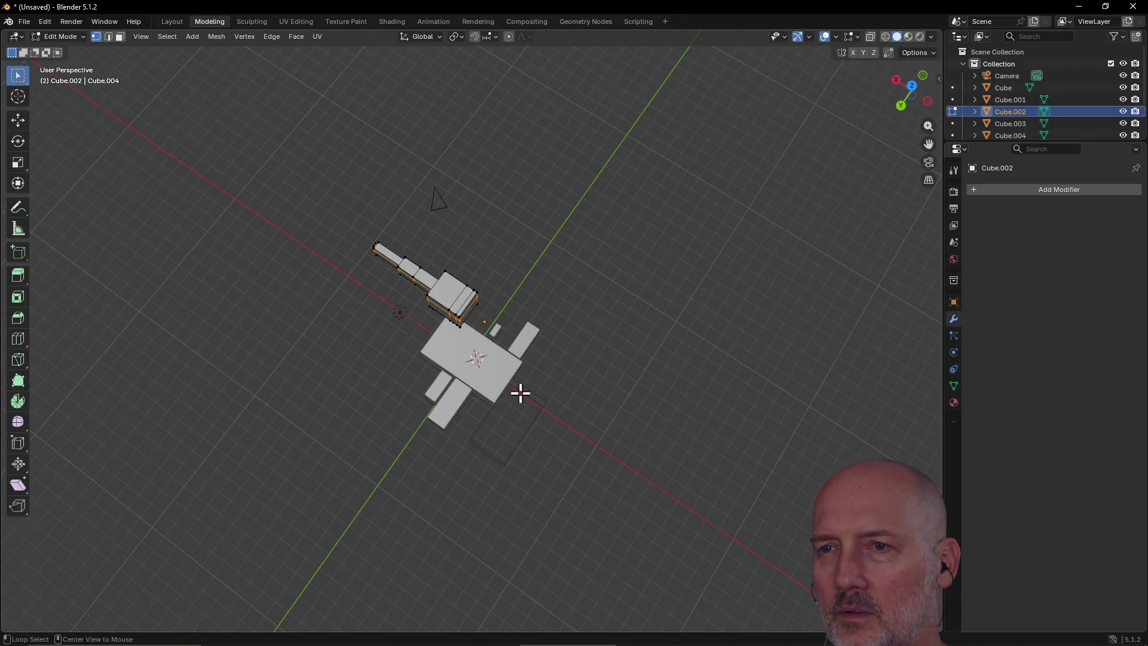
Step: View the model from the right and top, then orbit into User Perspective
mouse_move(520, 392)
middle_mouse_down("alt")
mouse_move(490, 305)
mouse_move(494, 341)
mouse_move(510, 348)
middle_mouse_up("alt")
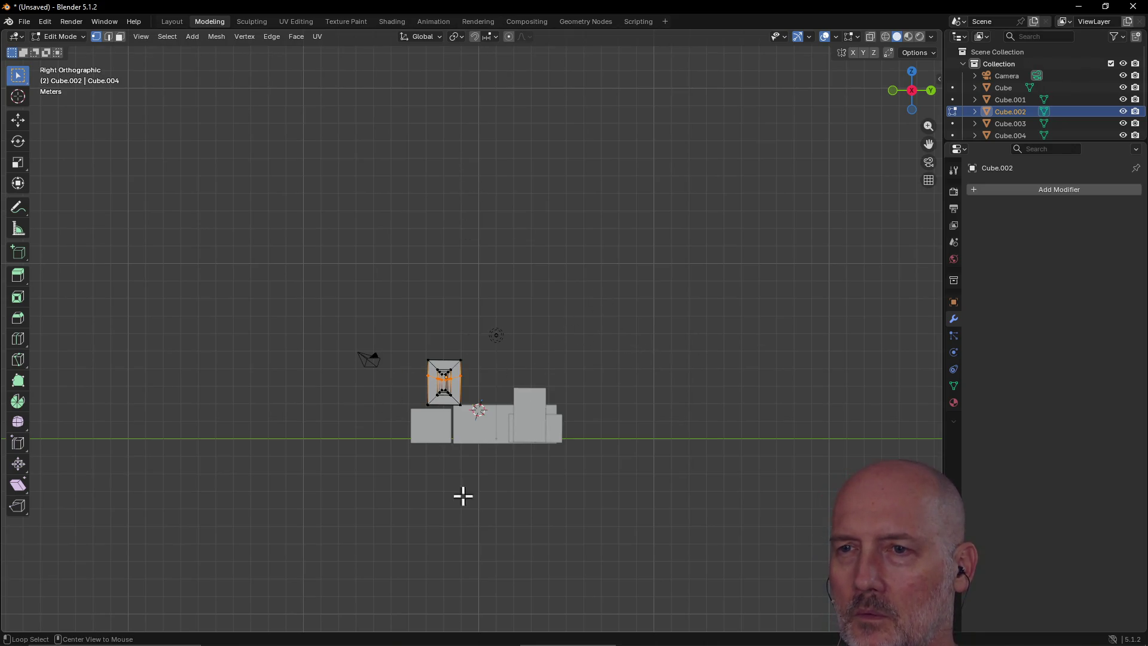
mouse_move(461, 492)
middle_mouse_down("alt")
mouse_move(468, 426)
mouse_move(467, 553)
mouse_move(464, 335)
mouse_move(462, 414)
mouse_move(359, 418)
mouse_move(524, 405)
mouse_move(526, 325)
mouse_move(517, 383)
mouse_move(512, 300)
mouse_move(392, 303)
mouse_move(544, 310)
mouse_move(538, 202)
mouse_move(526, 415)
middle_mouse_up("alt")
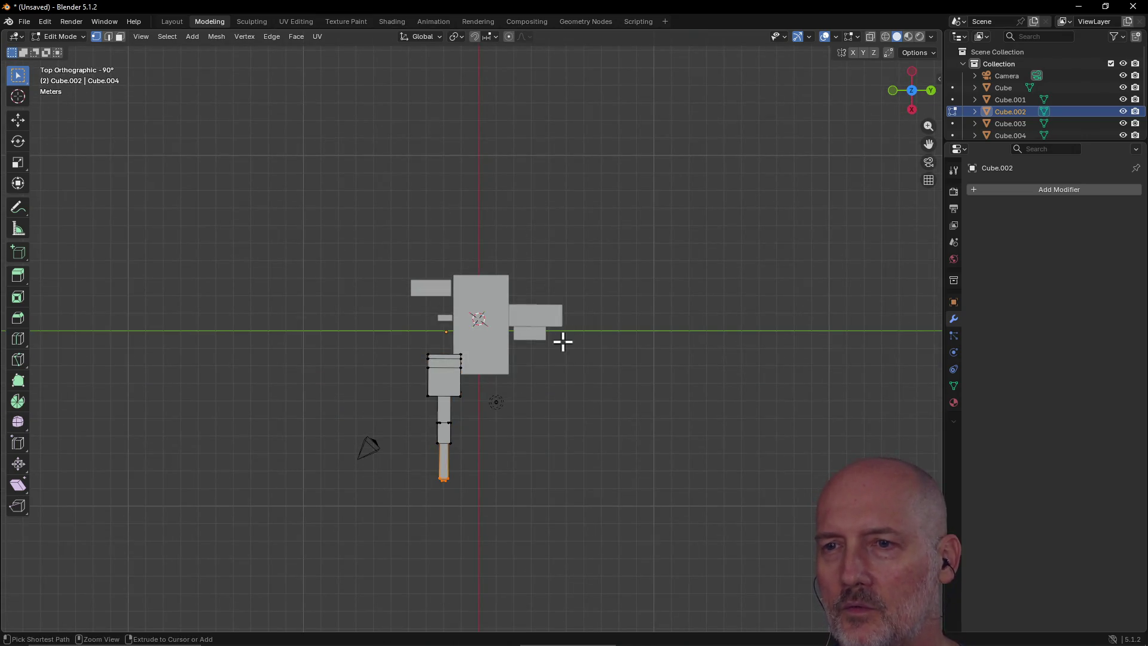
mouse_move(538, 392)
middle_mouse_down()
mouse_move(590, 349)
mouse_move(556, 297)
mouse_move(497, 263)
mouse_move(411, 292)
mouse_move(492, 262)
mouse_move(463, 265)
mouse_move(458, 249)
middle_mouse_up()
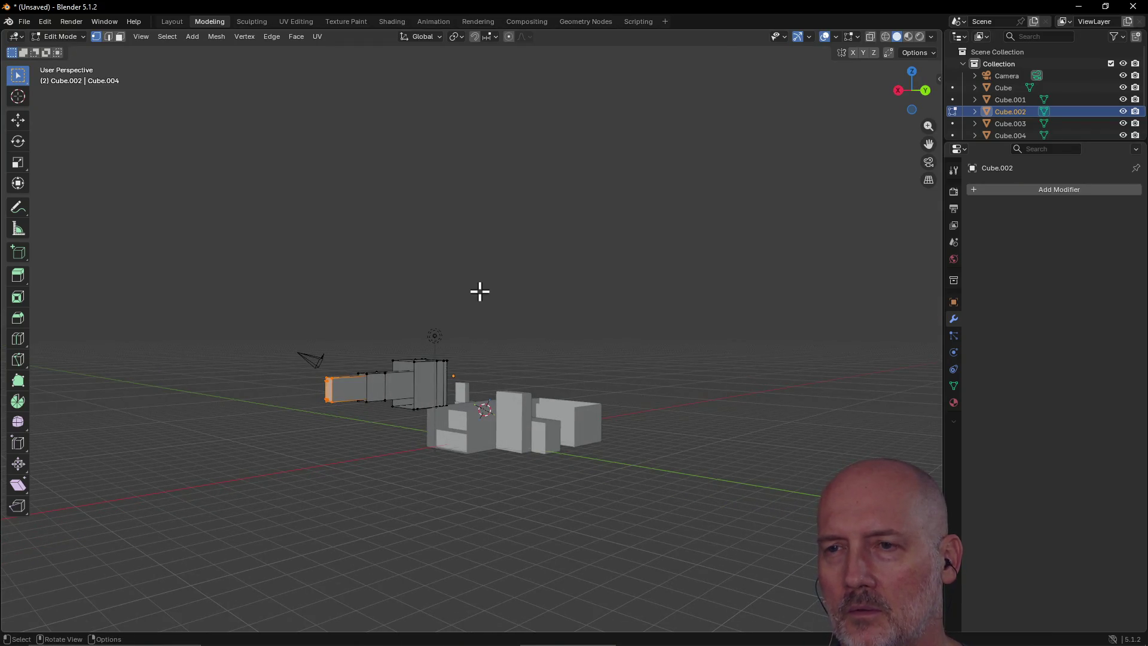
Step: Snap to Top orthographic and zoom in and out on the model
scroll(479, 290, "up", 4)
scroll(479, 290, "down", 3)
middle_click_drag(479, 290, 448, 359)
scroll(463, 305, "up", 3)
scroll(463, 304, "up", 3)
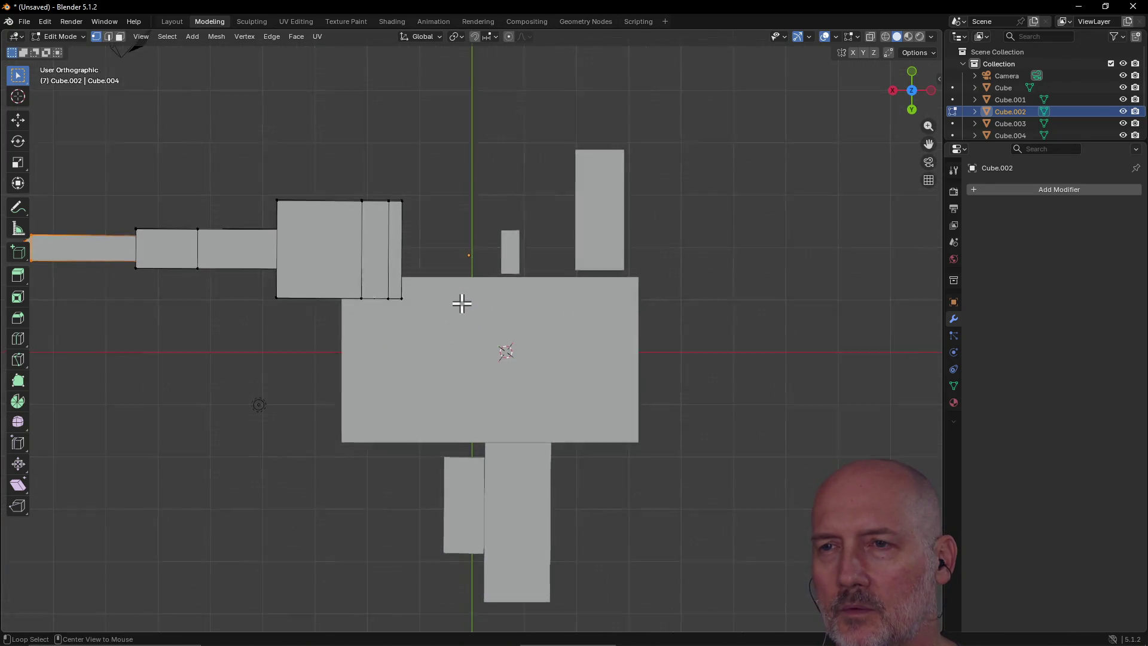
scroll(461, 303, "down", 2)
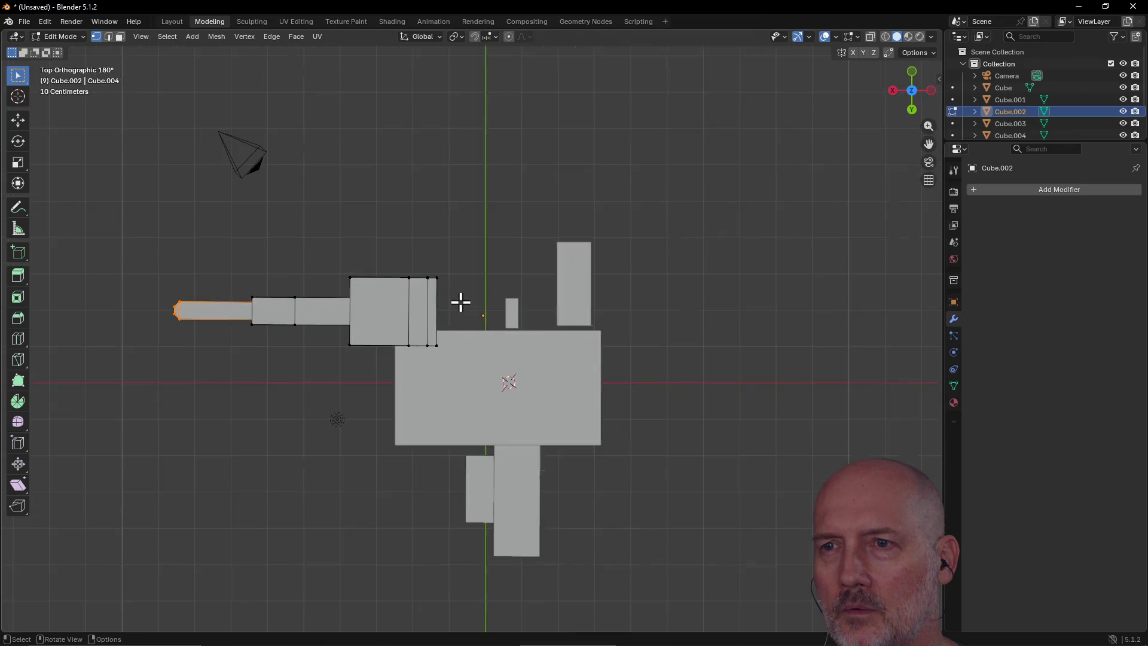
scroll(461, 303, "up", 2)
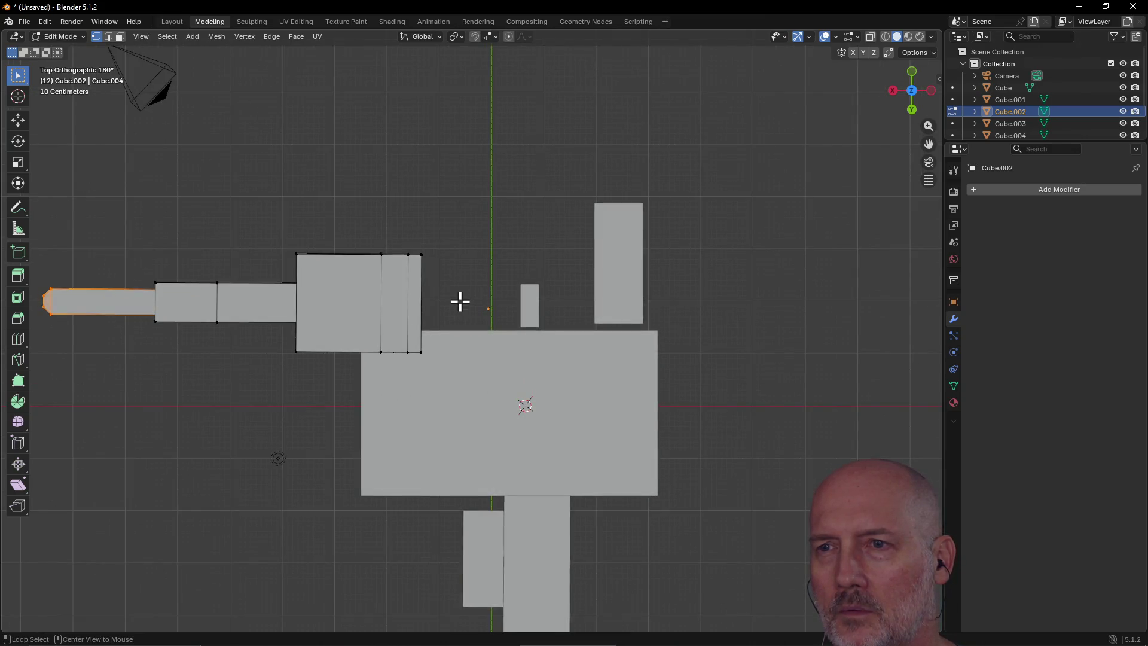
scroll(460, 301, "down", 4)
scroll(459, 301, "up", 2)
scroll(460, 301, "down", 1)
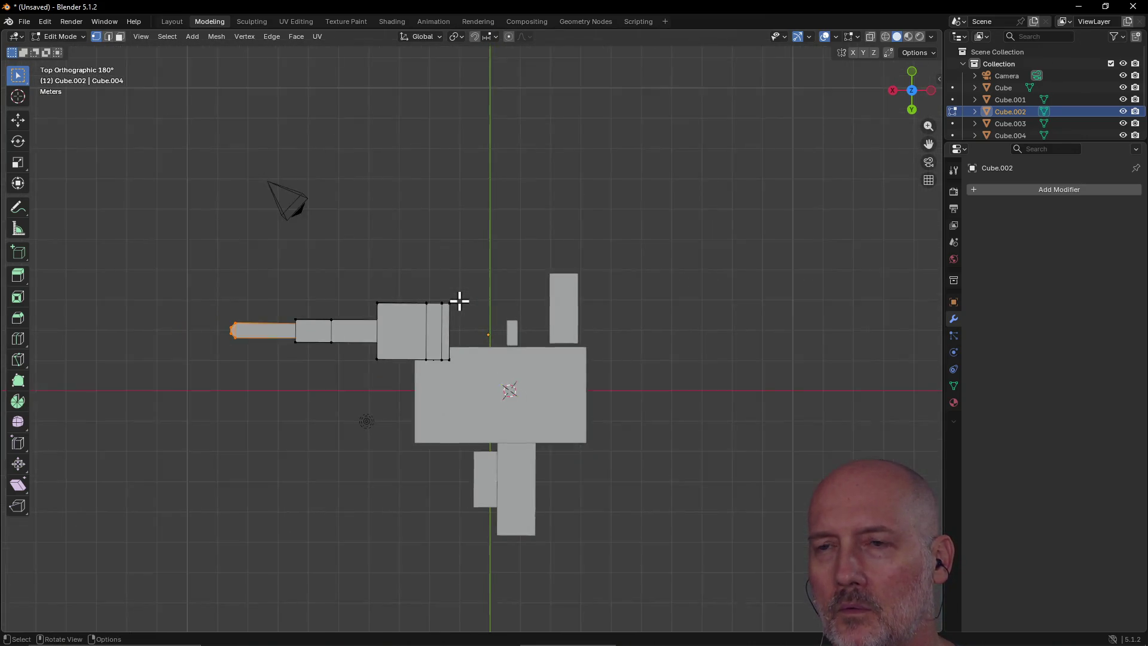
scroll(460, 301, "down", 1)
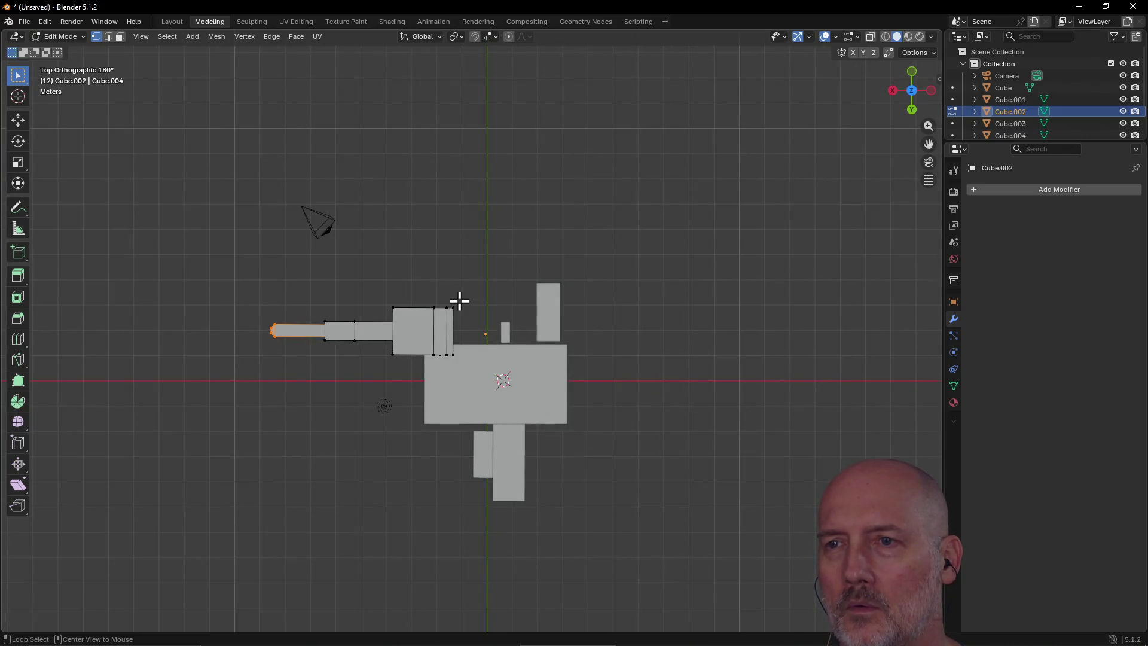
scroll(473, 322, "up", 4)
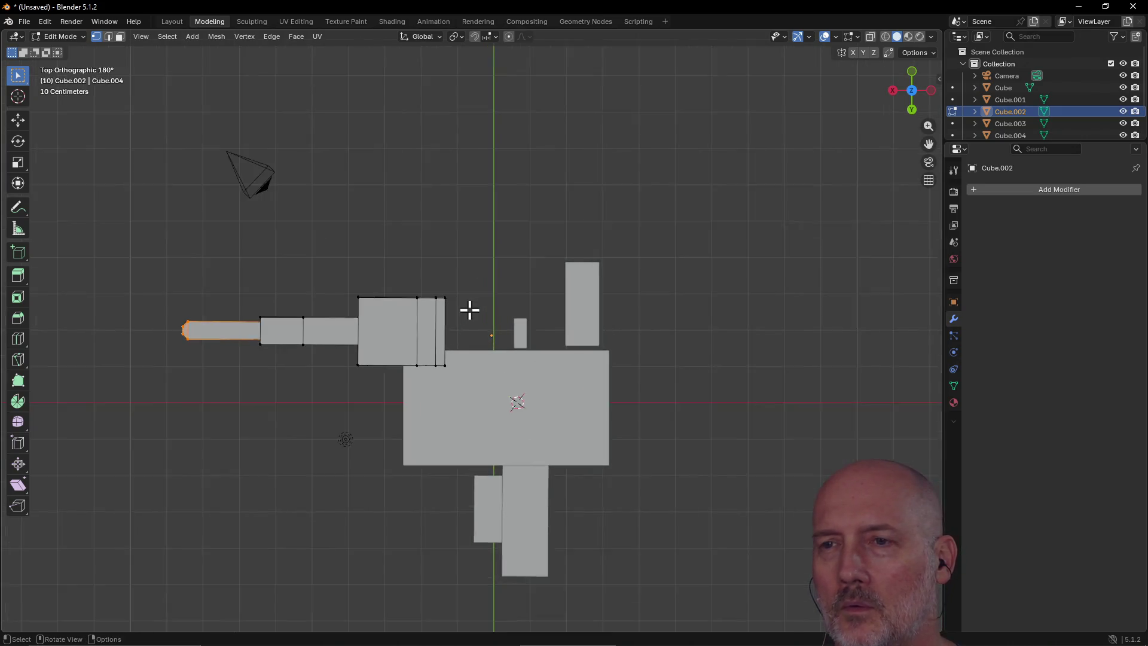
scroll(470, 310, "down", 3, "alt")
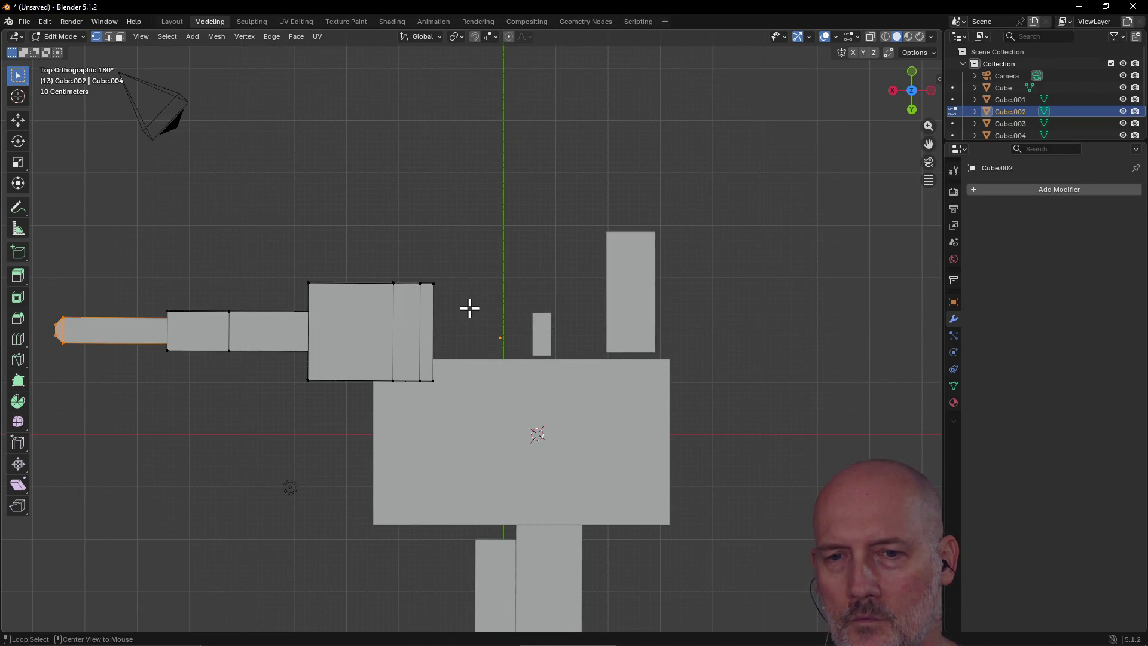
Step: Recentre the top view around the barrel and body, then snap to Back Orthographic
middle_click(469, 309, "alt")
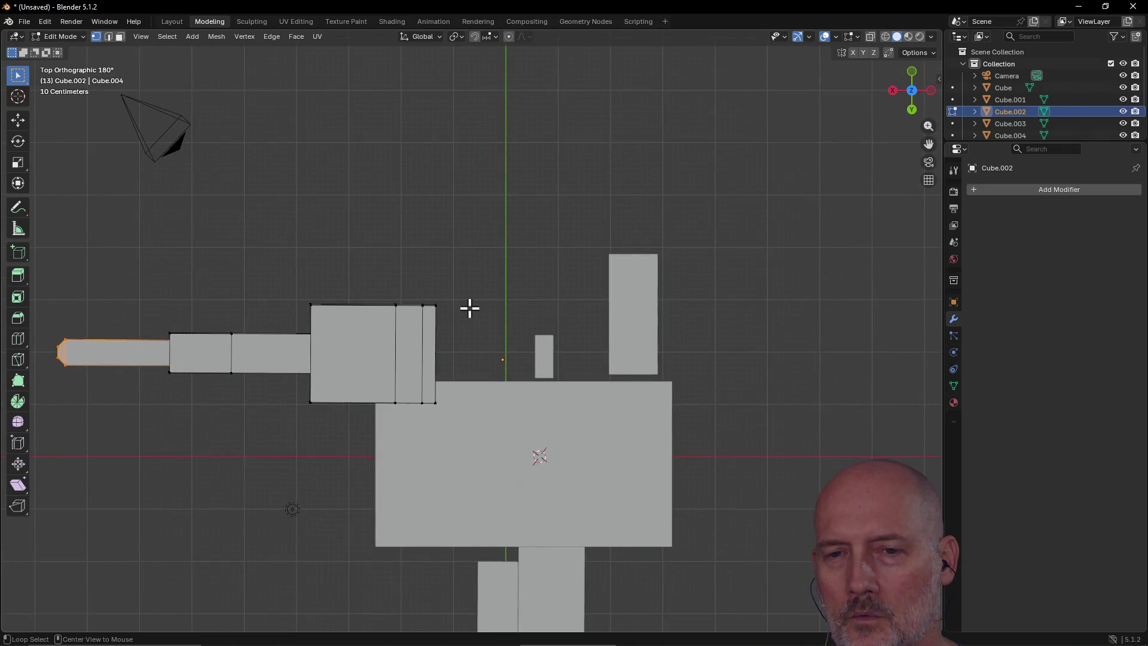
scroll(470, 308, "down", 5)
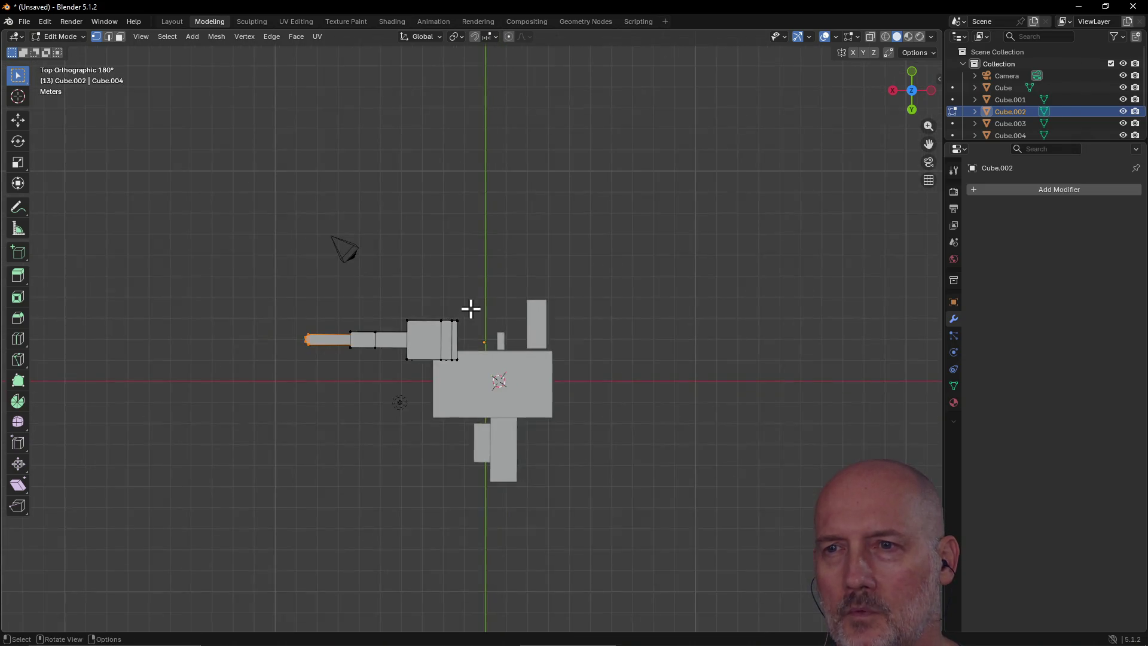
middle_click(557, 436, "alt")
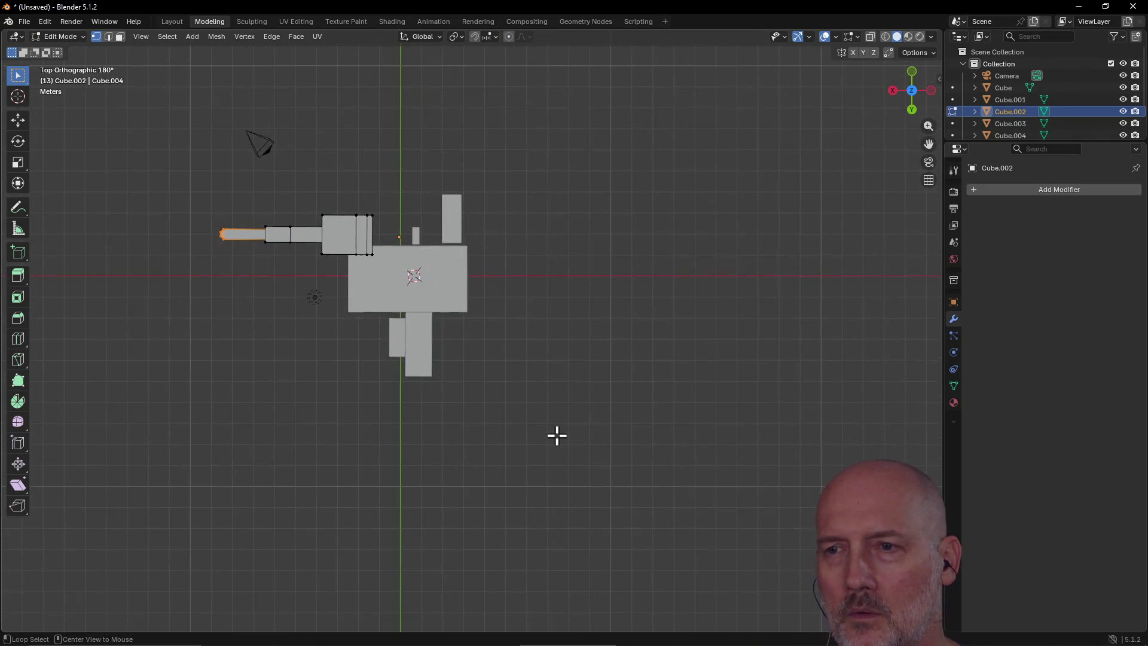
middle_click(499, 250, "alt")
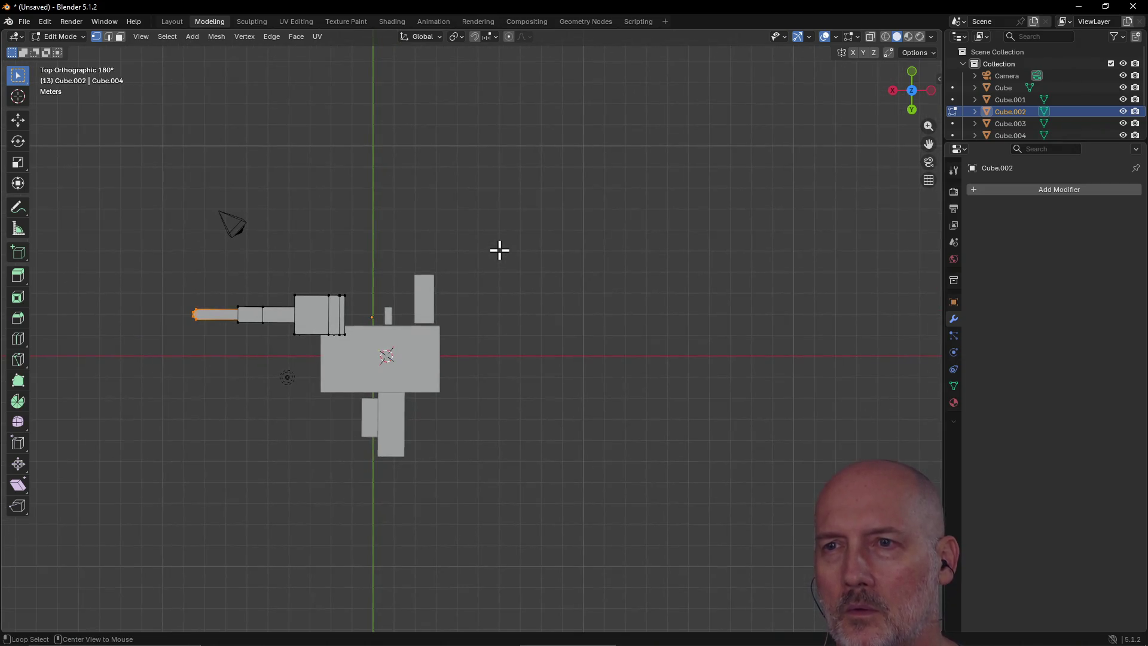
middle_click(265, 271, "alt")
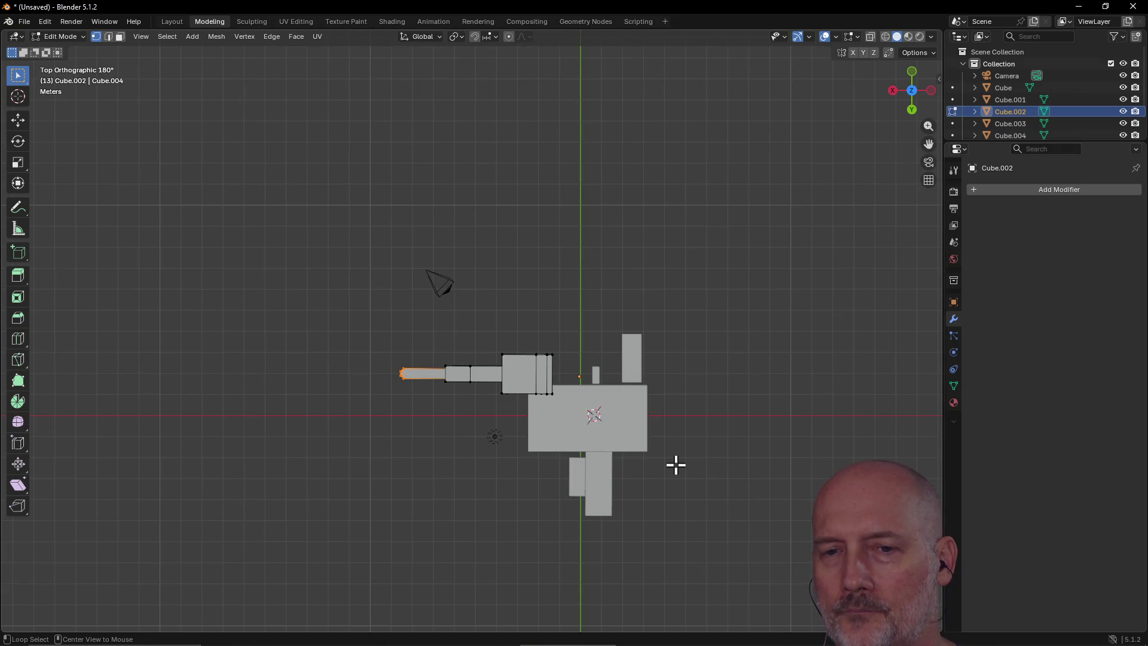
middle_click(676, 465, "alt")
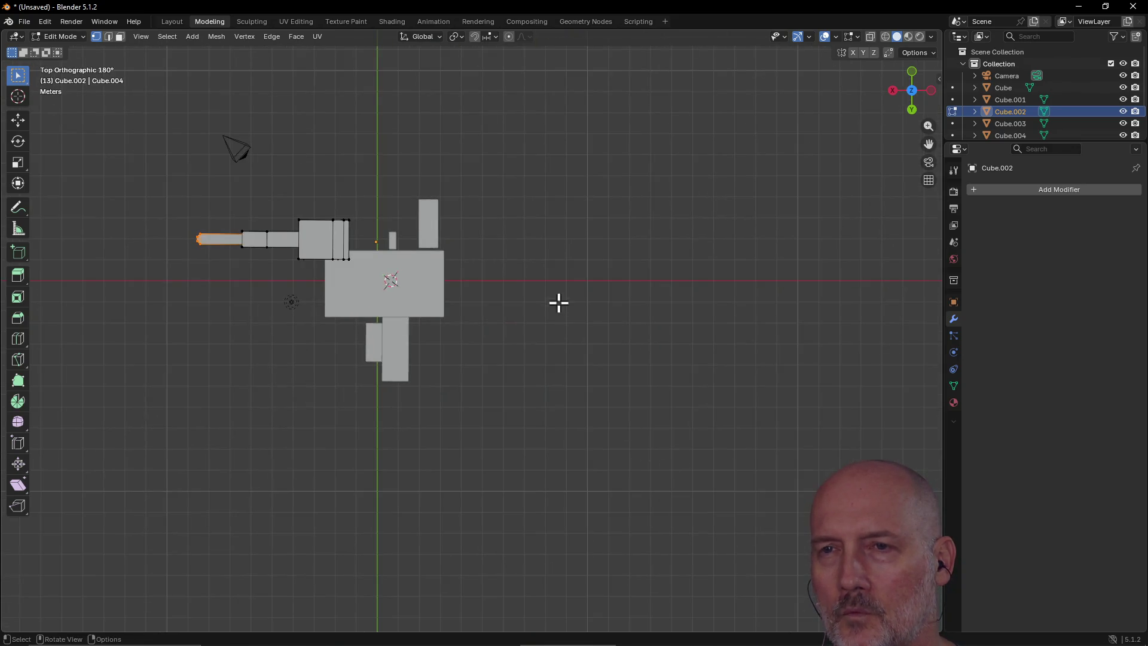
middle_click(376, 172, "alt")
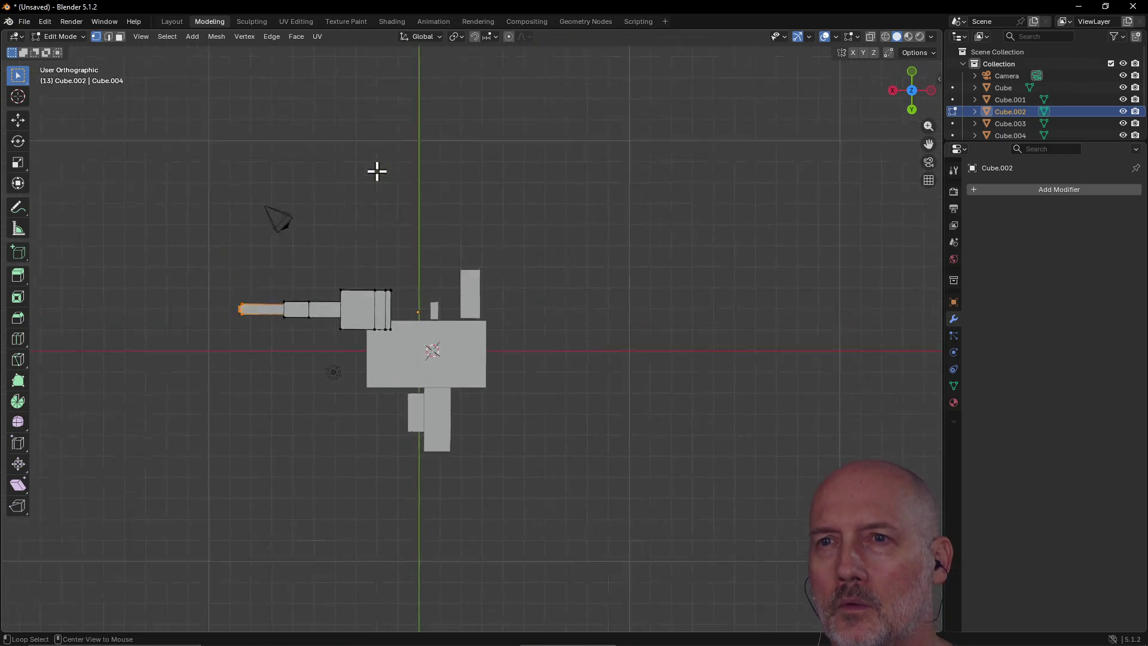
middle_click(344, 543, "alt")
middle_click_drag(773, 320, 767, 305, "alt")
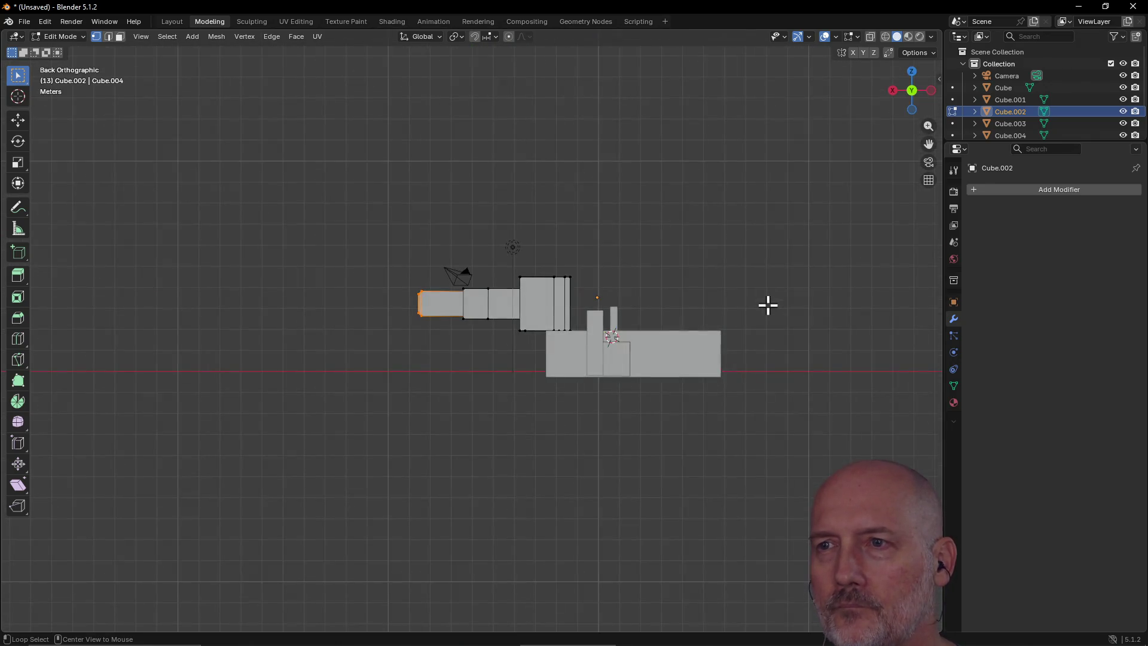
Step: Recentre the Back Orthographic view on the model, orbit briefly, and return to Top view
middle_click(802, 302, "alt")
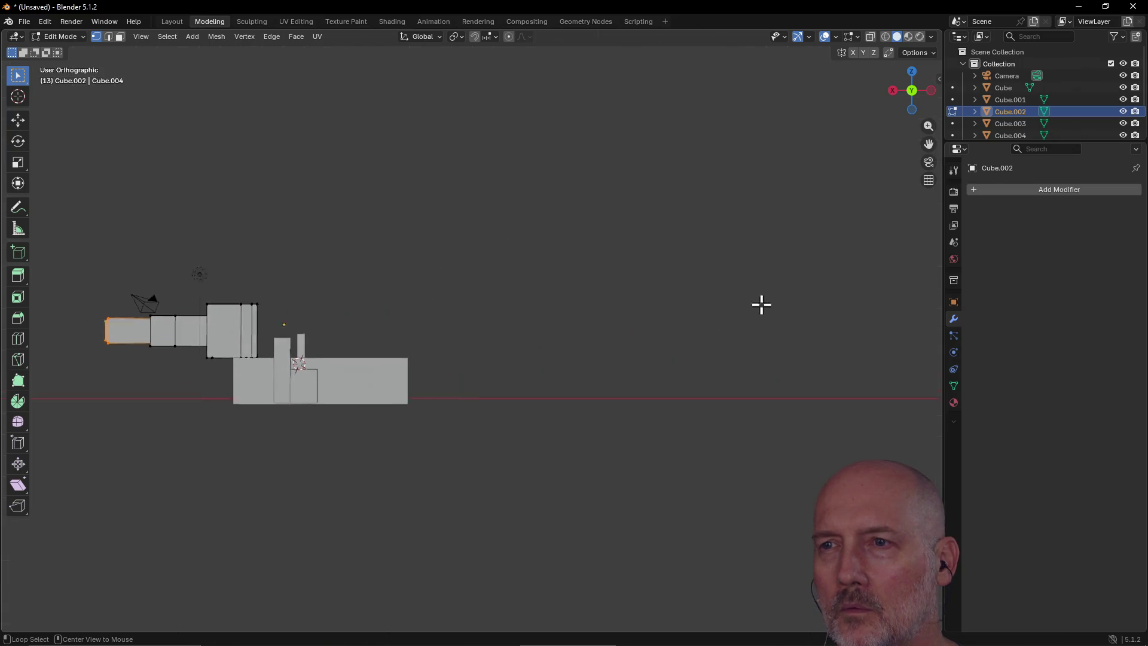
middle_click(256, 248, "alt")
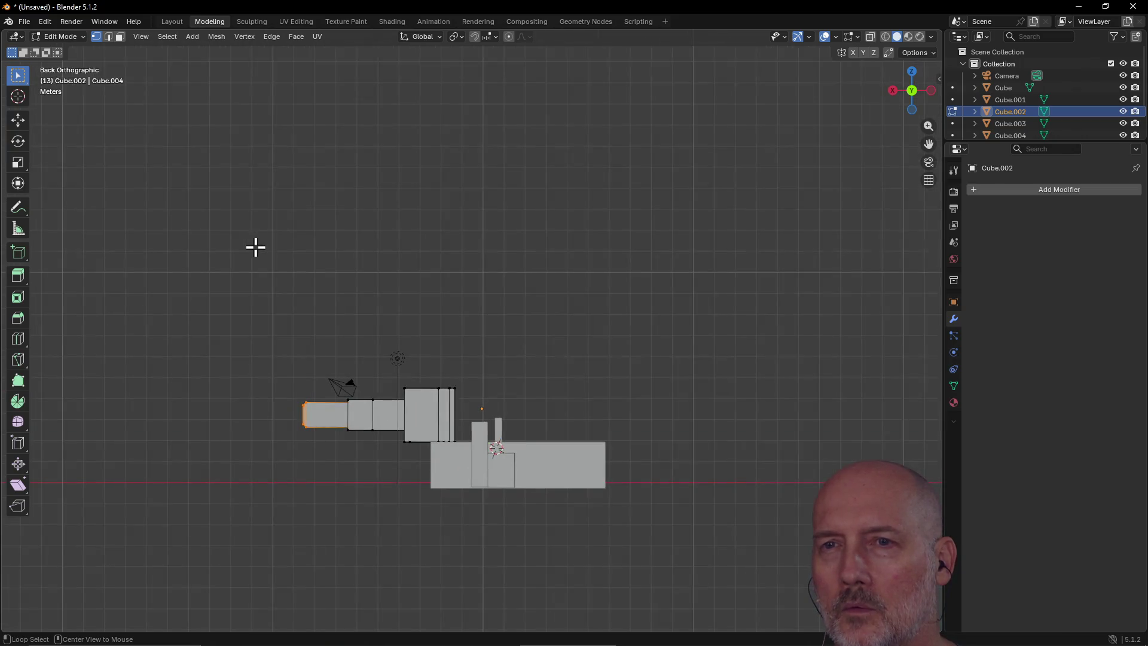
middle_click(363, 475, "alt")
middle_click_drag(562, 384, 562, 359, "alt")
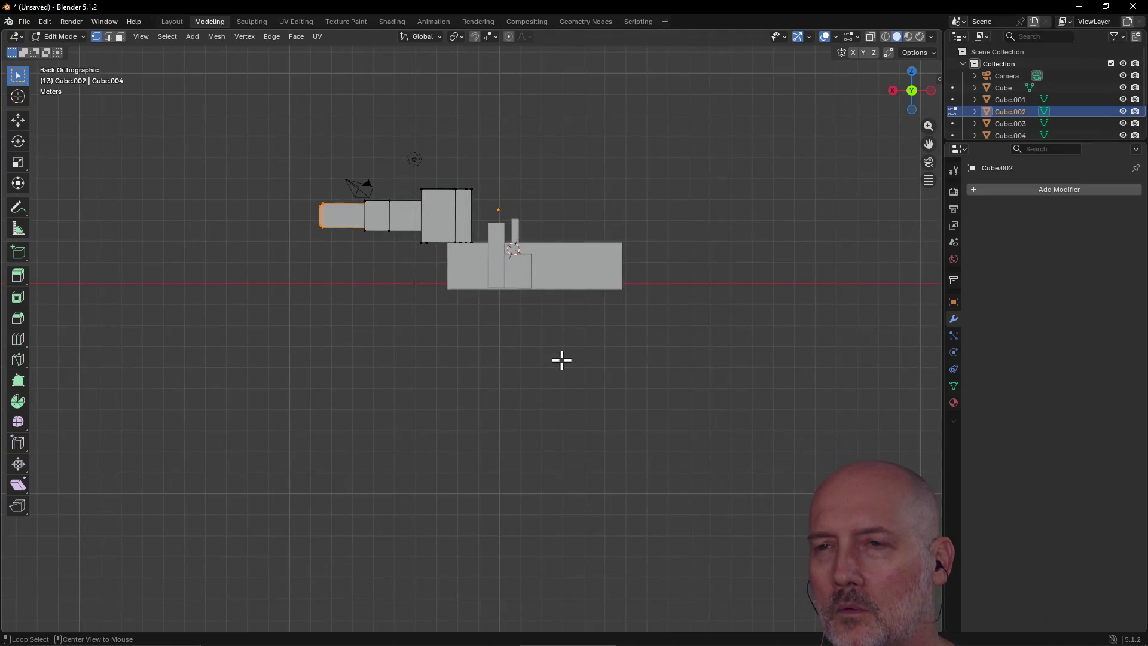
middle_click(505, 186, "alt")
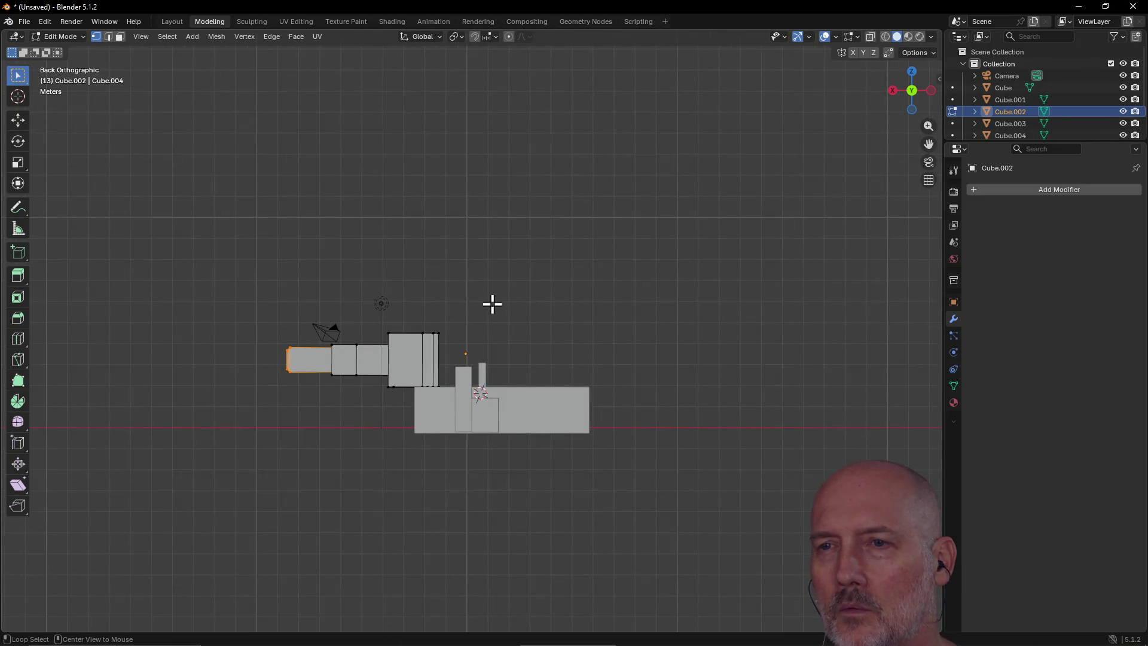
middle_click(441, 353, "alt")
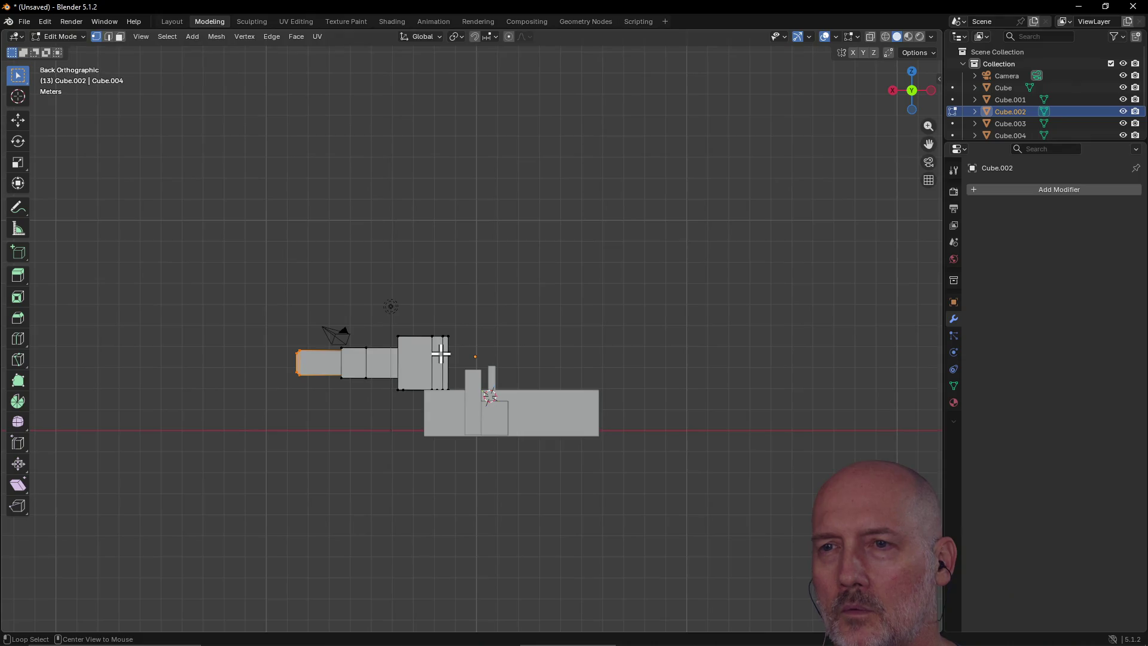
mouse_move(442, 353)
middle_mouse_down()
mouse_move(428, 407)
mouse_move(456, 205)
mouse_move(588, 222)
middle_mouse_up()
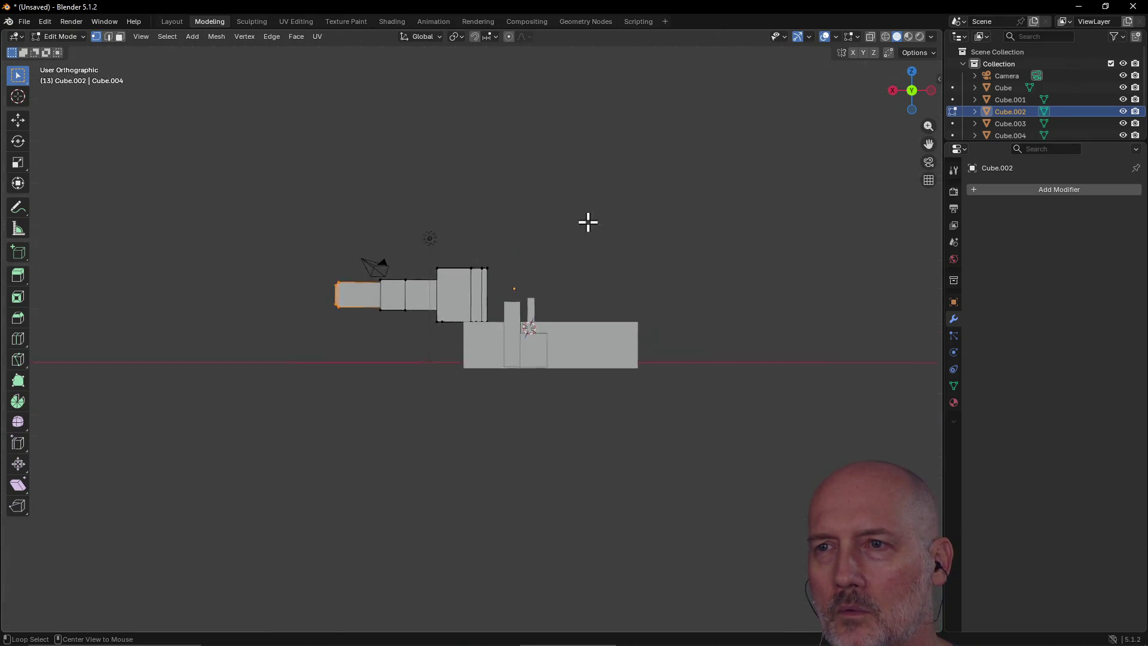
middle_click(587, 222, "alt")
mouse_move(430, 321)
middle_mouse_down()
mouse_move(459, 365)
mouse_move(561, 359)
mouse_move(492, 361)
mouse_move(482, 346)
mouse_move(548, 346)
mouse_move(590, 325)
mouse_move(518, 346)
mouse_move(546, 318)
mouse_move(572, 313)
mouse_move(461, 333)
mouse_move(461, 347)
middle_mouse_up()
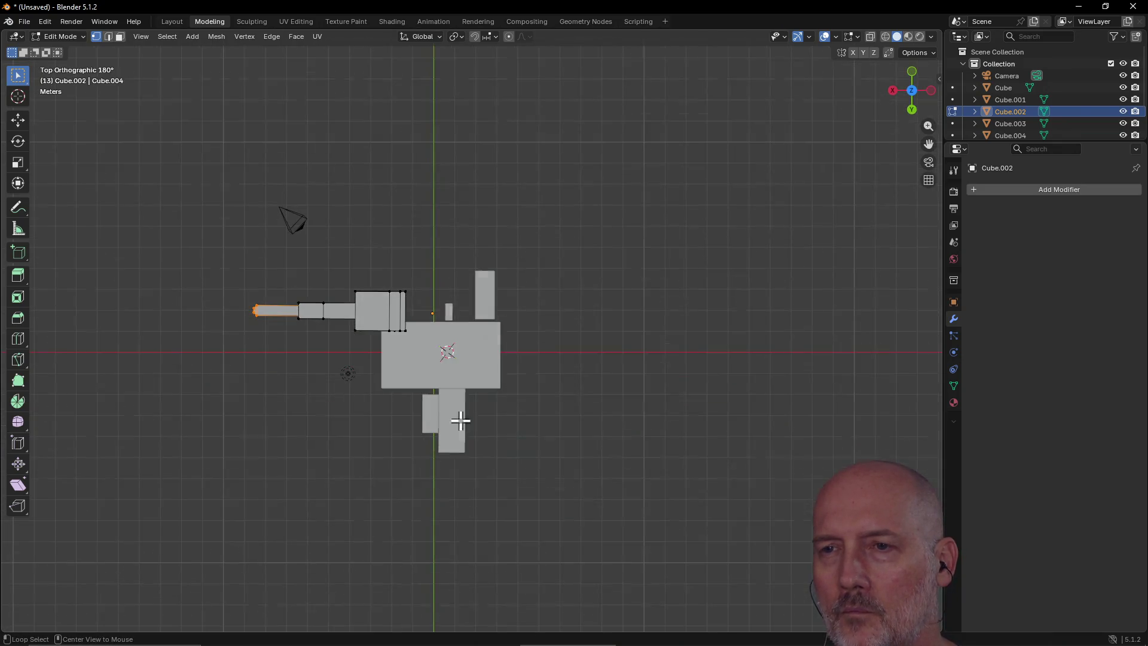
Step: Snap between Back, Left, Right and Top orthographic views, then orbit into User Perspective
middle_click_drag(414, 305, 510, 230, "alt")
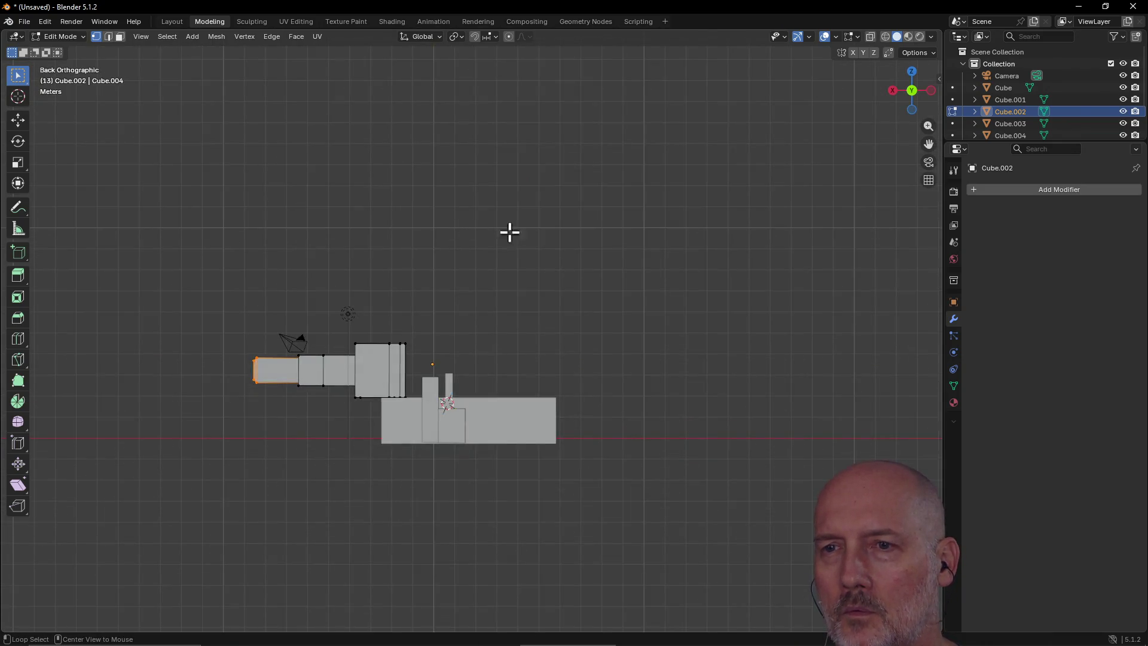
mouse_move(567, 328)
middle_mouse_down("alt")
mouse_move(544, 339)
mouse_move(479, 317)
mouse_move(497, 256)
mouse_move(402, 251)
middle_mouse_up("alt")
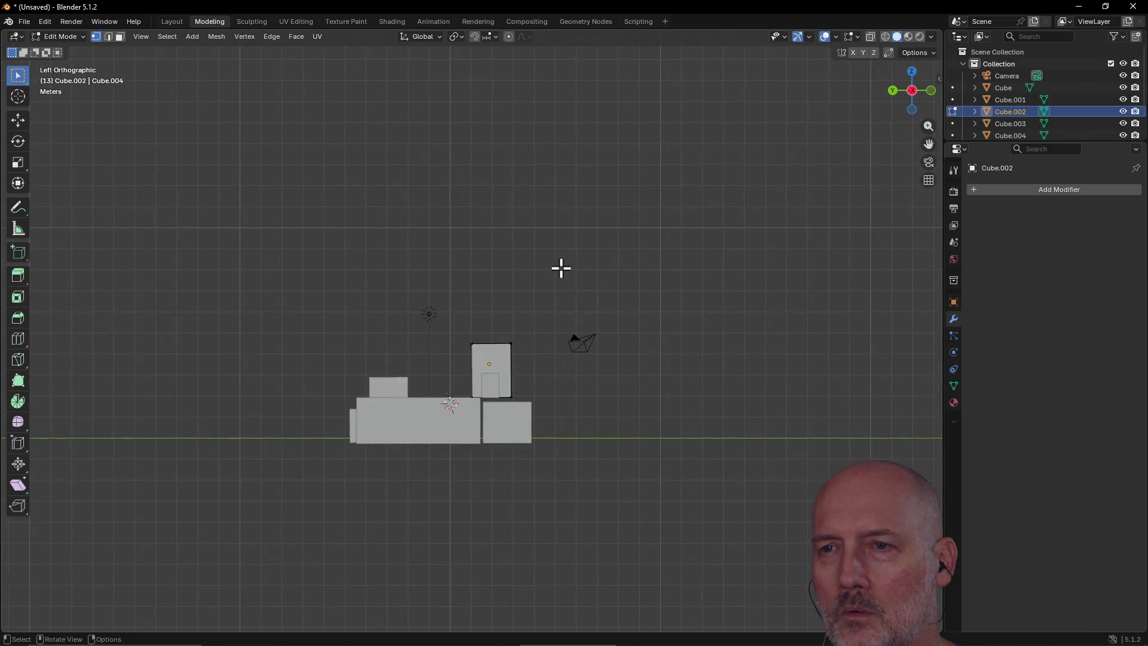
mouse_move(561, 267)
middle_mouse_down()
mouse_move(425, 285)
mouse_move(506, 284)
mouse_move(530, 279)
mouse_move(396, 279)
middle_mouse_up()
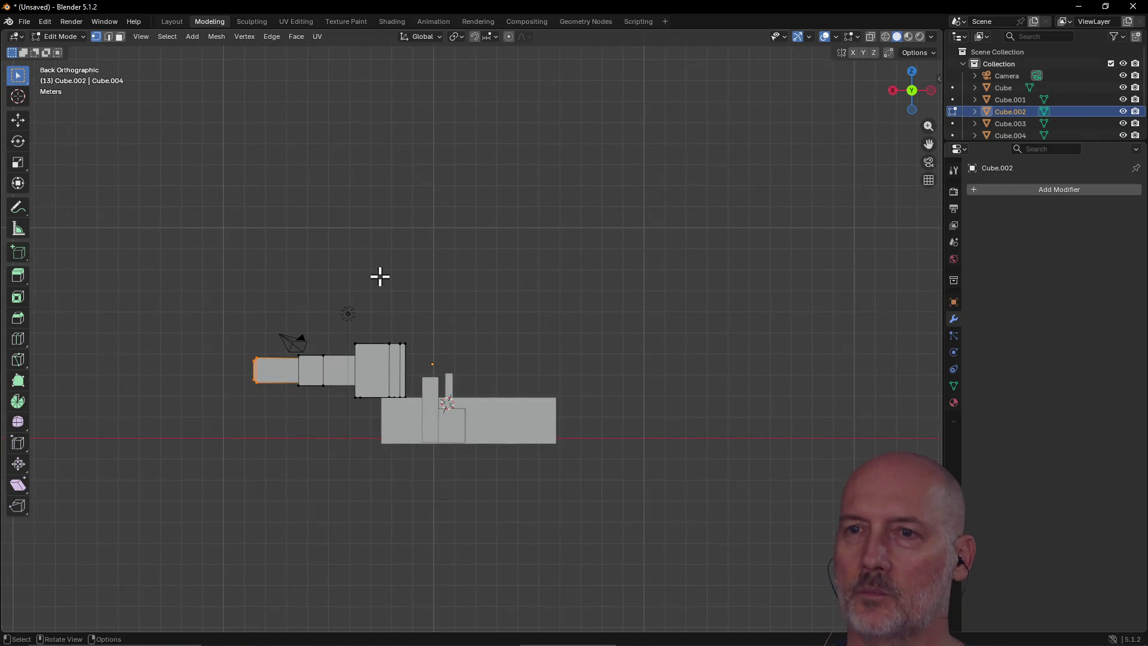
middle_click_drag(369, 319, 456, 317, "alt")
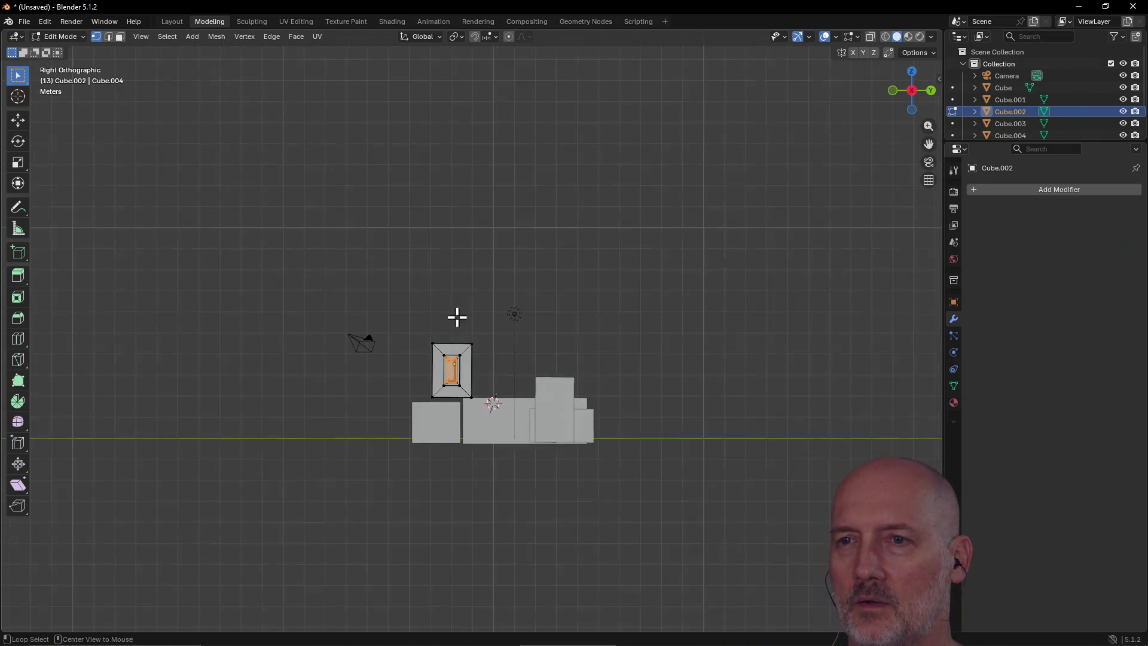
mouse_move(368, 320)
middle_mouse_down("alt")
mouse_move(512, 309)
mouse_move(530, 324)
mouse_move(386, 326)
mouse_move(453, 412)
middle_mouse_up("alt")
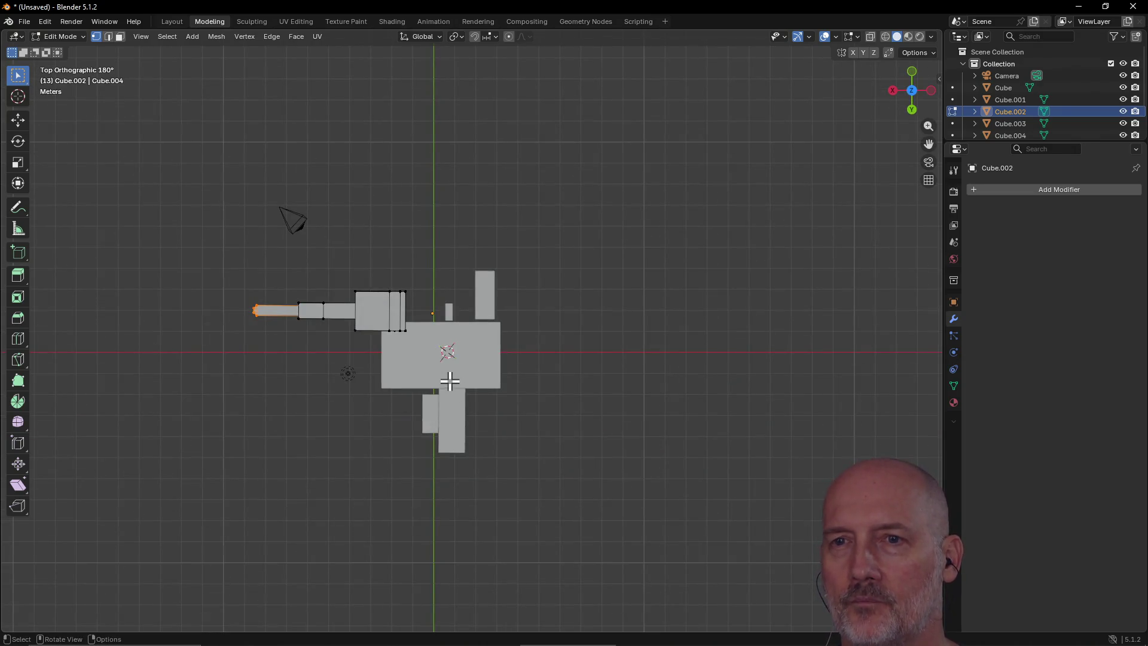
mouse_move(449, 381)
middle_mouse_down()
mouse_move(484, 315)
mouse_move(484, 333)
middle_mouse_up()
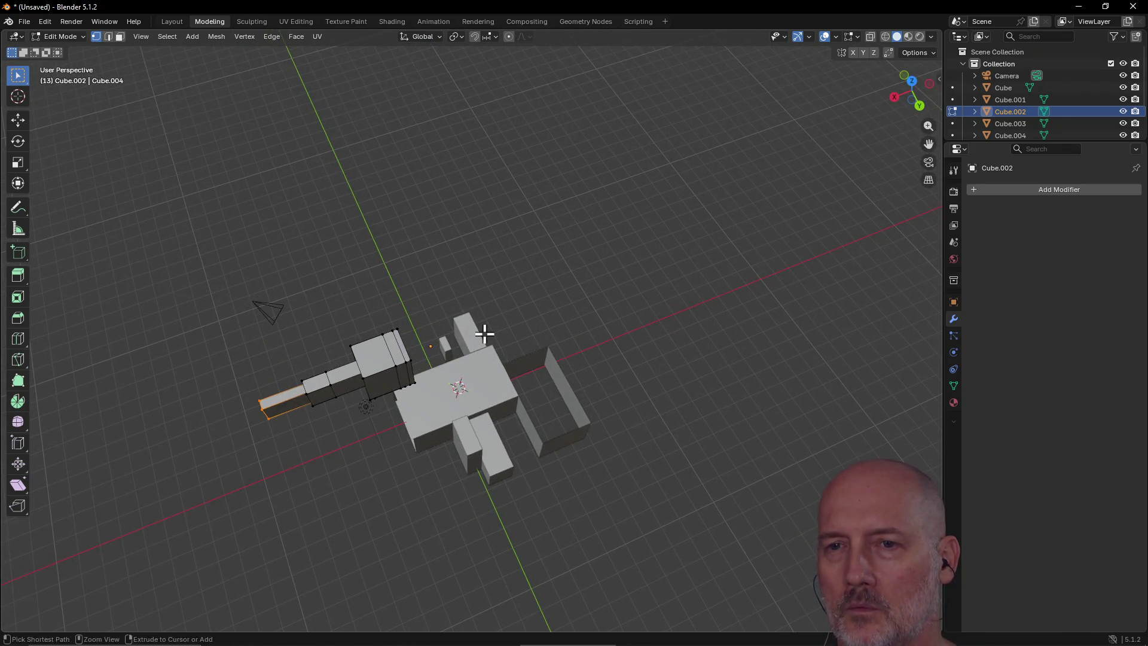
Step: Undo the barrel's extruded end piece, then redo it
key("ctrl+z")
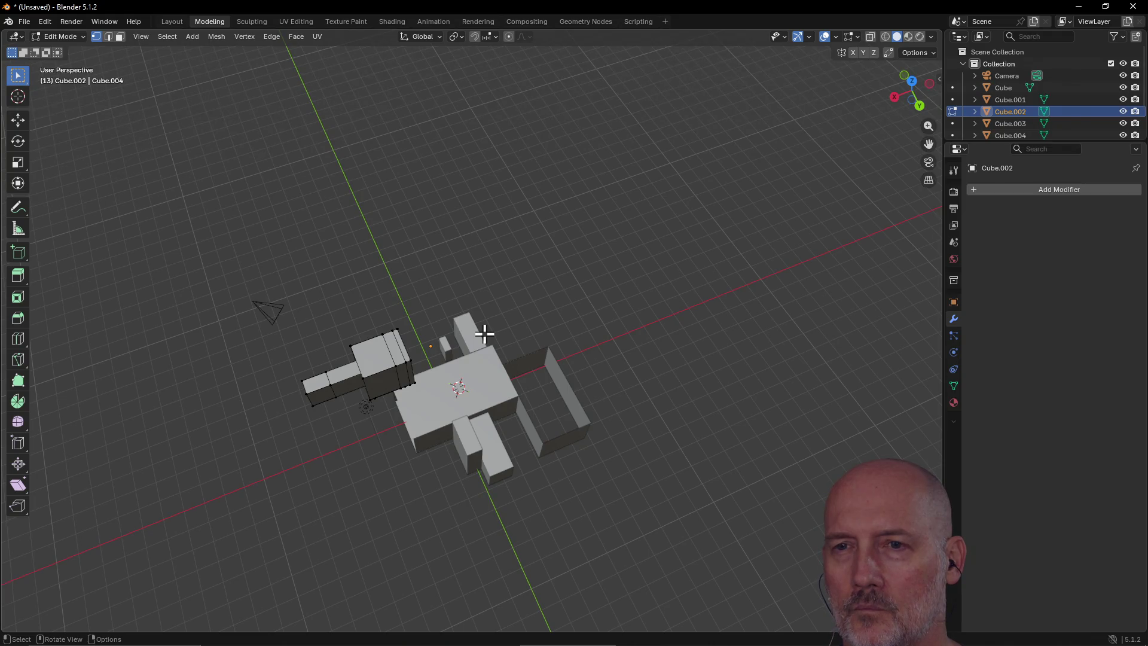
key("ctrl+z")
key("ctrl+shift+z")
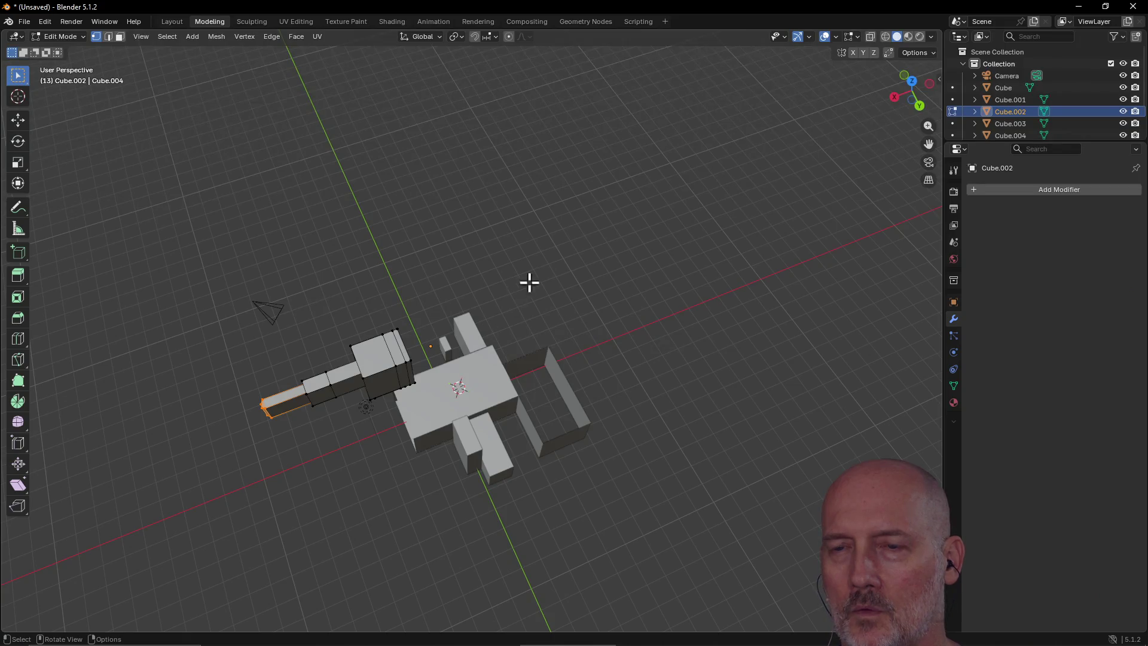
Step: Orbit to a low side angle on the model and barrel, zooming in and back out
mouse_move(530, 282)
middle_mouse_down()
mouse_move(456, 307)
mouse_move(393, 297)
mouse_move(505, 239)
mouse_move(442, 232)
mouse_move(508, 238)
mouse_move(557, 207)
mouse_move(616, 210)
mouse_move(730, 250)
mouse_move(648, 185)
mouse_move(528, 221)
mouse_move(494, 166)
mouse_move(441, 205)
mouse_move(400, 174)
mouse_move(317, 207)
mouse_move(320, 254)
mouse_move(464, 267)
mouse_move(586, 210)
mouse_move(623, 254)
mouse_move(564, 182)
mouse_move(562, 205)
mouse_move(577, 167)
middle_mouse_up()
scroll(500, 338, "up", 3)
scroll(501, 339, "down", 1)
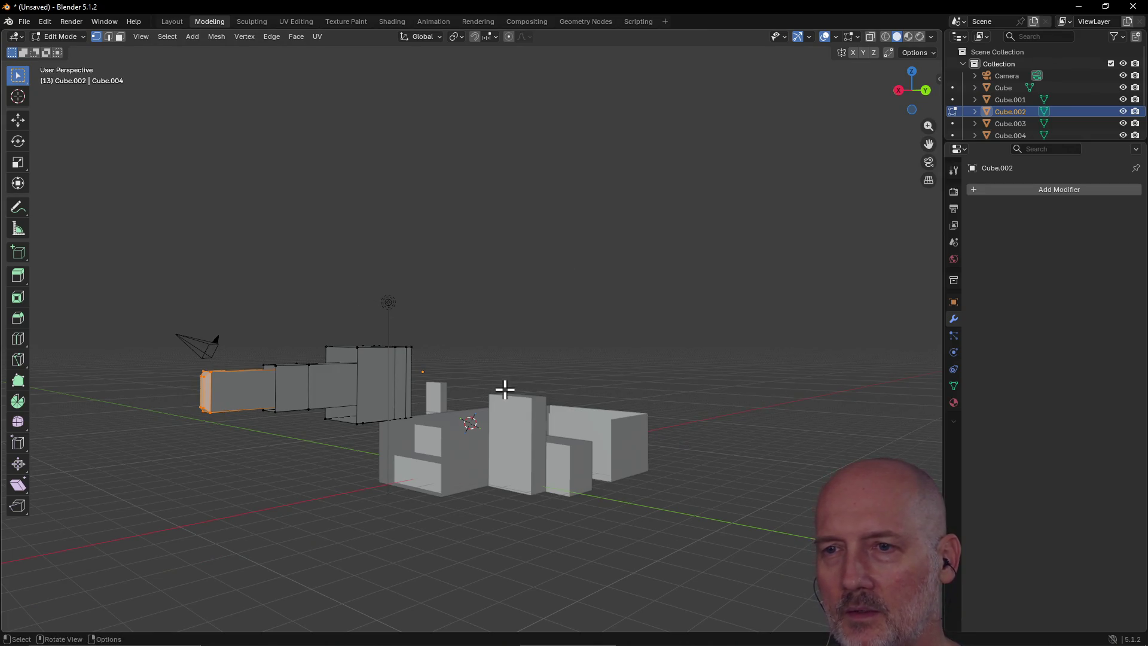
Step: Switch between Top, Front and Left orthographic views of the model
key("KP_7")
key("KP_1")
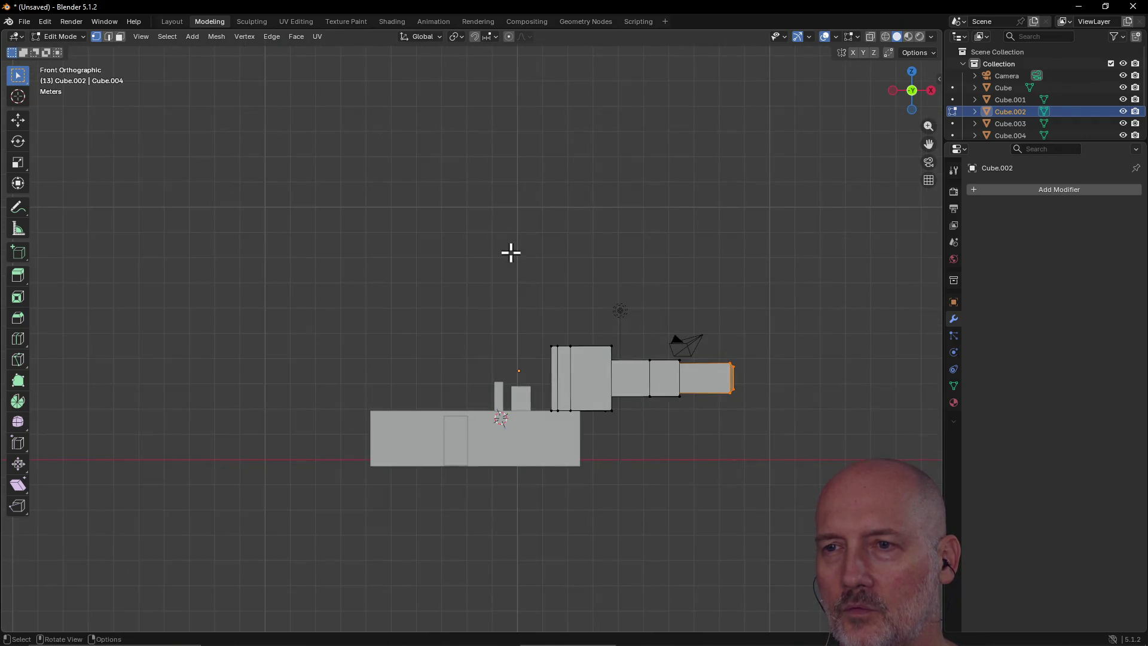
middle_click_drag(510, 252, 501, 426, "alt")
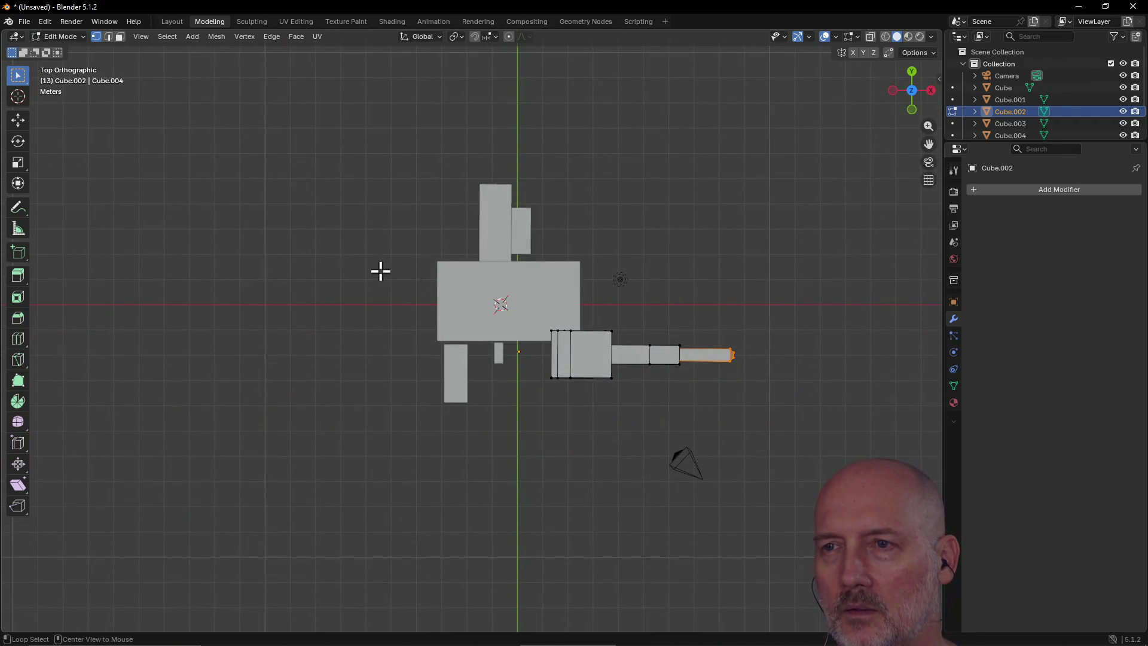
middle_click_drag(410, 277, 470, 252, "alt")
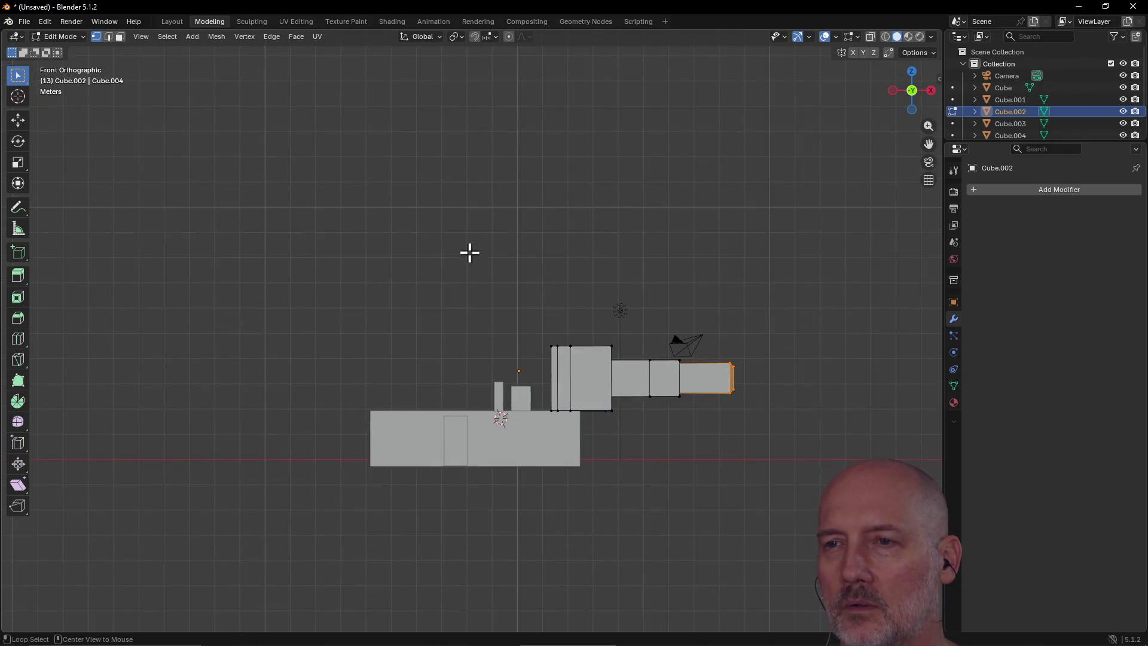
middle_click_drag(389, 372, 533, 381, "alt")
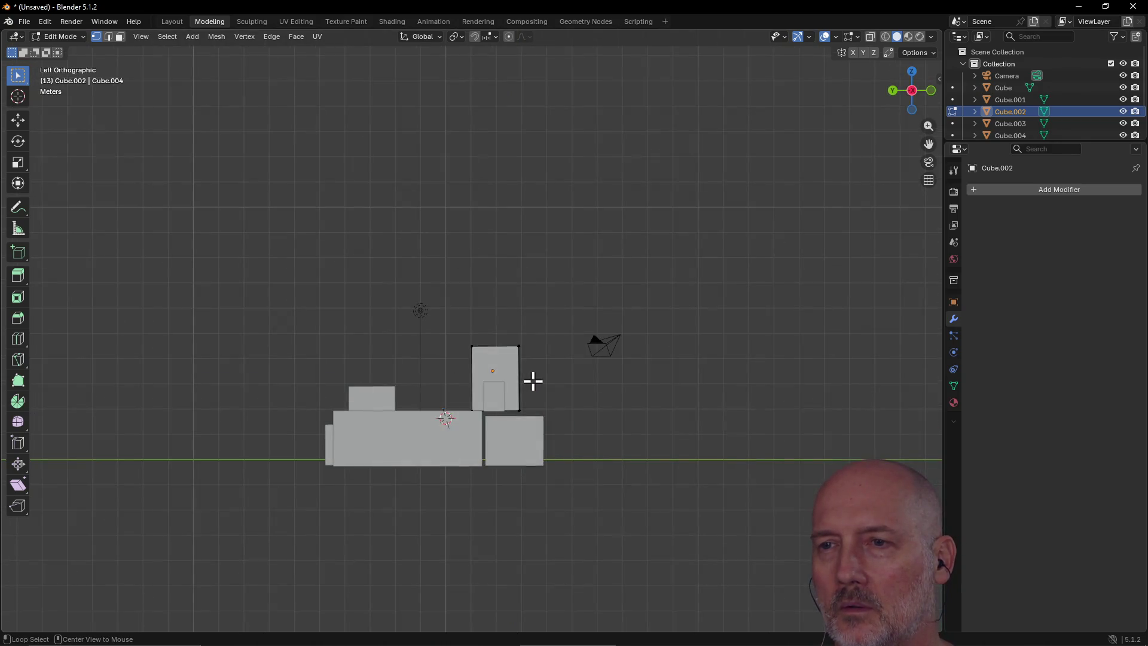
mouse_move(638, 361)
middle_mouse_down("alt")
mouse_move(353, 367)
mouse_move(639, 350)
middle_mouse_up("alt")
Step: Check the Bottom and Right views, recentre, then orbit into perspective from above
mouse_move(515, 248)
middle_mouse_down("alt")
mouse_move(507, 458)
mouse_move(502, 241)
mouse_move(513, 487)
mouse_move(510, 302)
middle_mouse_up("alt")
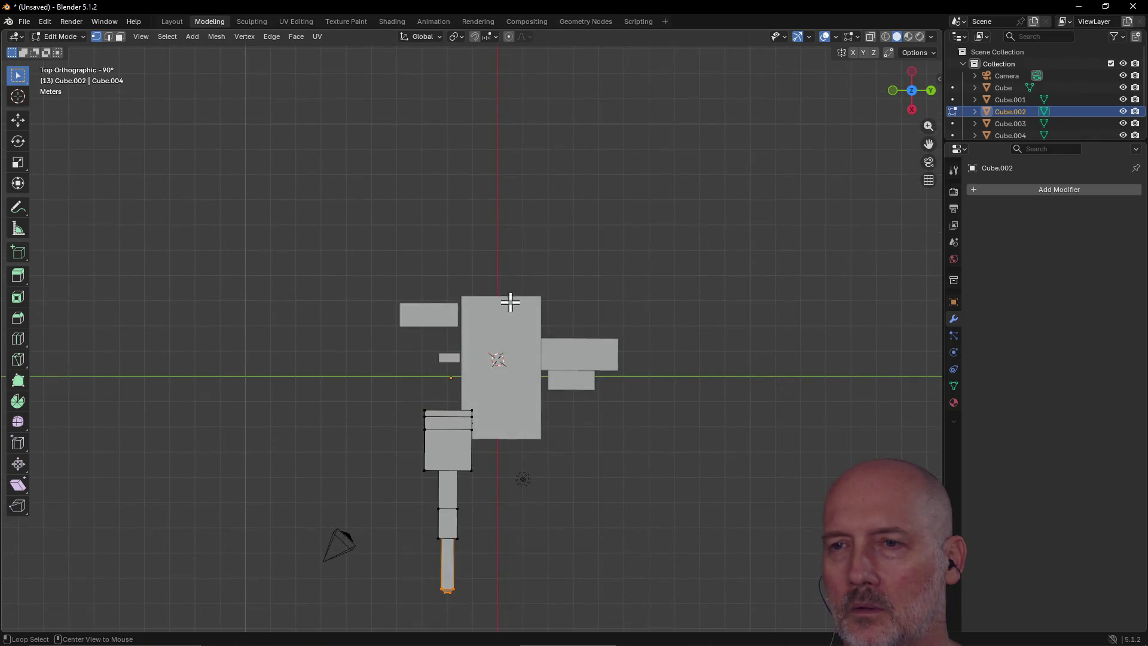
middle_click_drag(519, 518, 508, 376, "alt")
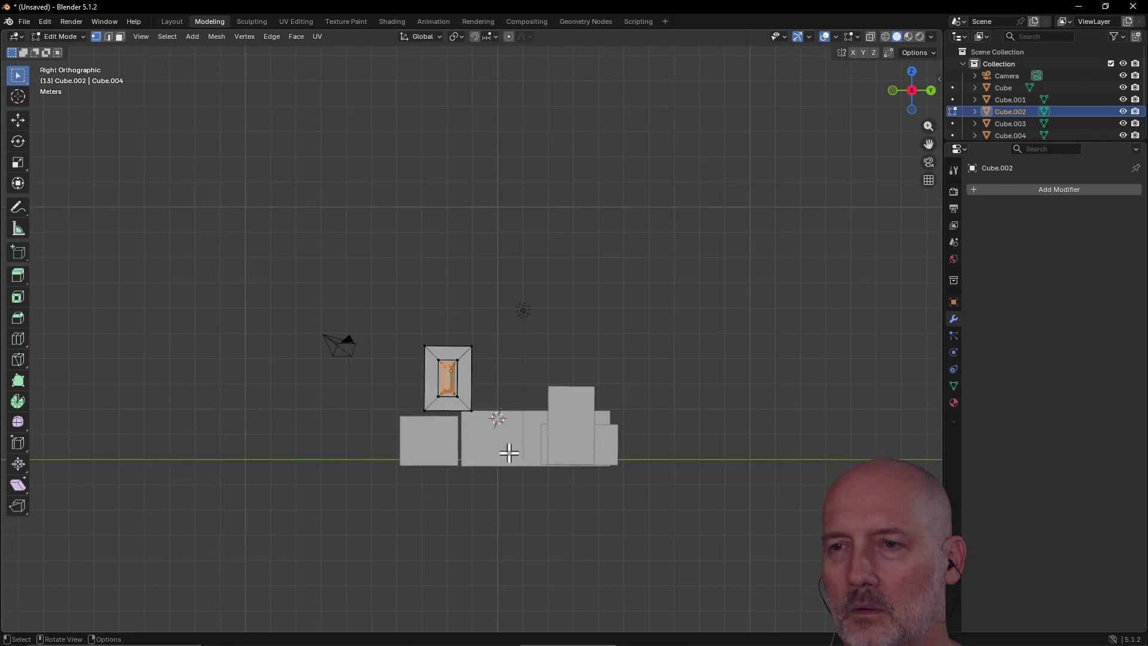
middle_click_drag(507, 514, 497, 307, "alt")
middle_click_drag(496, 438, 488, 438, "alt")
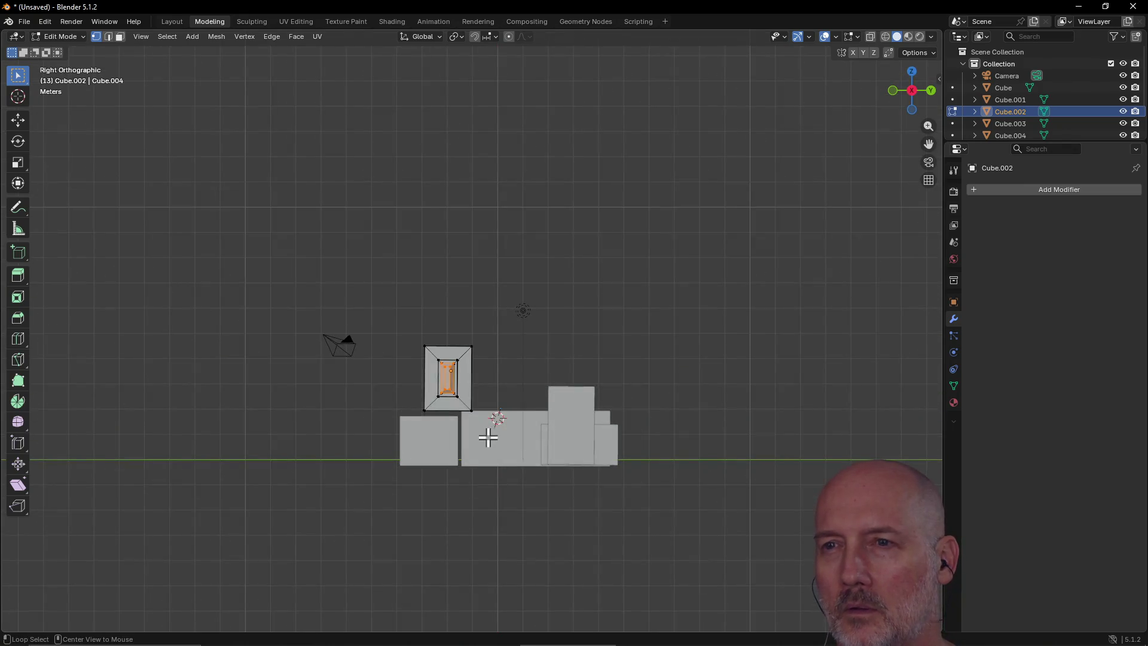
middle_click_drag(488, 332, 572, 395, "alt")
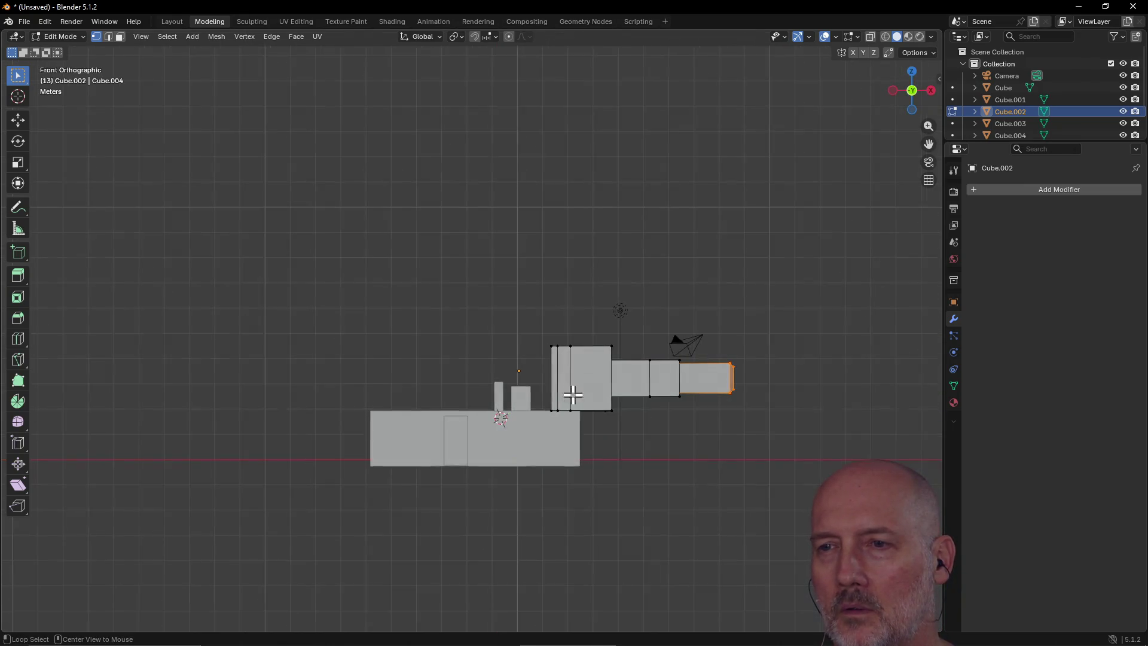
mouse_move(488, 362)
middle_mouse_down("alt")
mouse_move(505, 530)
mouse_move(494, 385)
mouse_move(555, 362)
mouse_move(531, 370)
middle_mouse_up("alt")
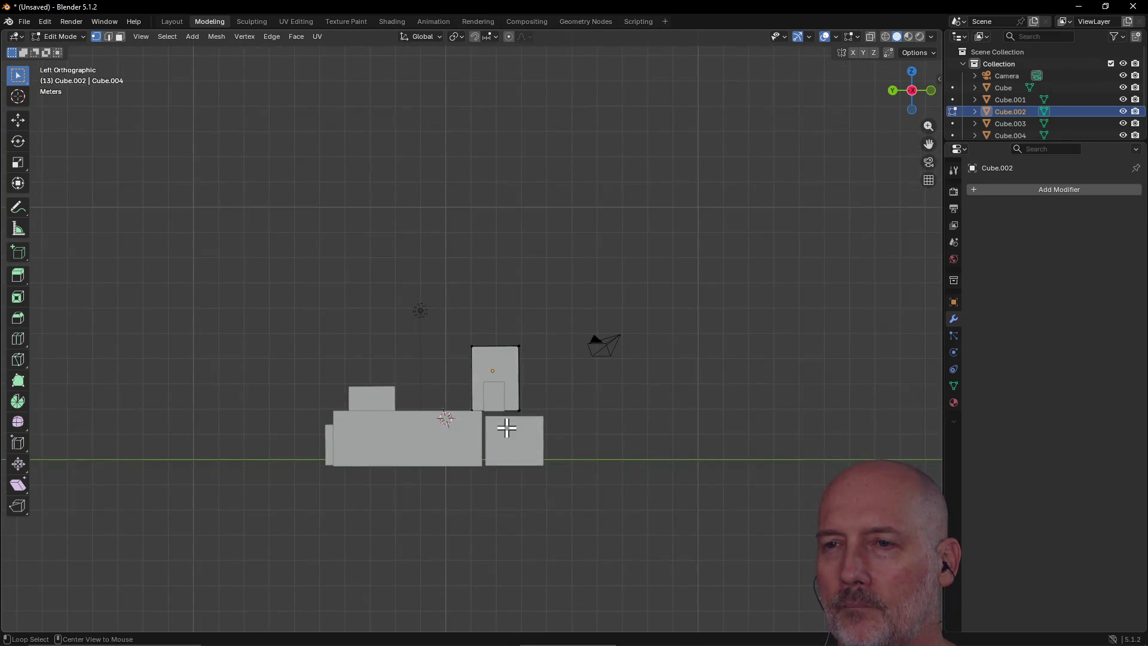
middle_click(476, 377, "alt")
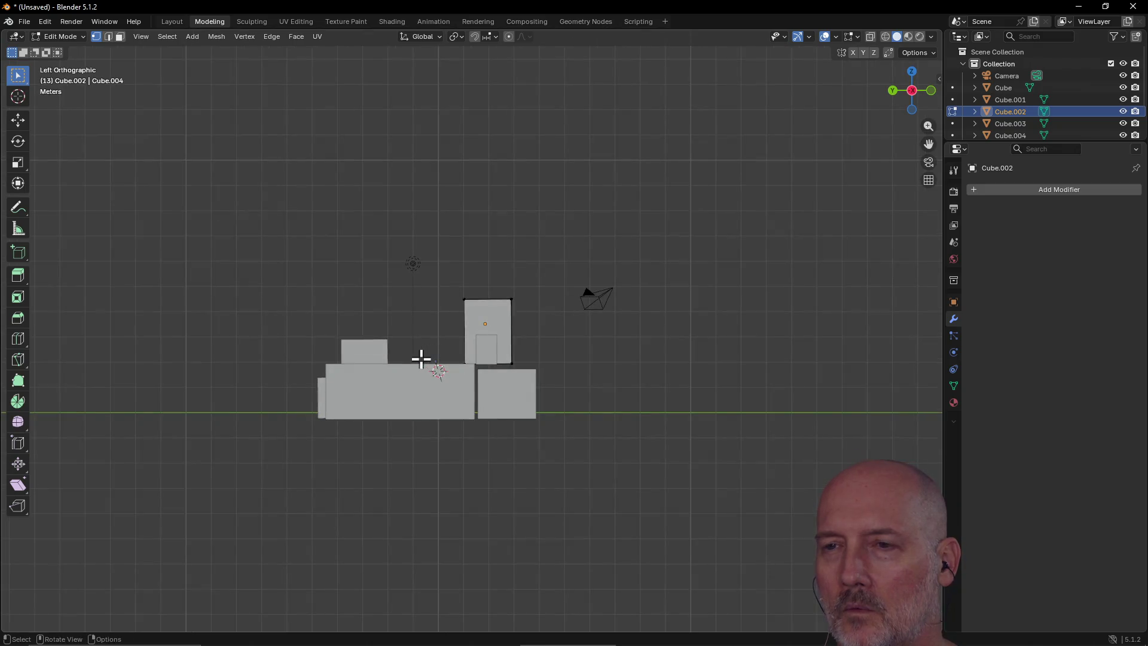
mouse_move(445, 340)
middle_mouse_down()
mouse_move(441, 411)
mouse_move(566, 344)
mouse_move(681, 340)
mouse_move(599, 344)
mouse_move(679, 321)
mouse_move(628, 341)
mouse_move(617, 331)
mouse_move(598, 397)
mouse_move(599, 252)
mouse_move(535, 342)
middle_mouse_up()
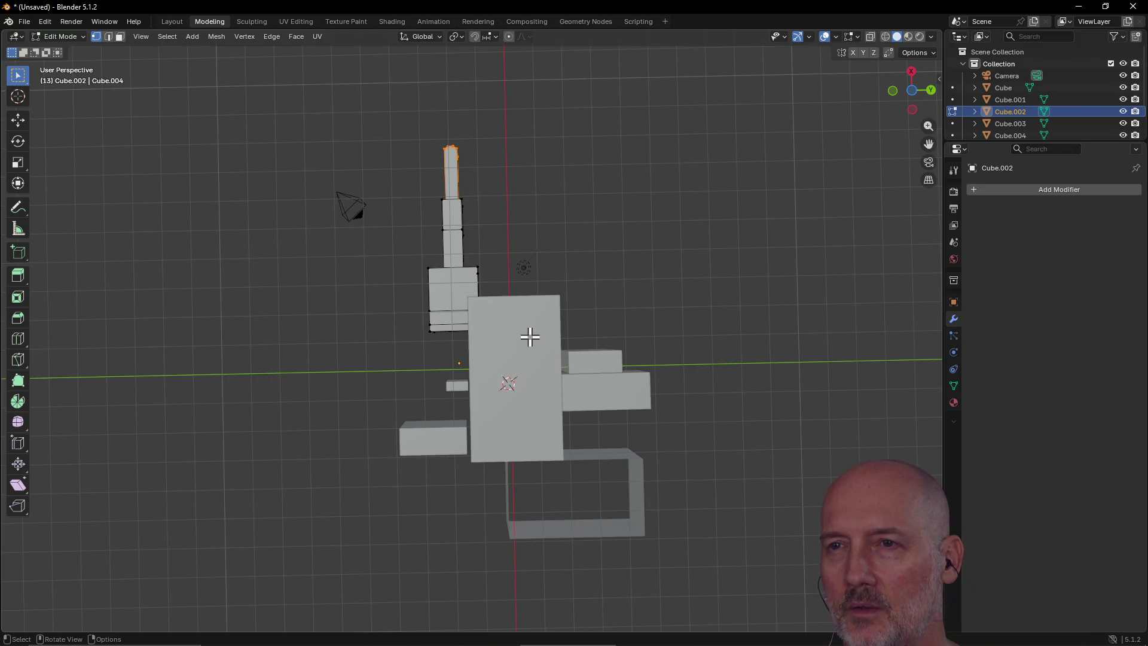
Step: Orbit down to a low, receding perspective with the barrel extending to the left
mouse_move(540, 201)
middle_mouse_down()
mouse_move(521, 479)
mouse_move(514, 342)
mouse_move(531, 325)
mouse_move(653, 323)
mouse_move(627, 336)
middle_mouse_up()
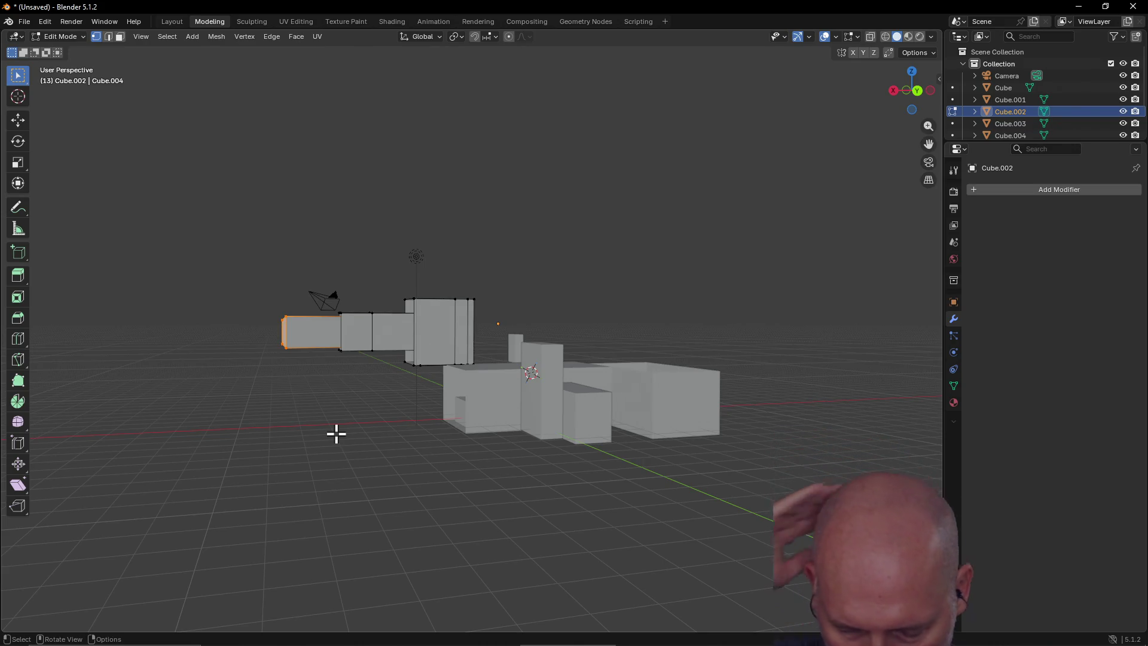
Step: Cycle the viewport through Wireframe, Solid, Material Preview and Solid, ending in Rendered shading
key("z")
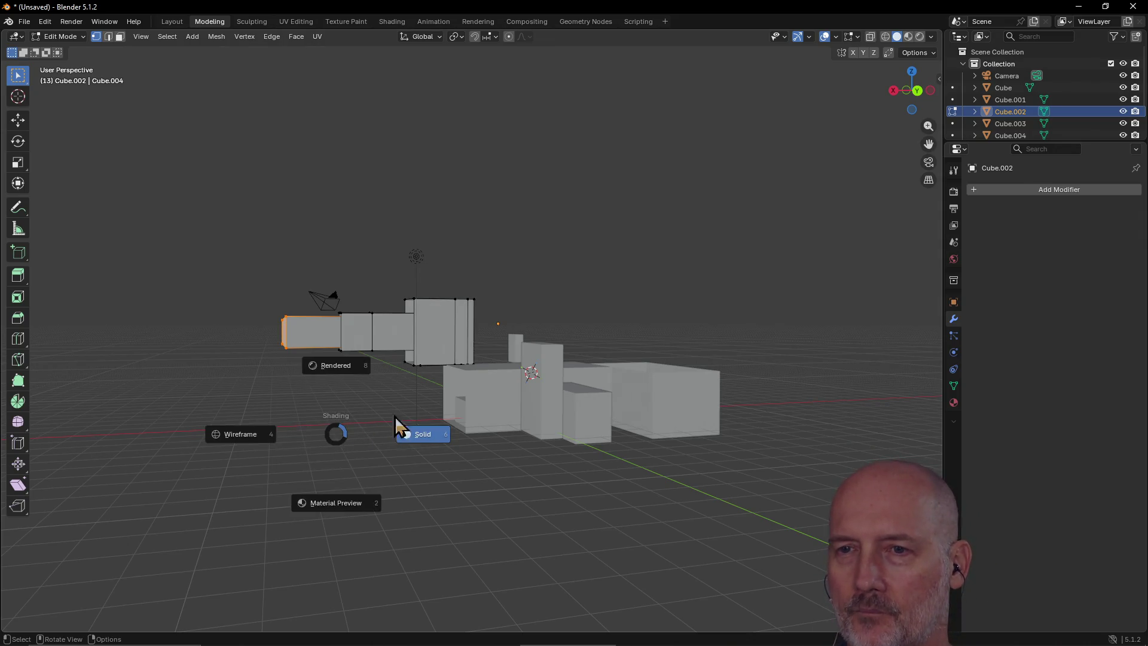
left_click(235, 436)
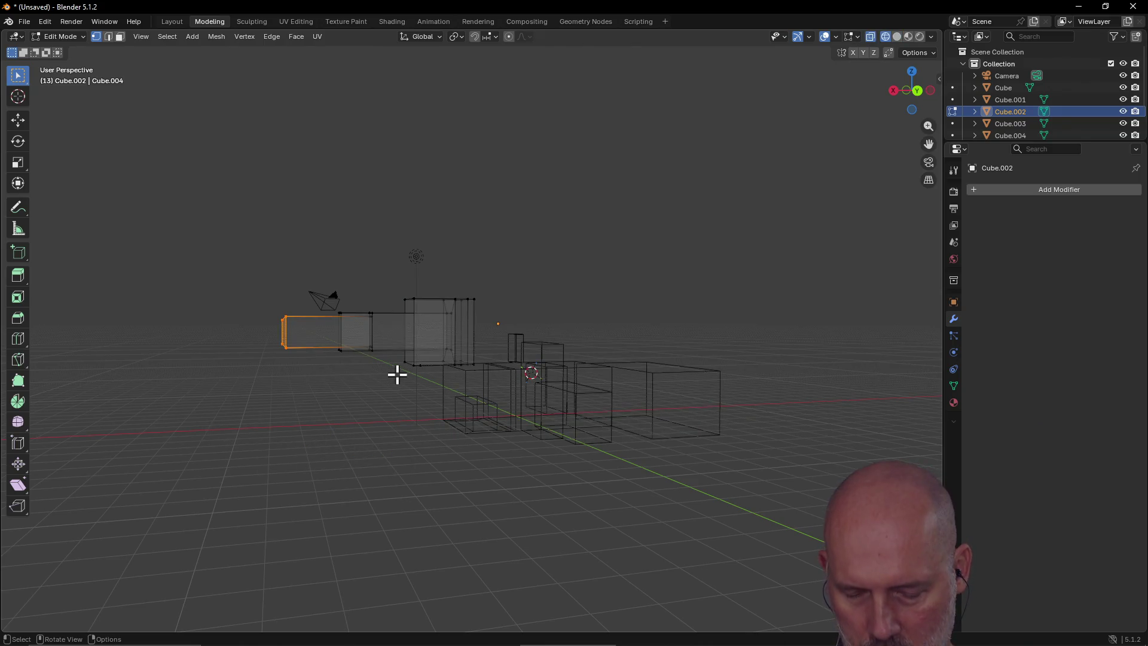
key("z")
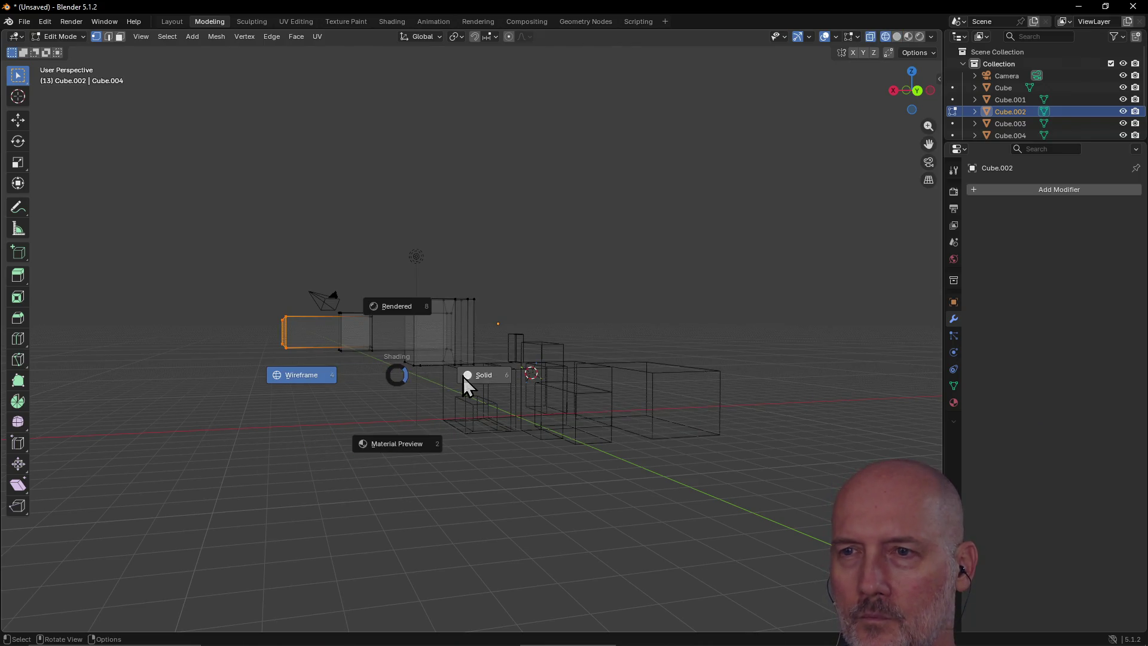
left_click(476, 378)
key("z")
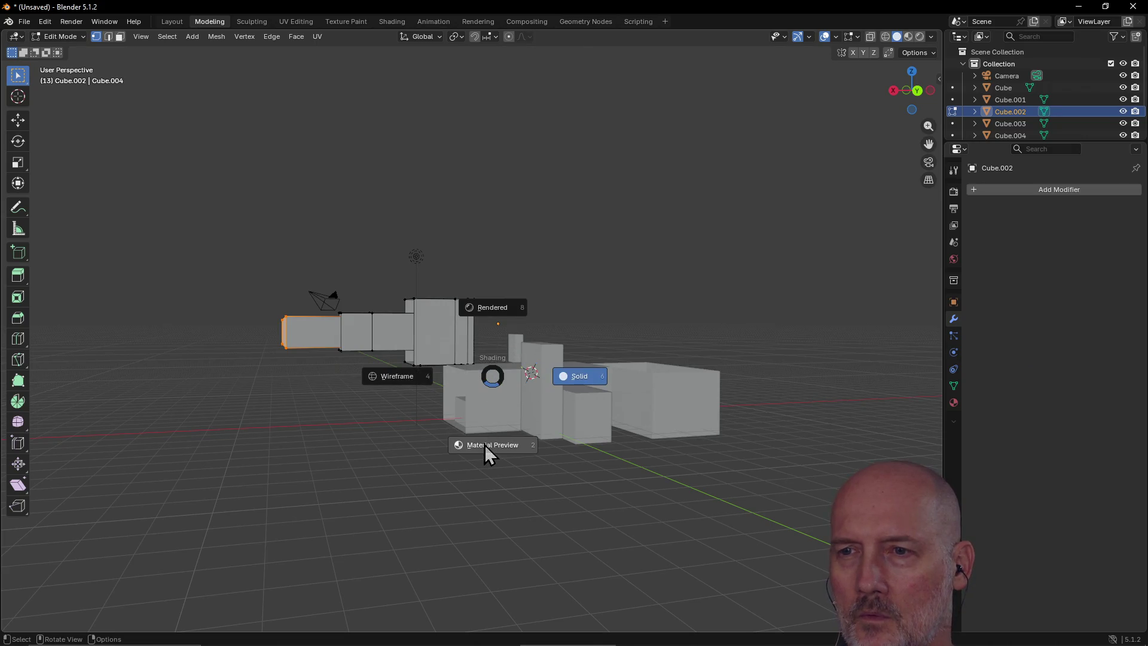
left_click(490, 454)
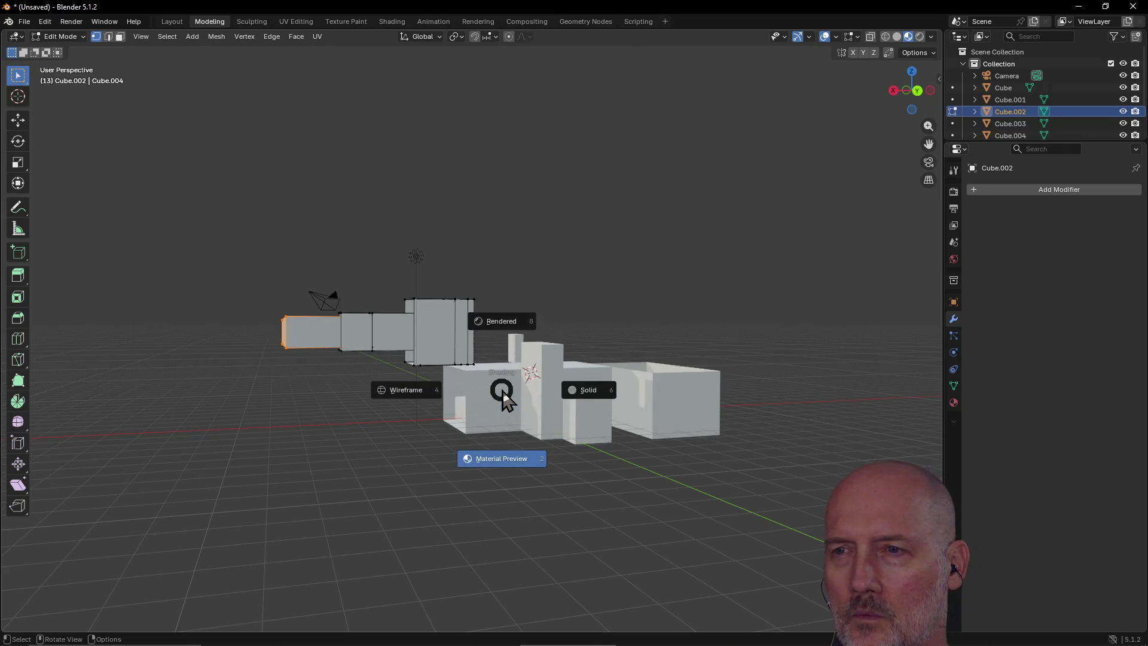
left_click(590, 388)
key("z")
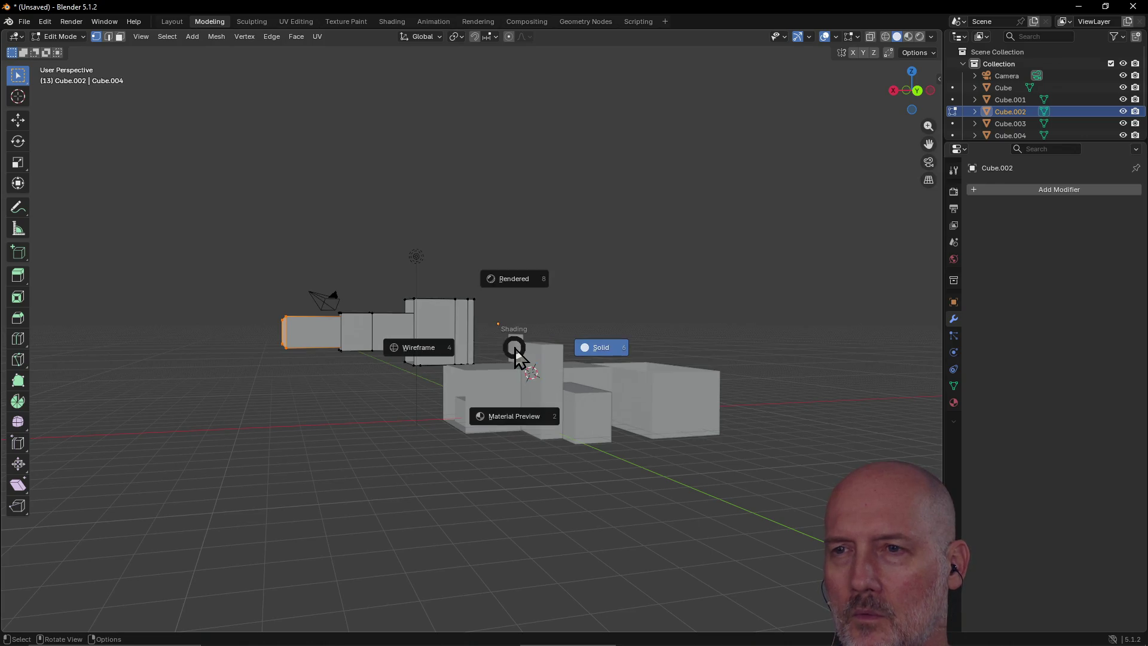
left_click(508, 282)
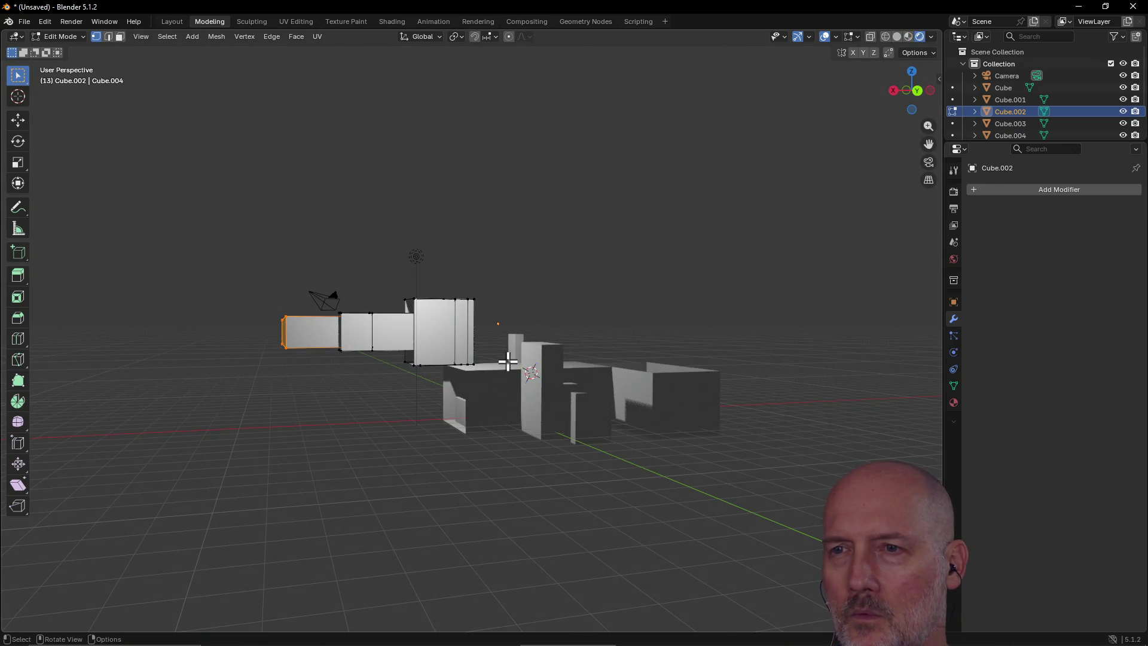
Step: Switch to Material Preview, orbit to the opposite side, and look through the scene camera and back
key("z")
key("2")
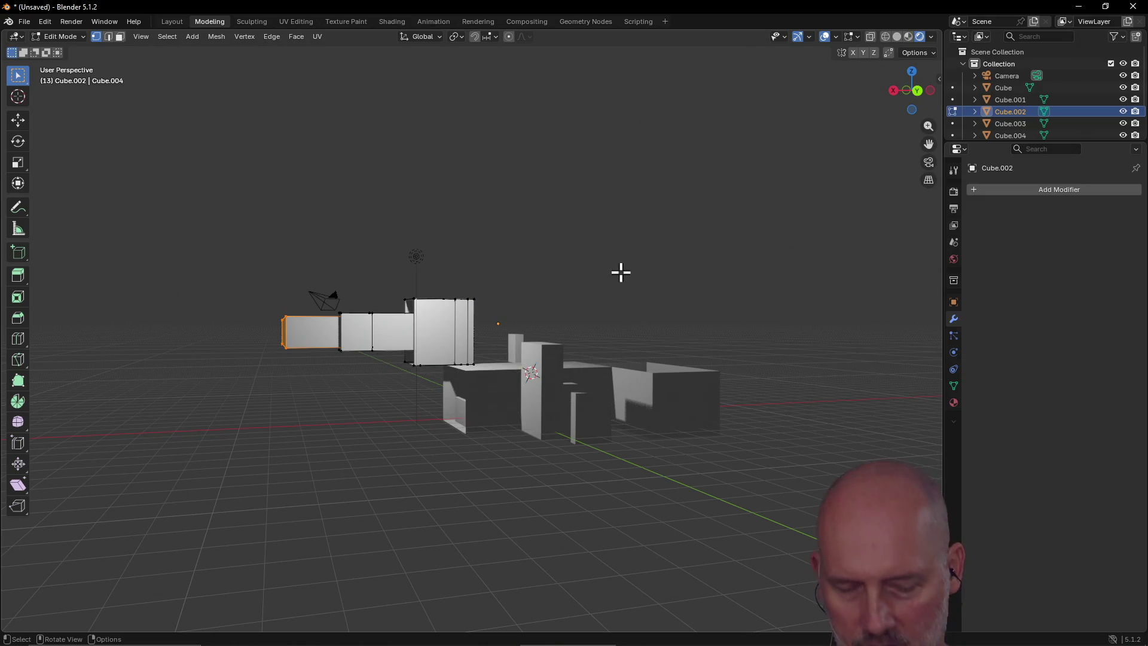
mouse_move(596, 291)
middle_mouse_down()
mouse_move(495, 328)
mouse_move(505, 341)
mouse_move(640, 295)
mouse_move(822, 326)
mouse_move(849, 305)
mouse_move(610, 349)
mouse_move(367, 300)
mouse_move(441, 289)
mouse_move(538, 310)
mouse_move(678, 288)
mouse_move(741, 303)
mouse_move(771, 287)
middle_mouse_up()
left_click(933, 167)
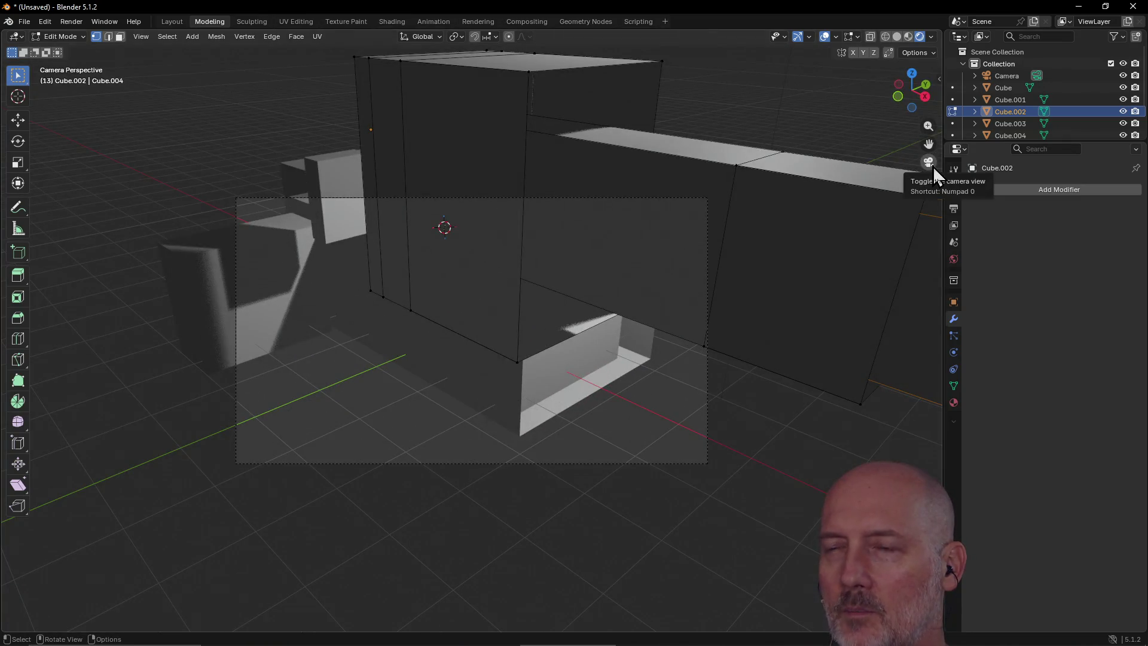
left_click(933, 166)
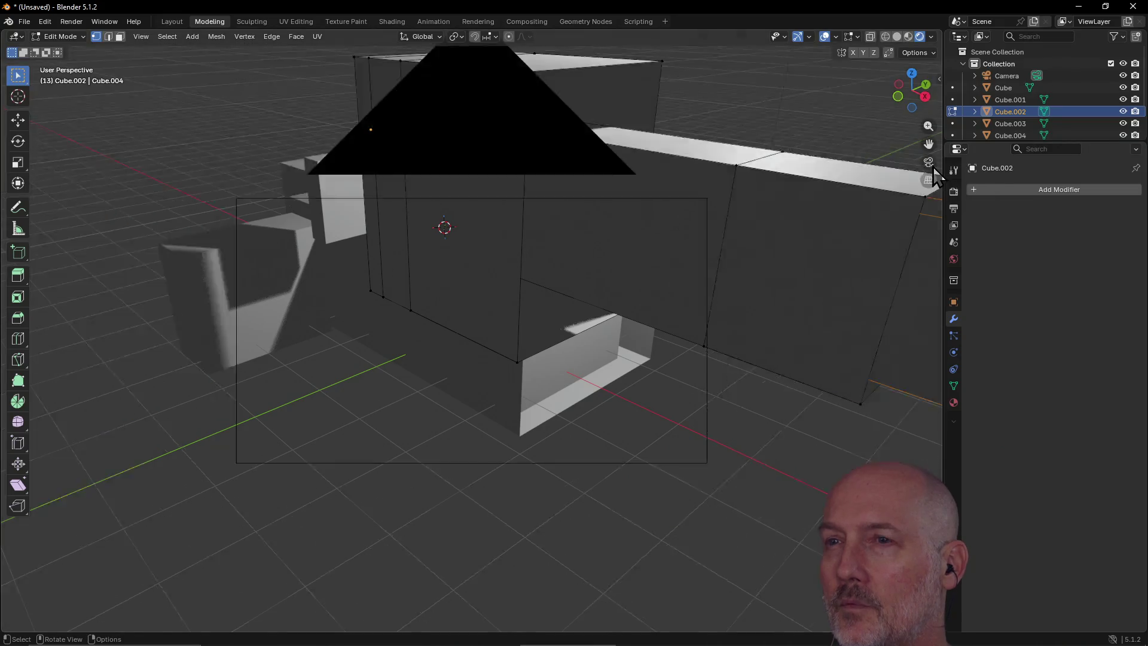
Step: Orbit and zoom in to view the model close up from above
mouse_move(827, 228)
middle_mouse_down()
mouse_move(691, 269)
mouse_move(633, 261)
mouse_move(751, 264)
mouse_move(293, 360)
middle_mouse_up()
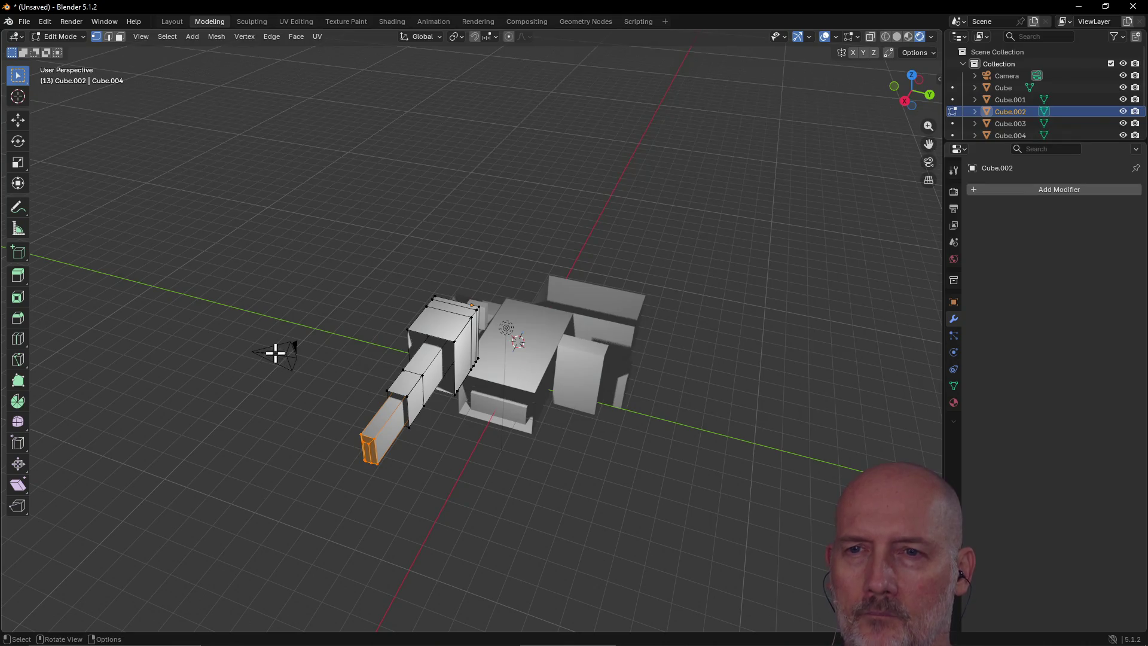
mouse_move(231, 333)
left_mouse_down()
mouse_move(329, 374)
mouse_move(244, 353)
left_mouse_up()
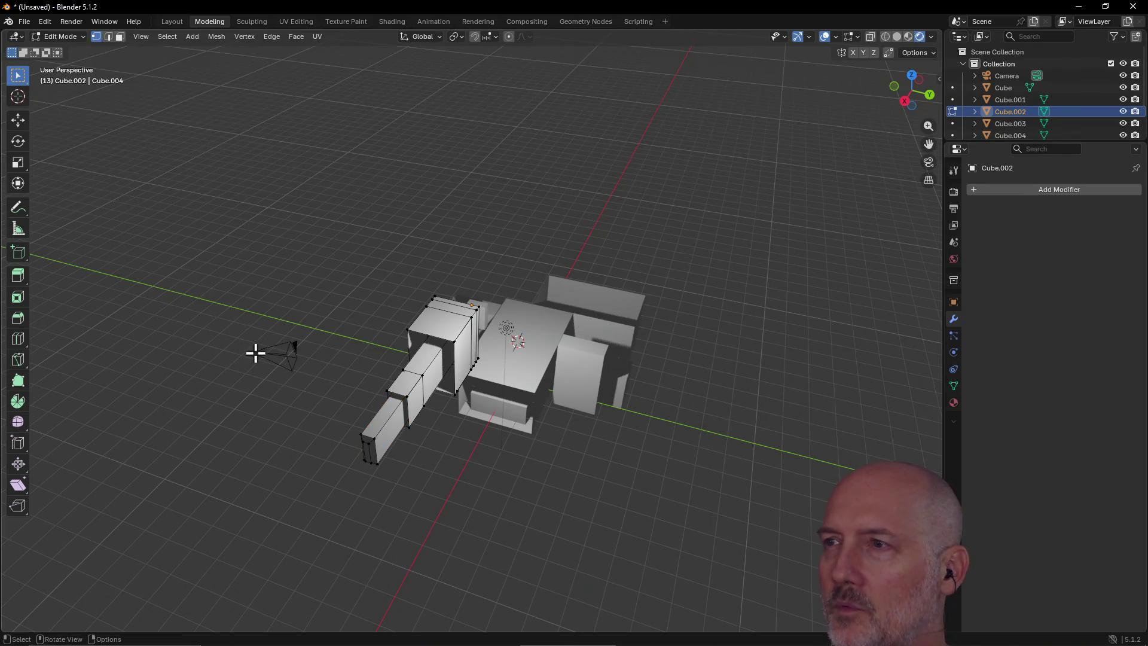
scroll(208, 352, "up", 2)
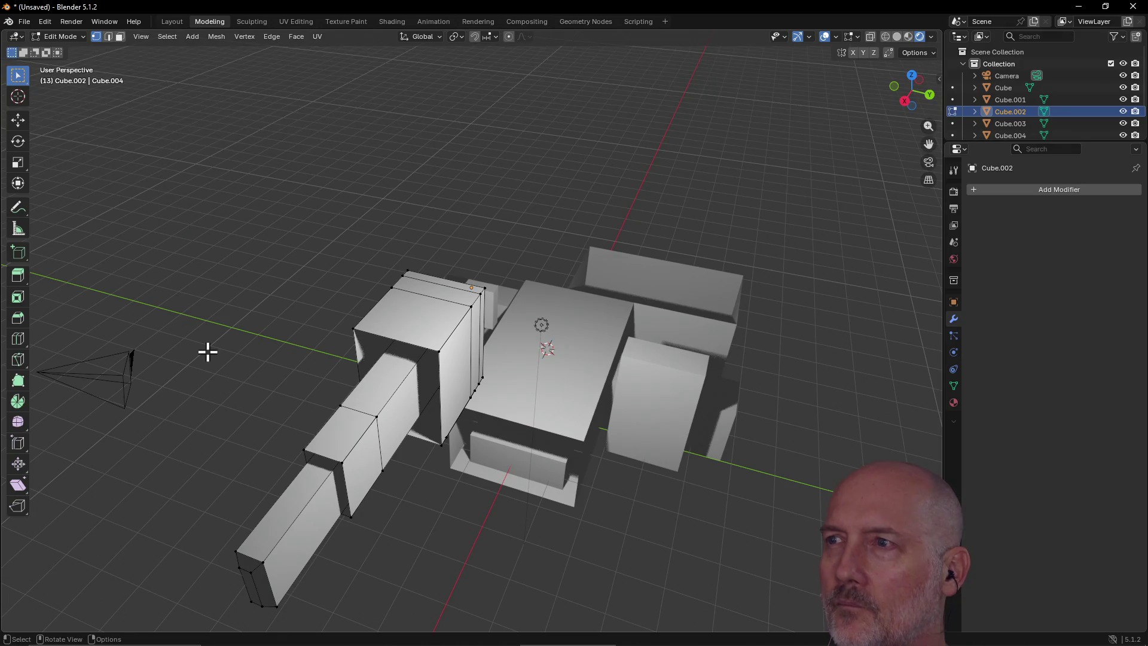
mouse_move(233, 378)
middle_mouse_down()
mouse_move(315, 336)
mouse_move(335, 341)
mouse_move(241, 328)
mouse_move(307, 342)
middle_mouse_up()
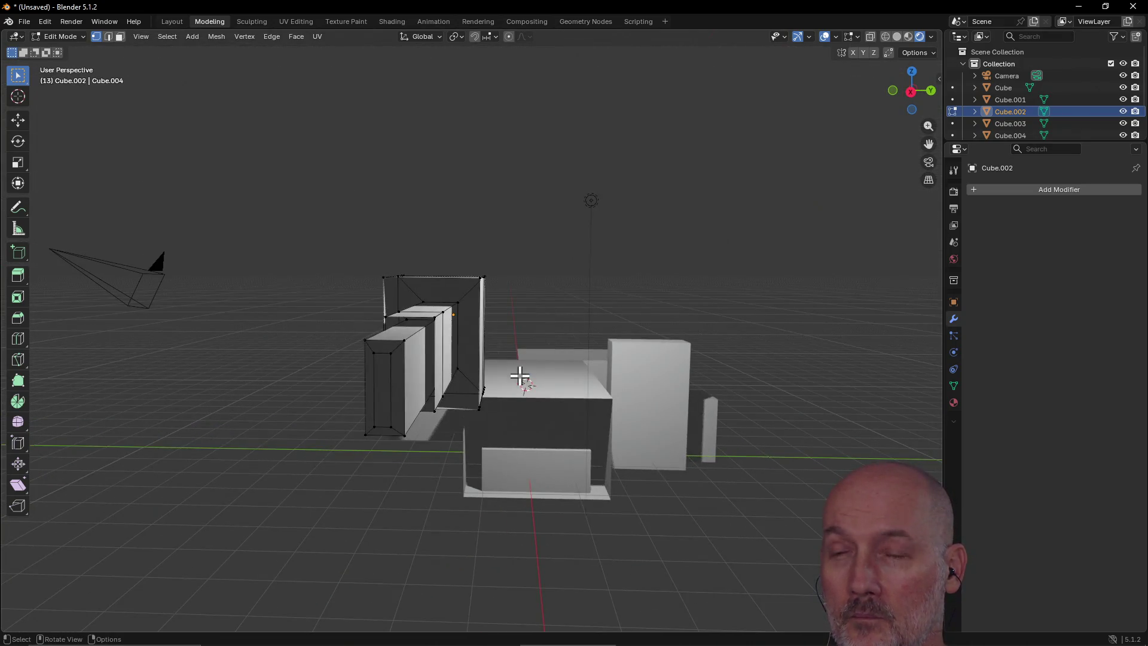
mouse_move(521, 376)
middle_mouse_down()
mouse_move(448, 346)
mouse_move(411, 436)
mouse_move(489, 436)
middle_mouse_up()
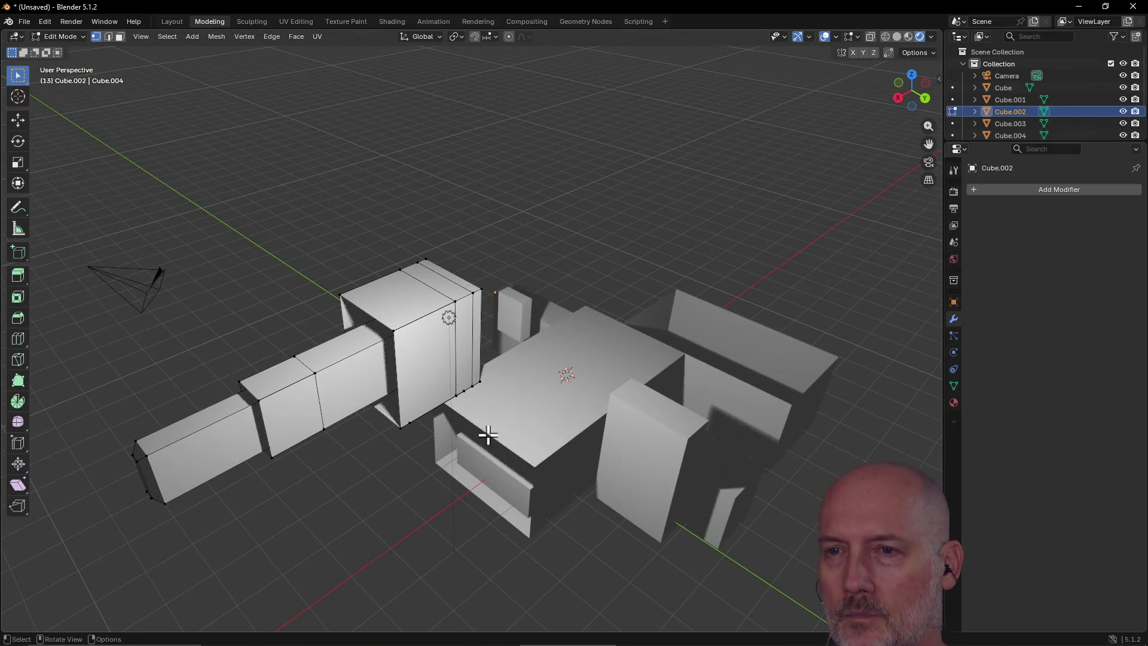
key("z")
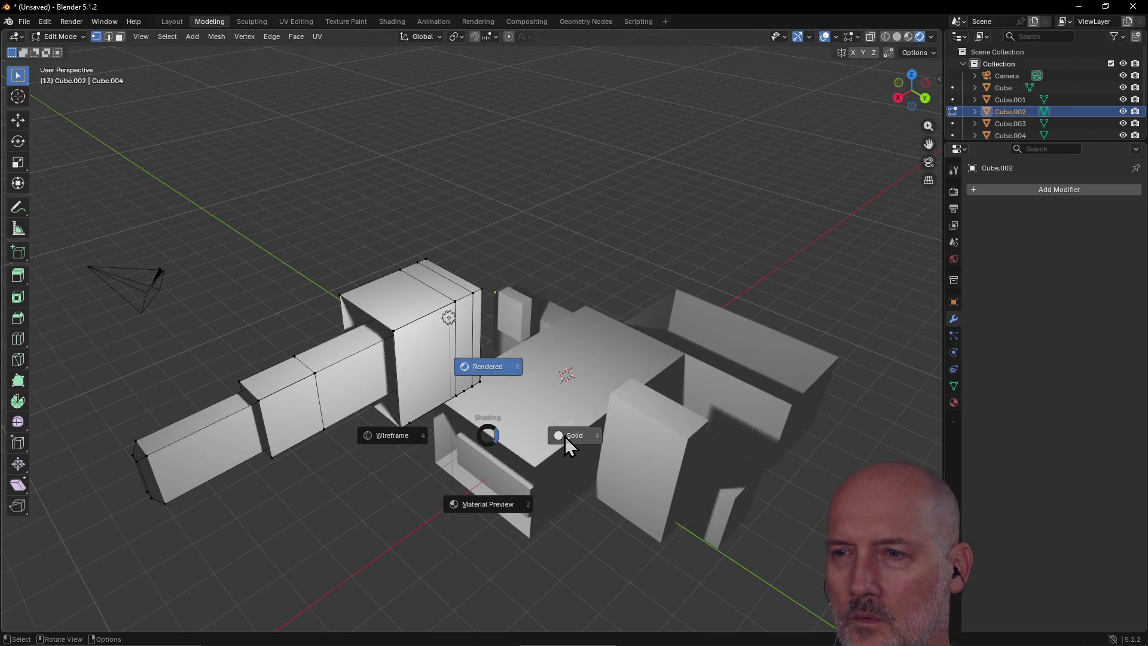
Step: Cycle through Solid, Wireframe, Rendered, Material Preview and Wireframe, ending in Solid shading
left_click(566, 439)
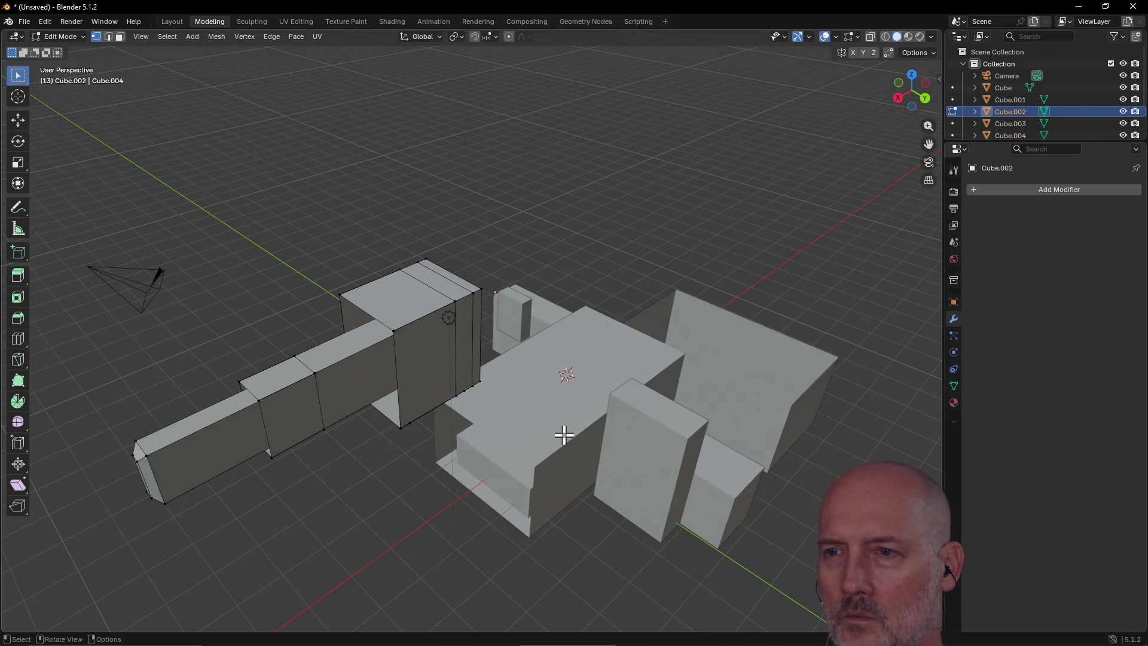
key("z")
left_click(462, 434)
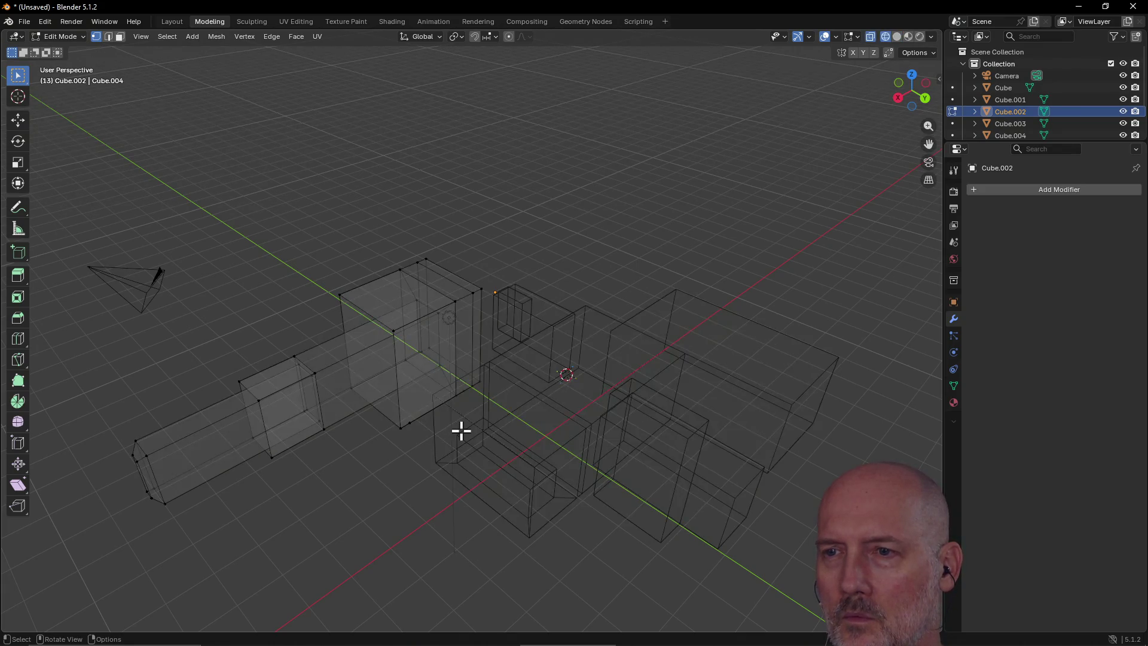
key("z")
left_click(469, 352)
key("z")
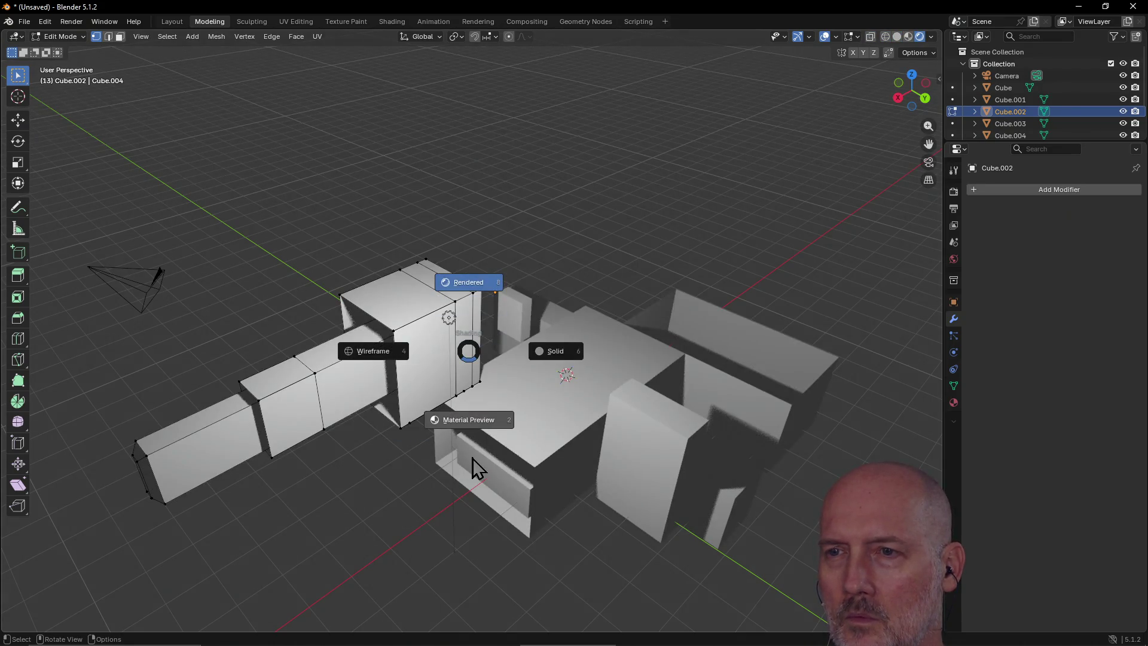
left_click(478, 422)
key("z")
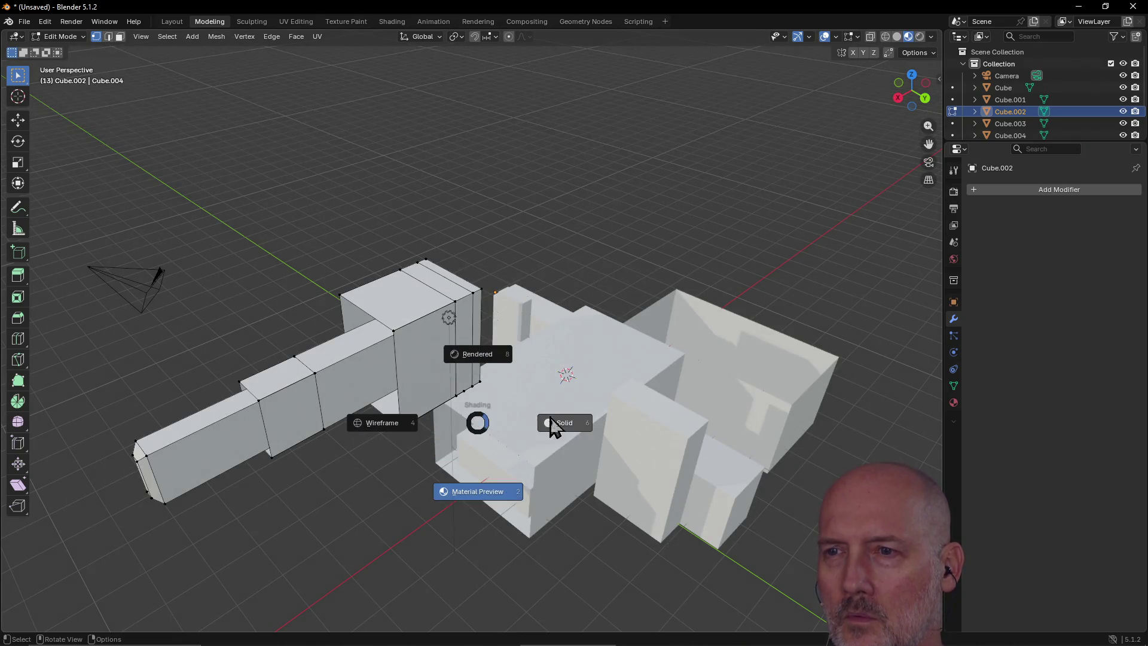
left_click(579, 430)
key("z")
left_click(470, 423)
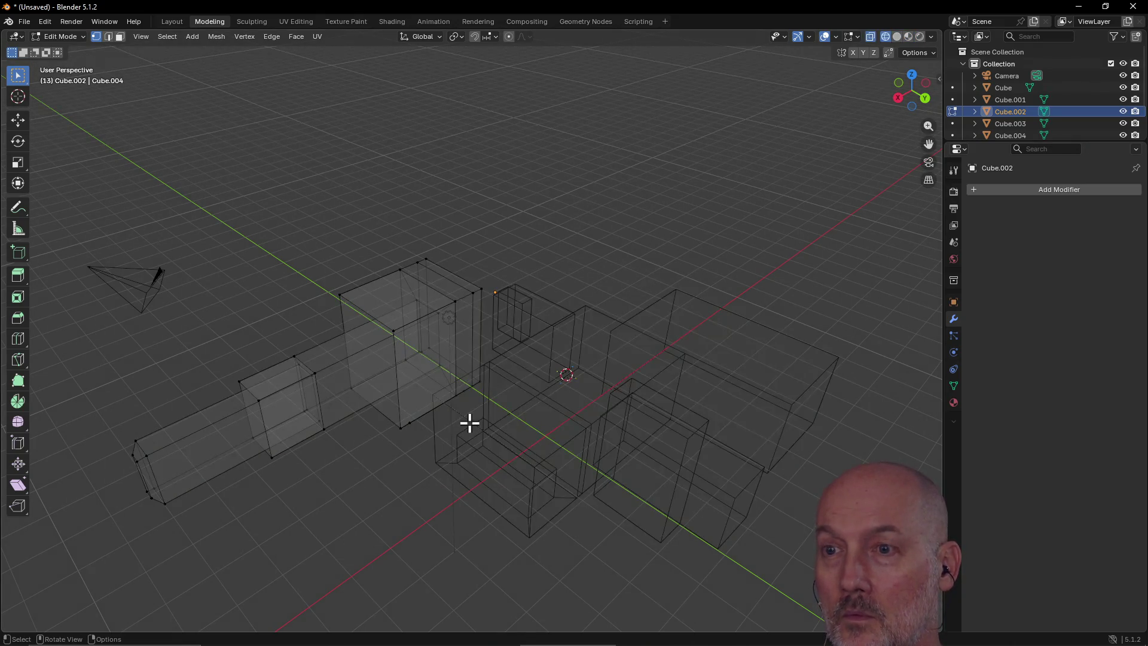
key("z")
left_click(559, 428)
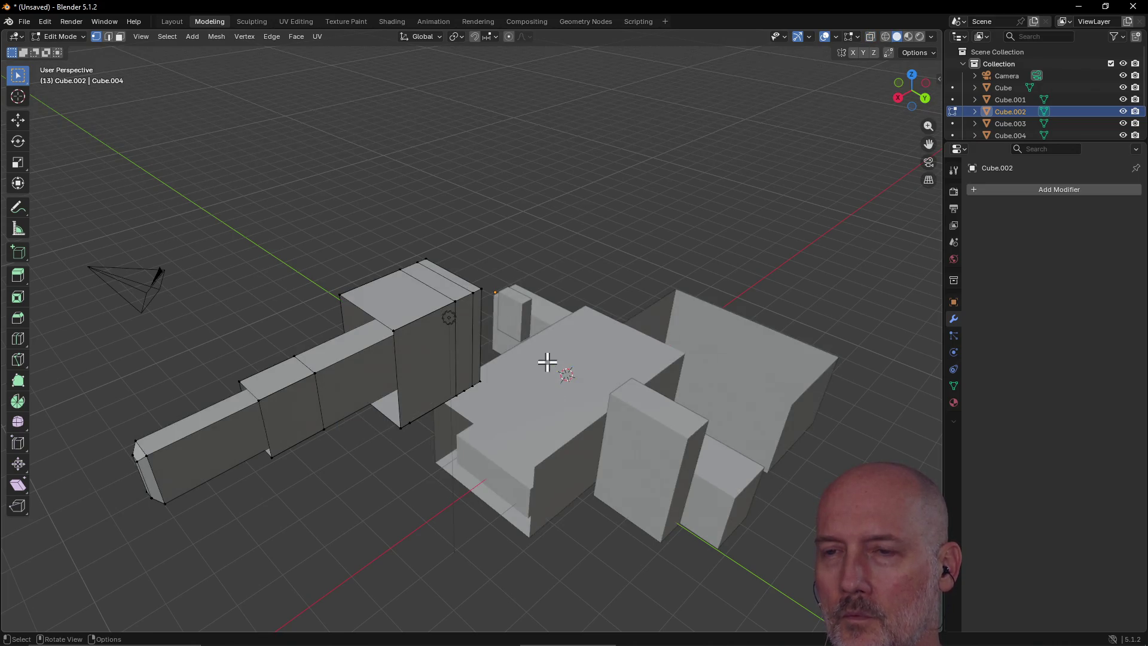
Step: Zoom out and orbit around the model to inspect it from other sides and lower angles
scroll(547, 362, "down", 5)
mouse_move(668, 309)
middle_mouse_down()
mouse_move(410, 293)
mouse_move(470, 286)
mouse_move(392, 279)
mouse_move(474, 295)
middle_mouse_up()
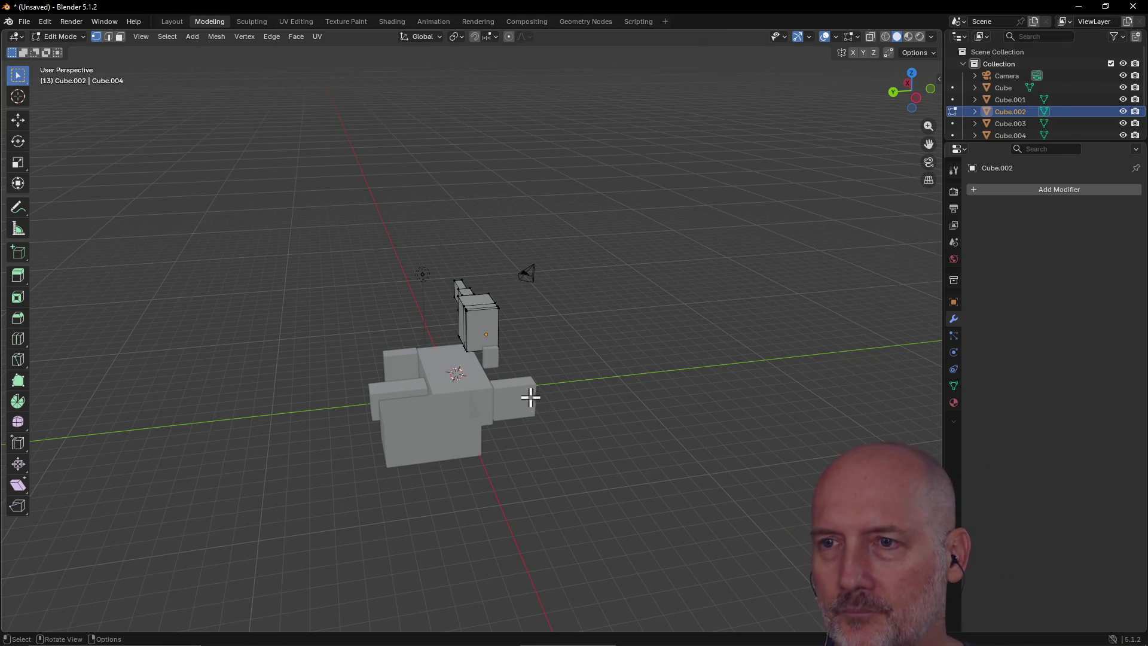
mouse_move(528, 397)
middle_mouse_down()
mouse_move(428, 367)
mouse_move(482, 376)
mouse_move(481, 363)
mouse_move(458, 359)
mouse_move(582, 333)
mouse_move(583, 348)
mouse_move(530, 312)
mouse_move(472, 400)
mouse_move(521, 370)
mouse_move(325, 321)
mouse_move(226, 357)
middle_mouse_up()
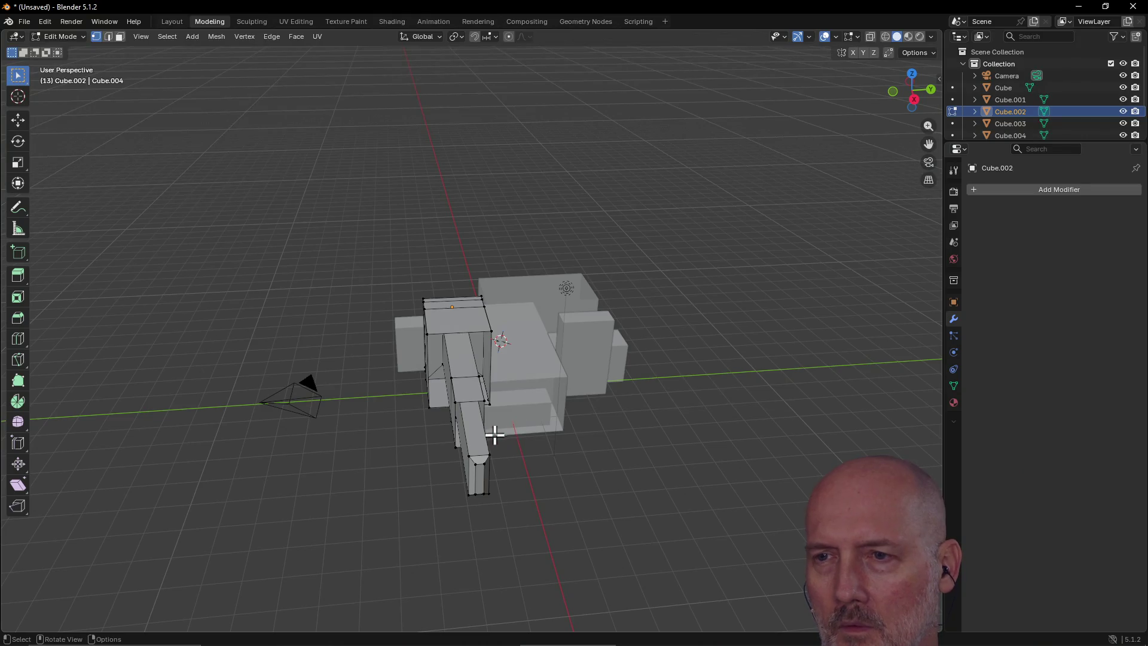
scroll(477, 407, "down", 5)
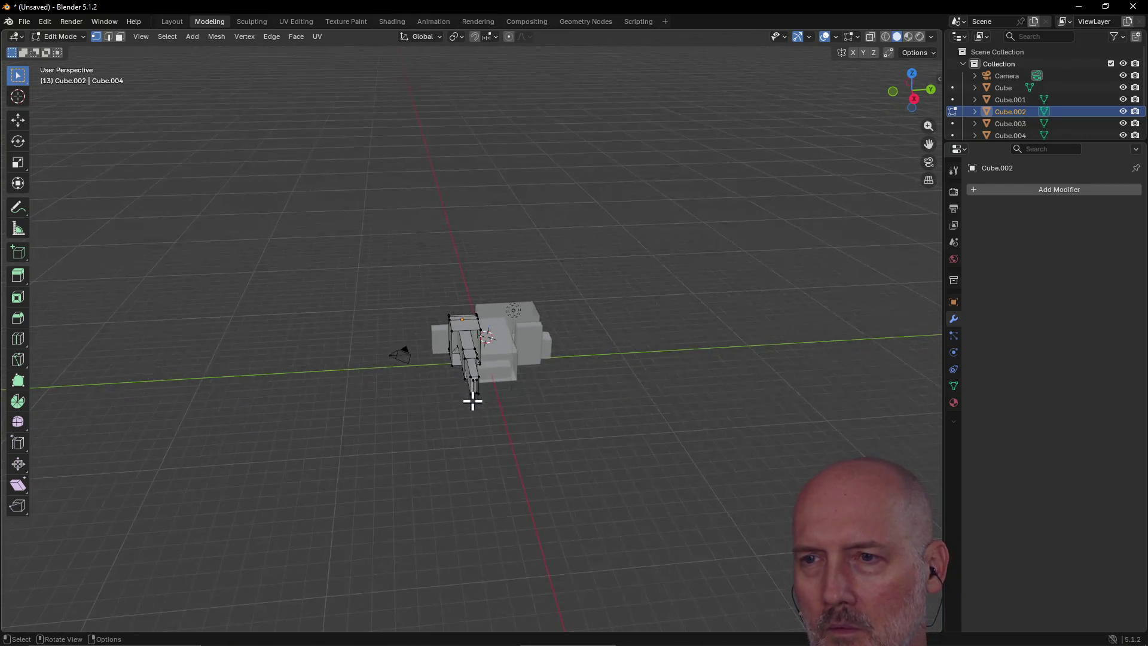
scroll(472, 400, "up", 7)
scroll(472, 403, "up", 1)
scroll(472, 403, "down", 2)
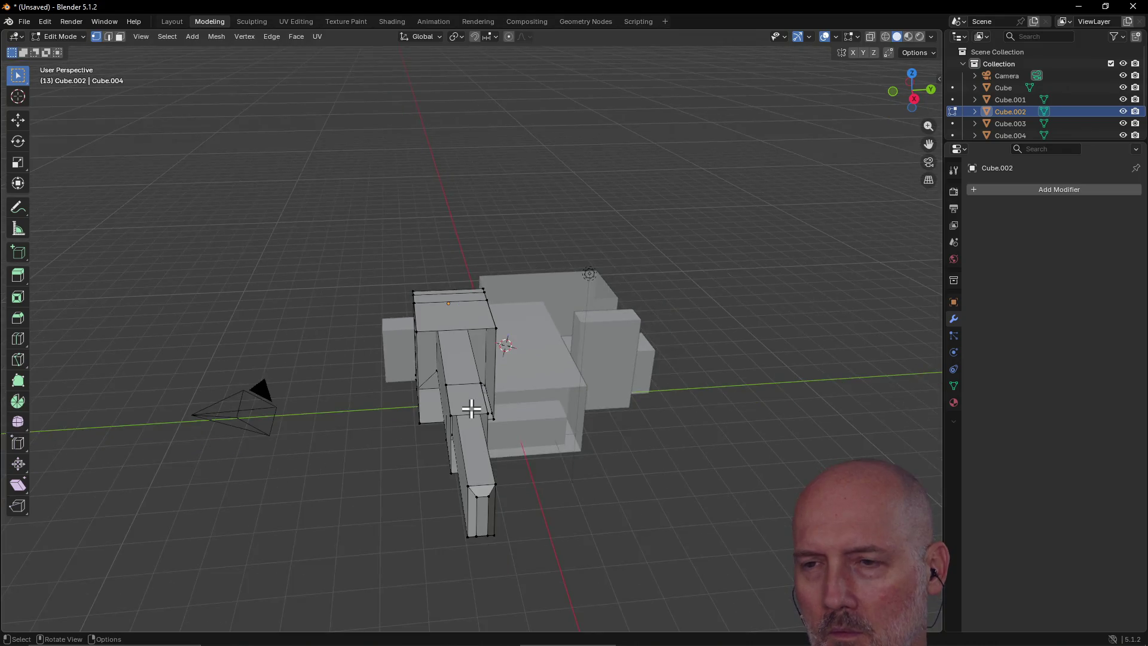
scroll(472, 405, "up", 2)
scroll(473, 404, "down", 2)
mouse_move(473, 404)
middle_mouse_down()
mouse_move(441, 383)
mouse_move(486, 369)
mouse_move(461, 389)
mouse_move(502, 364)
mouse_move(515, 371)
mouse_move(457, 385)
mouse_move(423, 378)
middle_mouse_up()
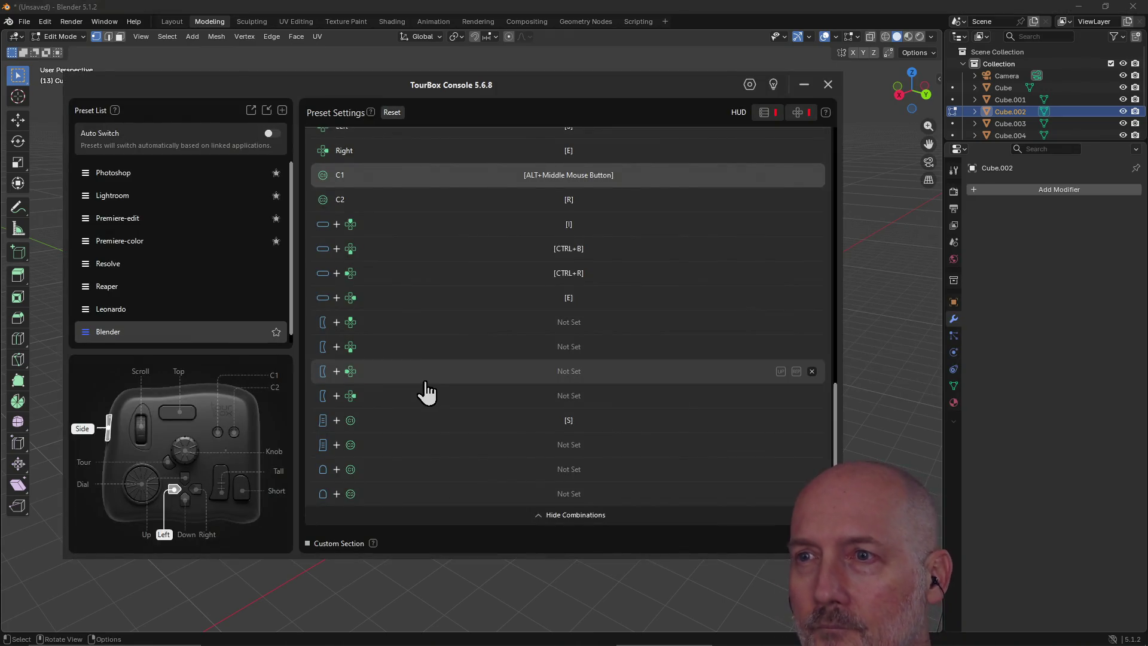
Step: Change the Blender preset's C2 shortcut from R to Z, confirm it, and go back to Blender
scroll(473, 354, "down", 1)
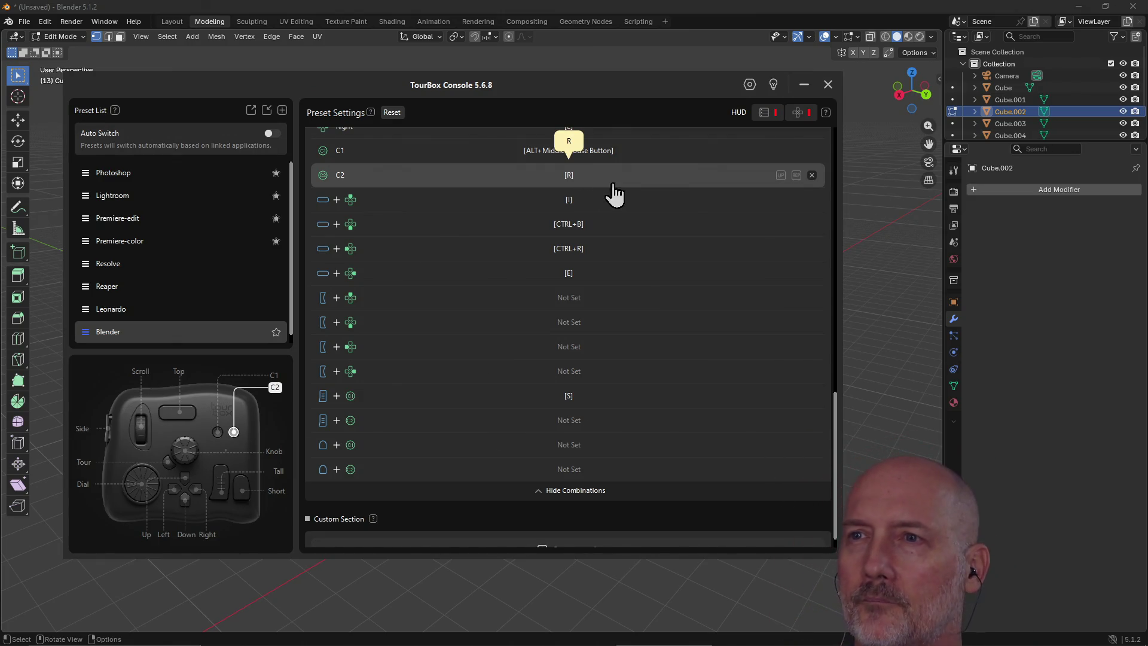
scroll(629, 187, "up", 1)
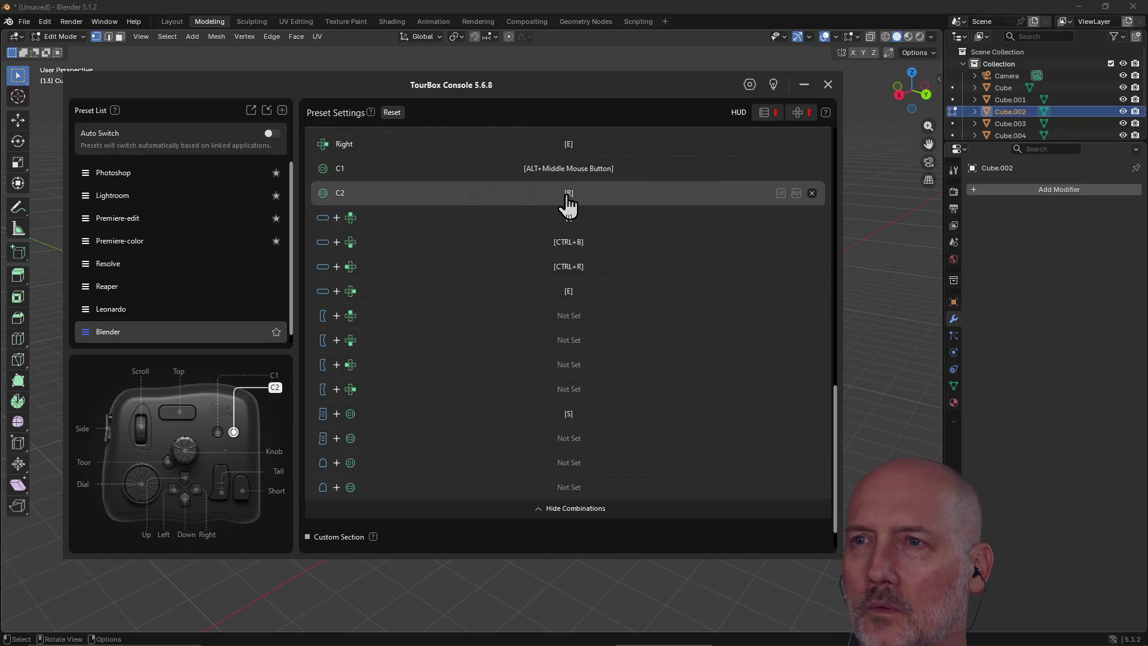
left_click(568, 194)
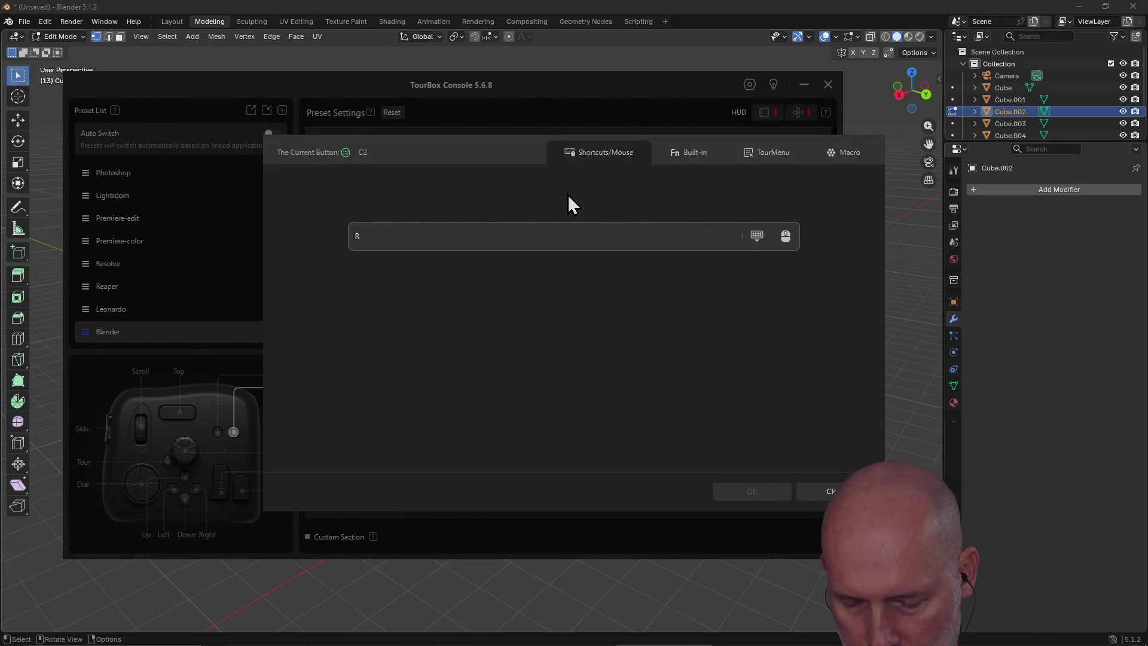
key("z")
left_click(748, 491)
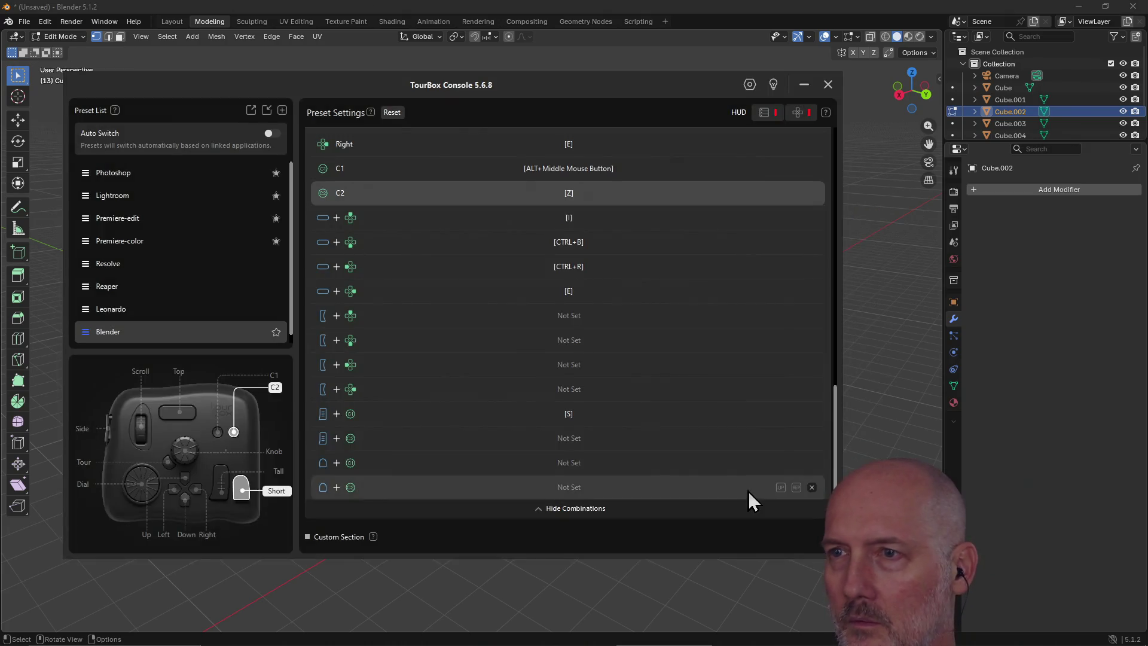
left_click(695, 8)
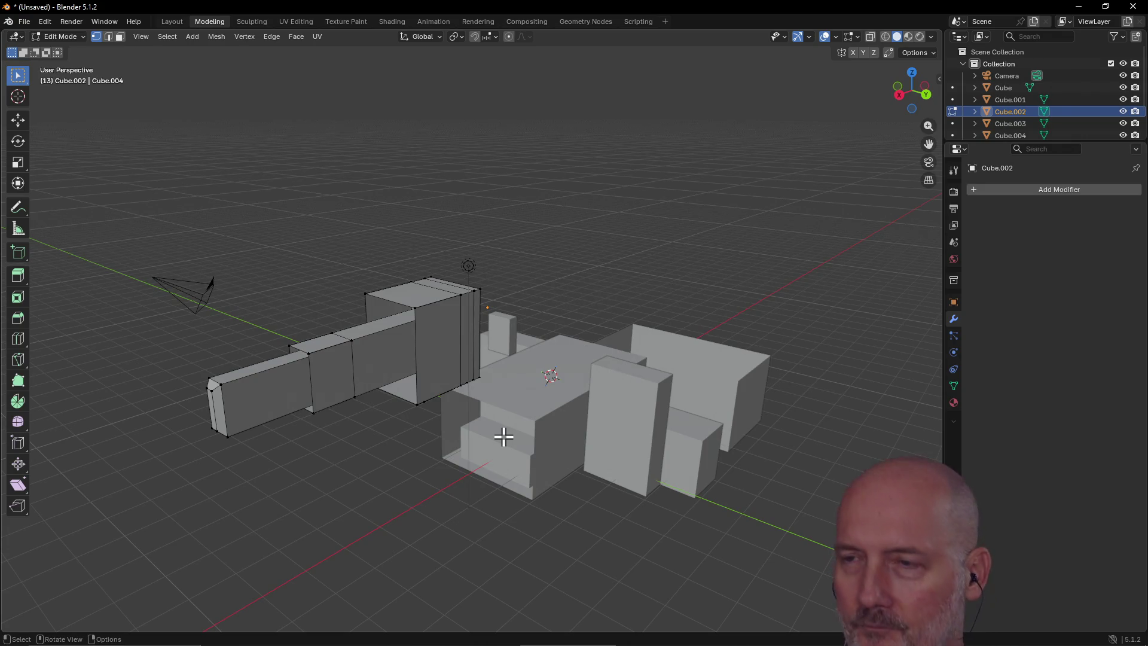
Step: Switch the viewport to Wireframe, then to Rendered shading
key("z")
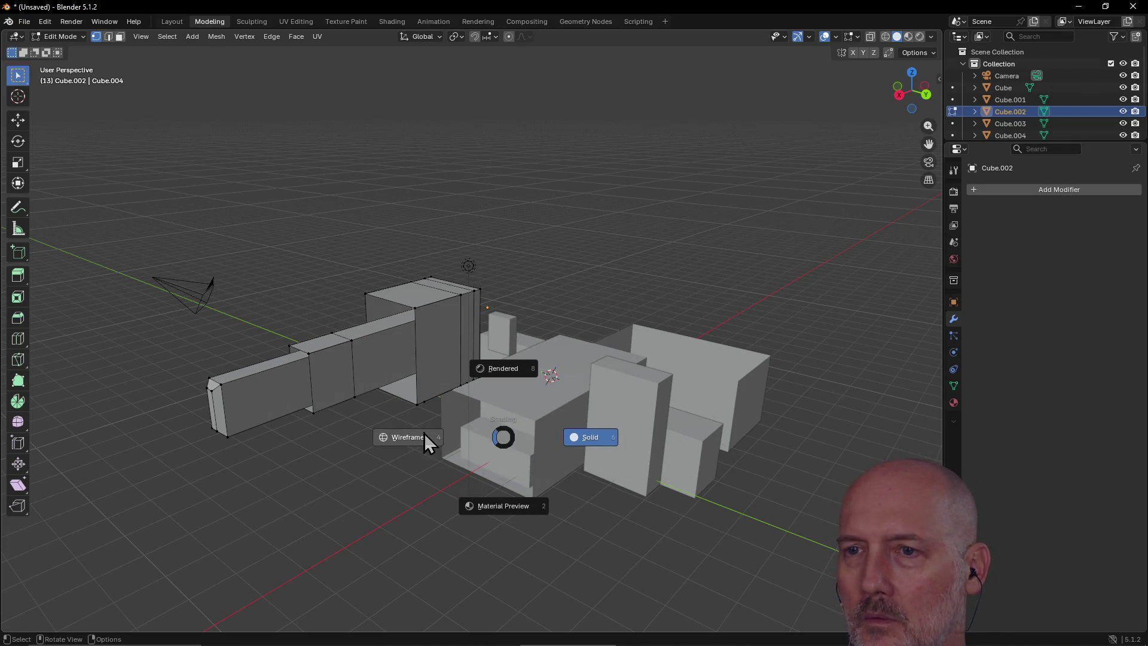
left_click(421, 434)
key("z")
left_click(450, 374)
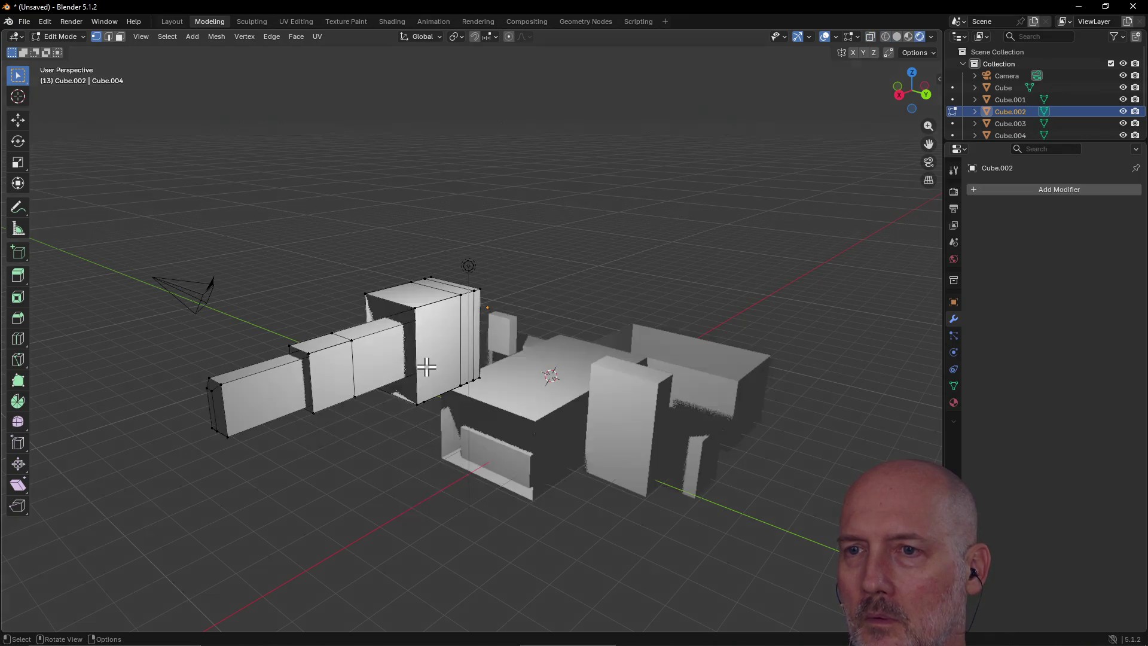
key("z")
left_click(426, 368)
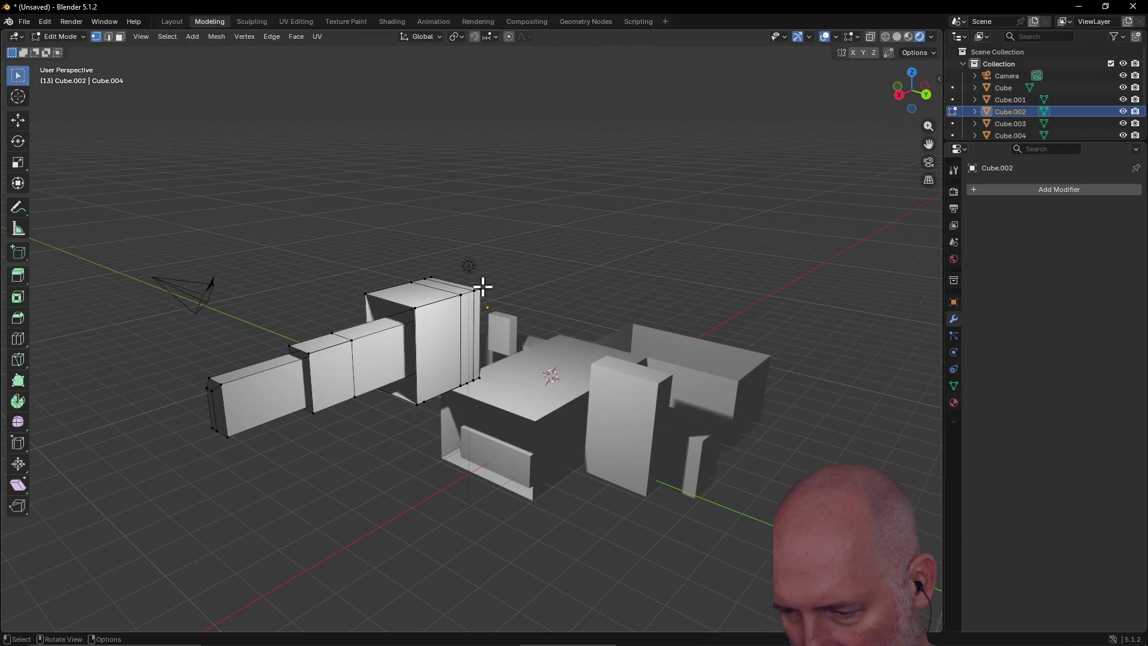
Step: Delete the selected vertices from the mesh
key("x")
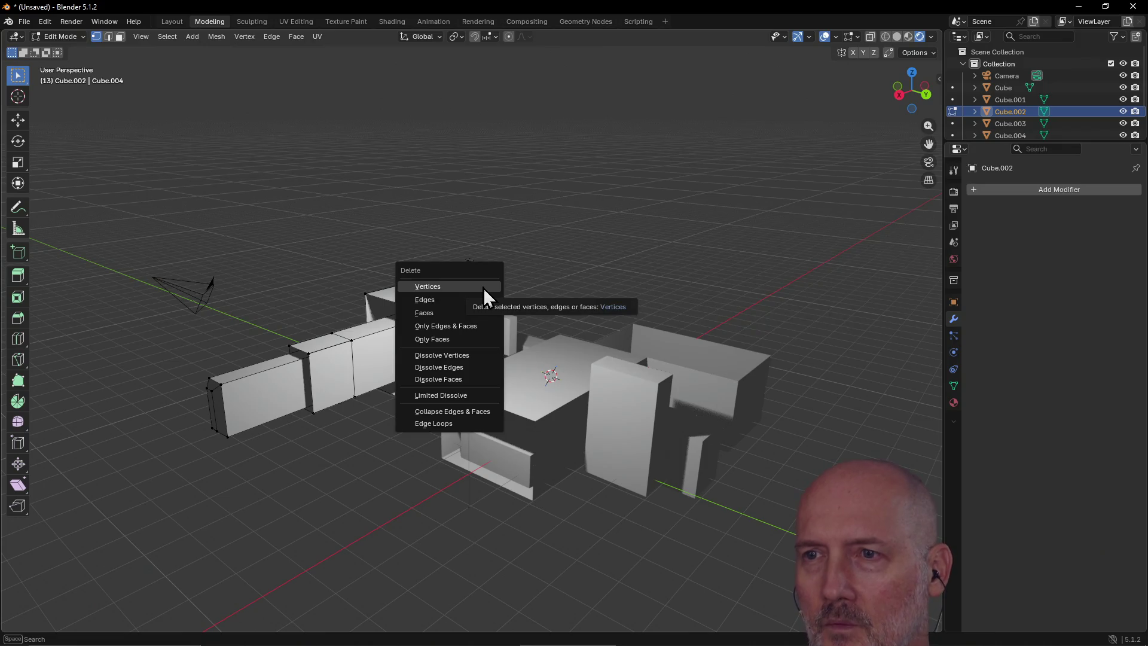
left_click(484, 287)
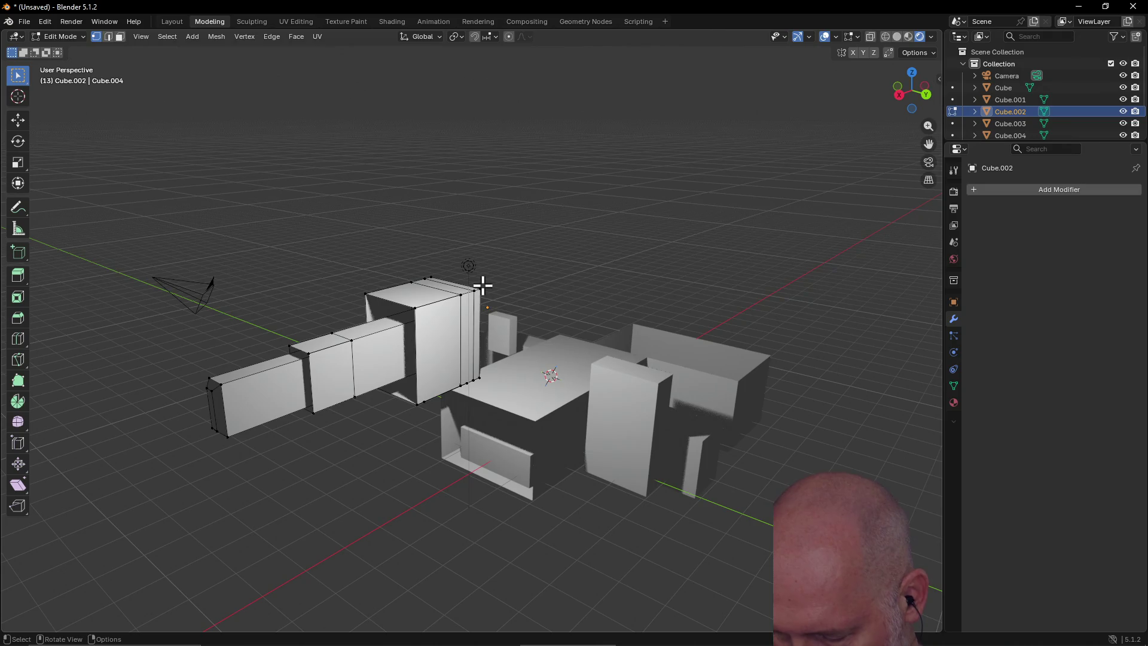
key("shift+grave")
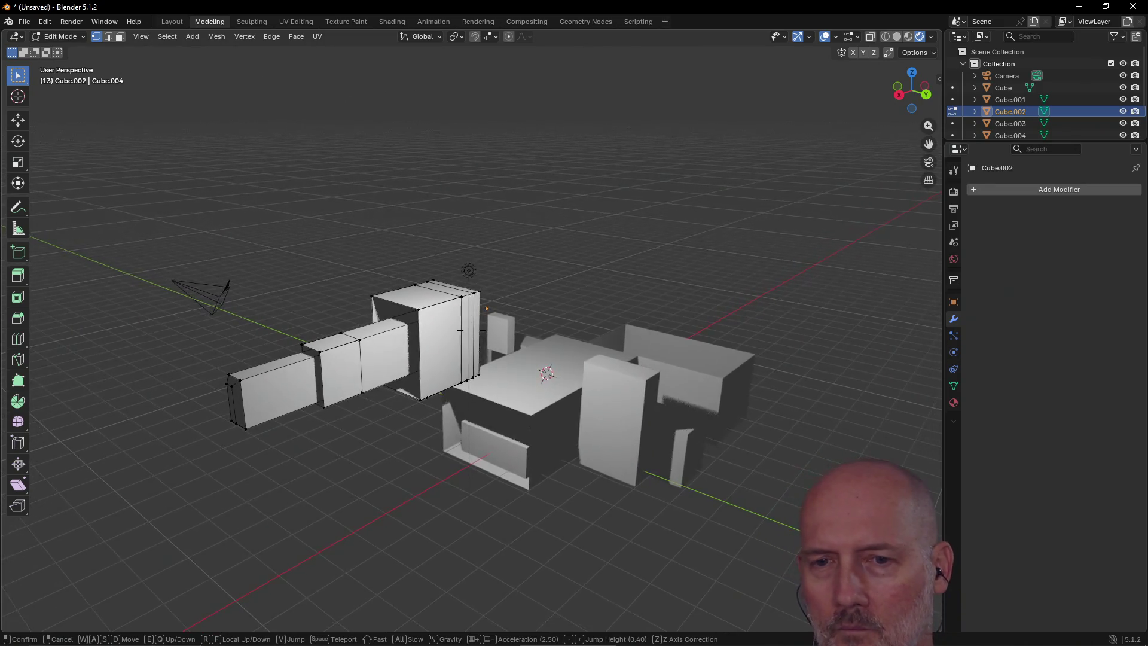
Step: Walk forward and back among the boxes, sidestepping to shift the view across the scene
key("w")
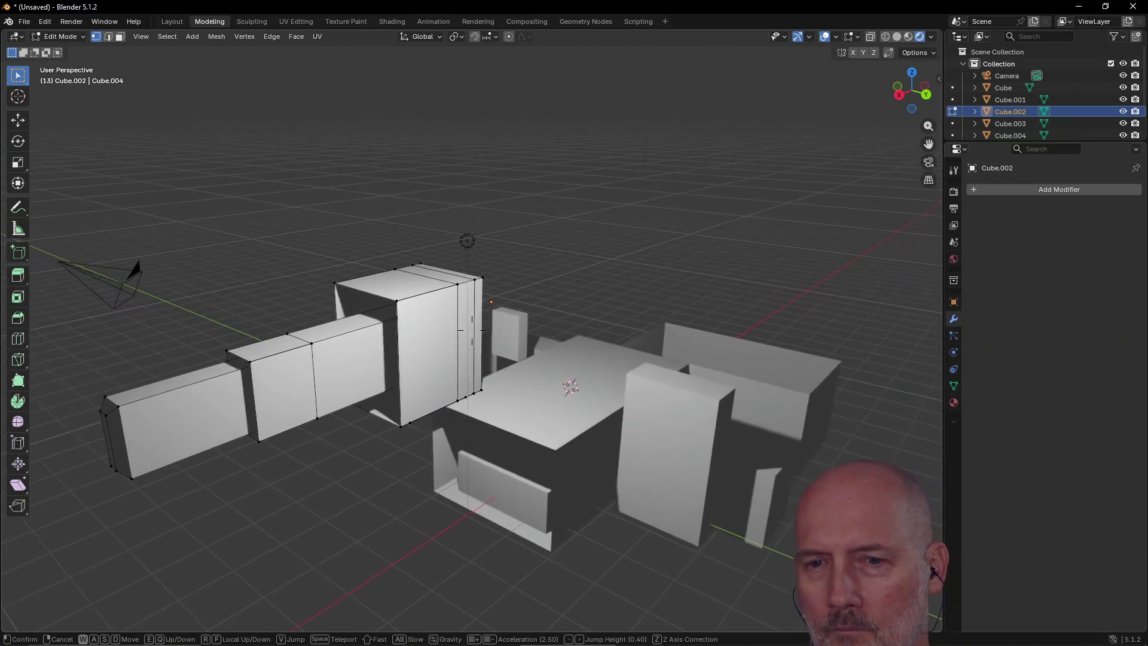
key("s")
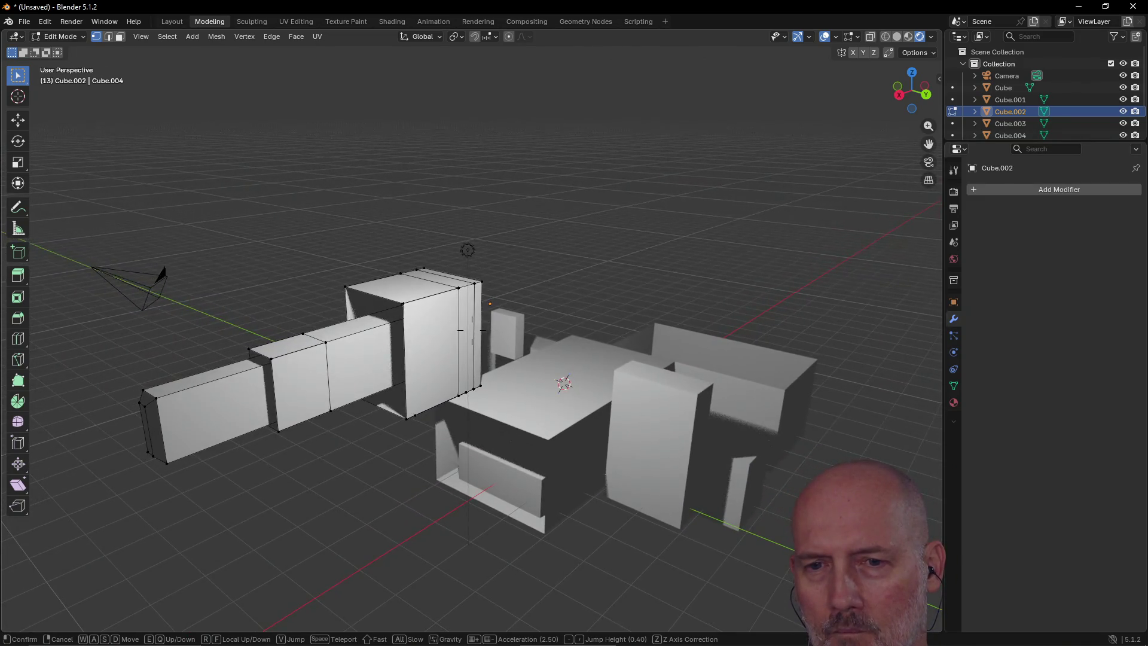
key("a")
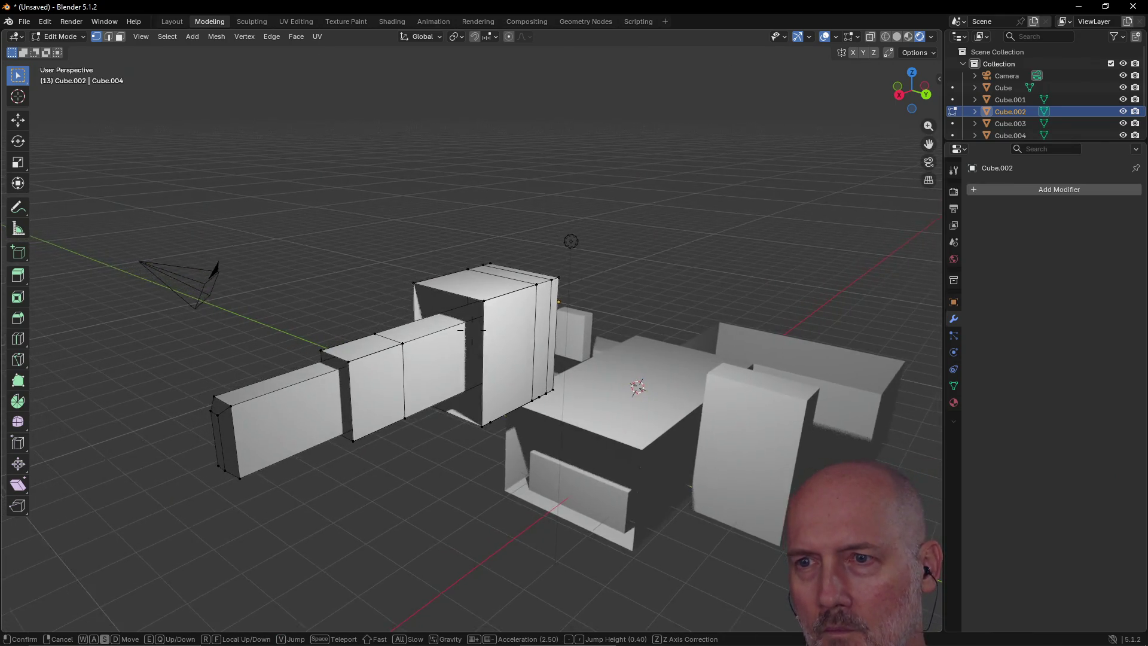
key("s")
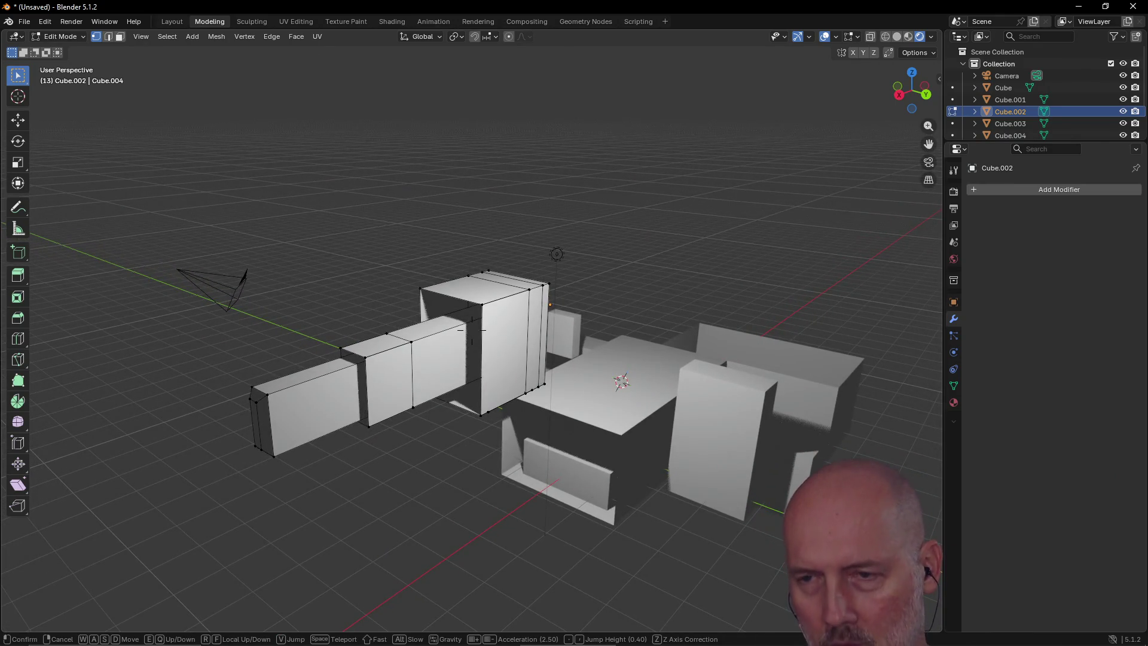
key("w")
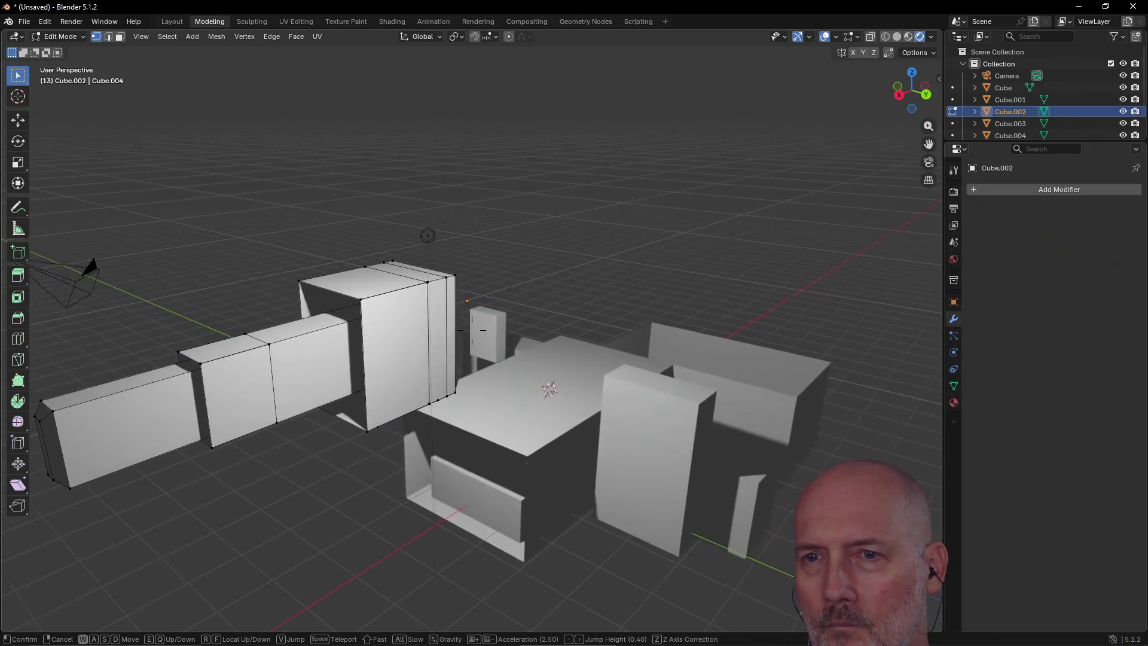
key("w")
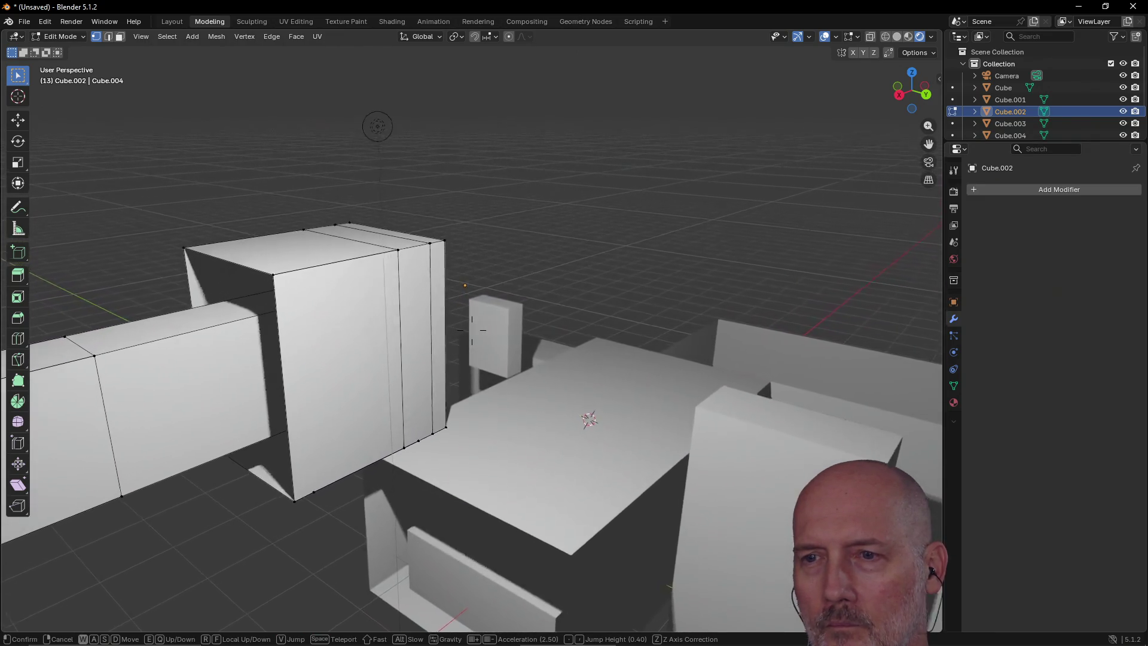
key("w")
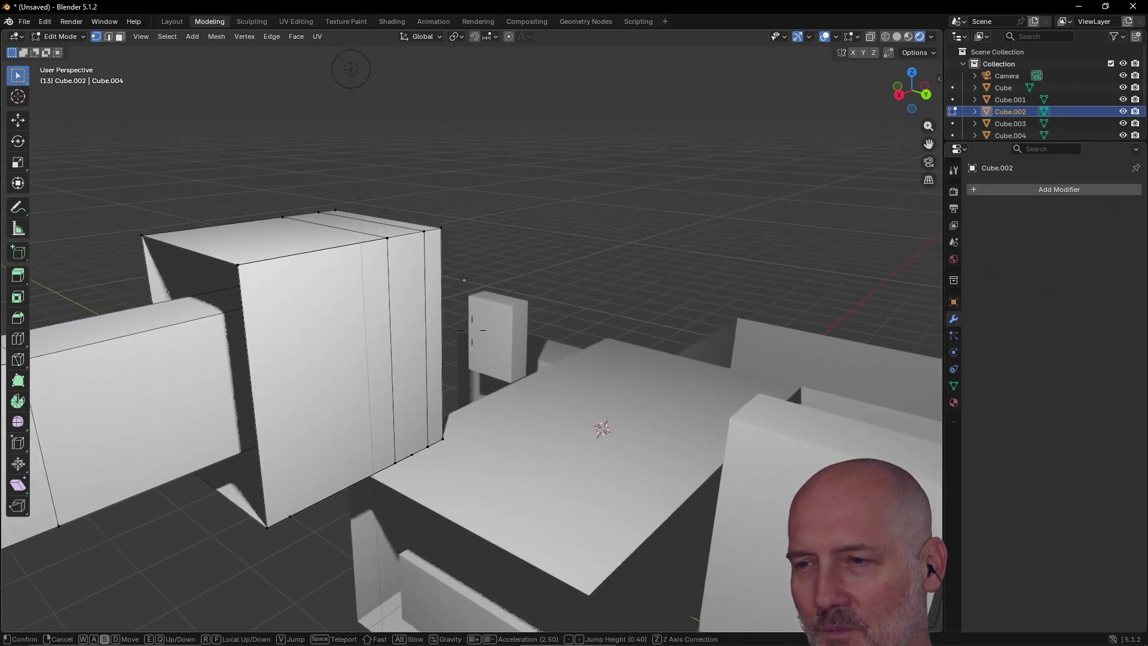
key("s")
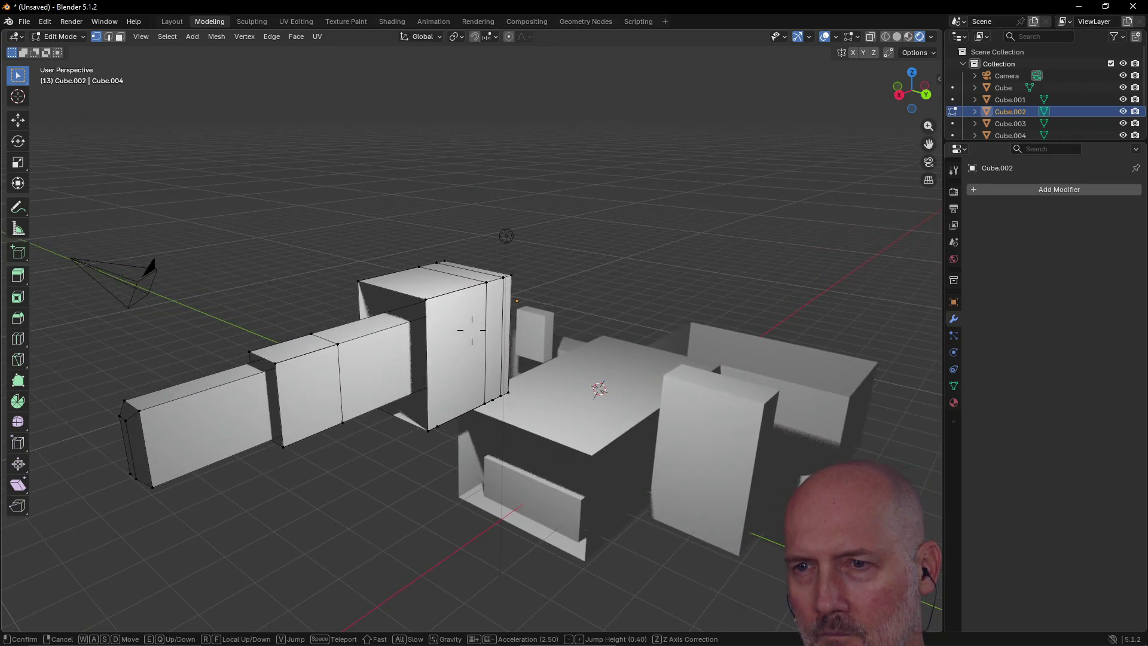
Step: Raise and lower the viewpoint around the blocks, approach the tall box, then exit walk mode
mouse_move(472, 329)
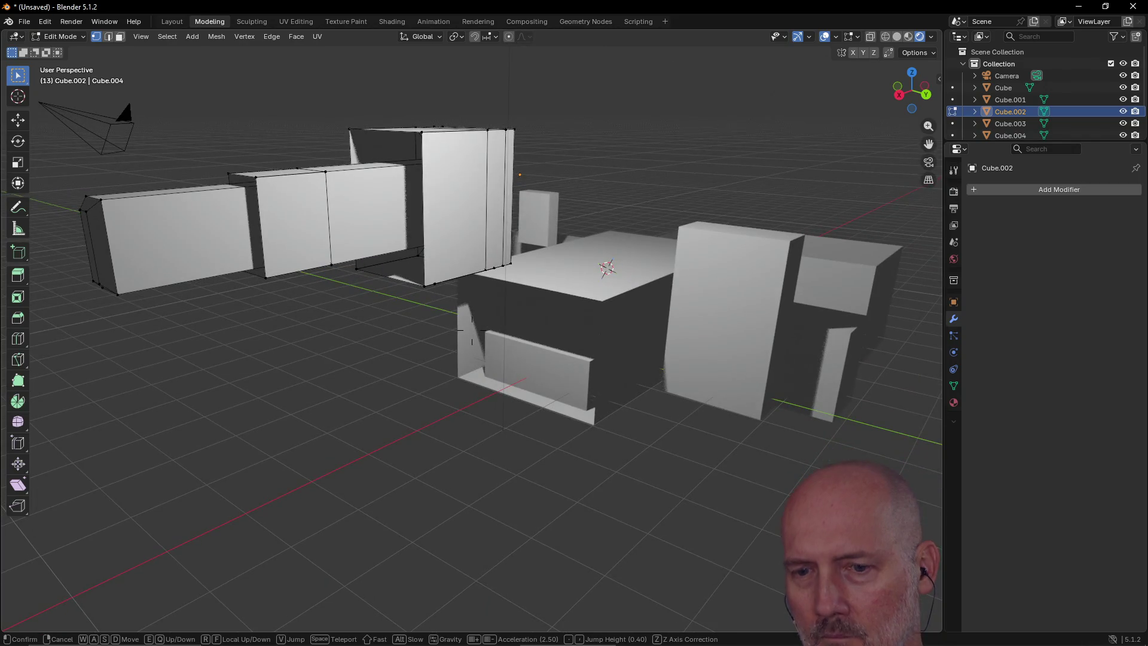
key("e")
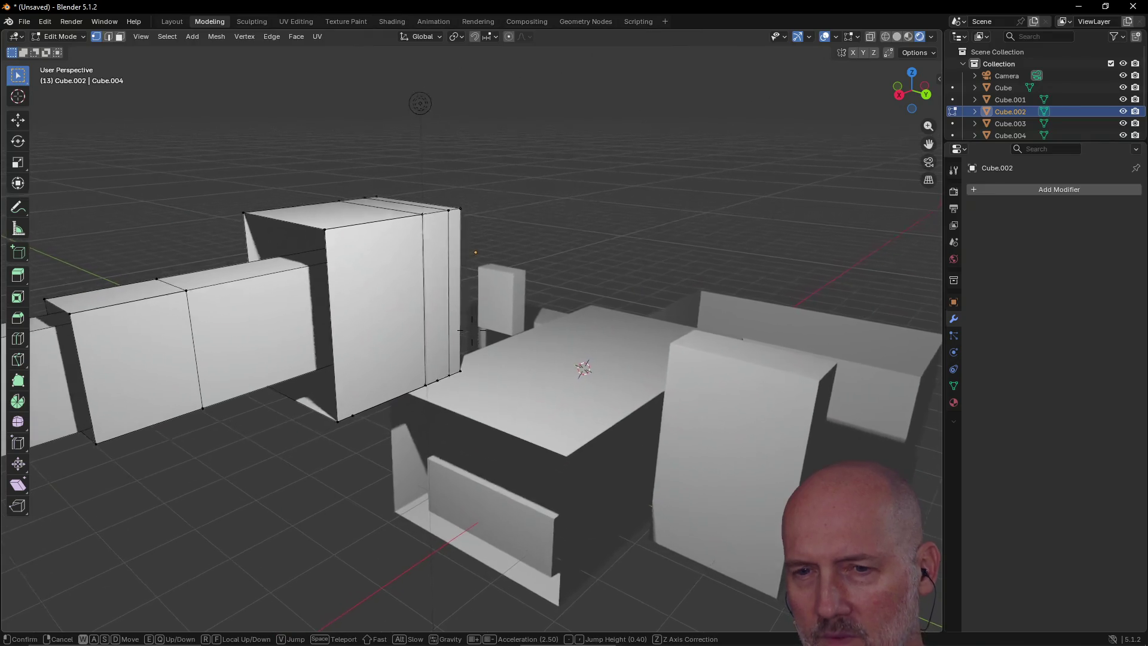
key("q")
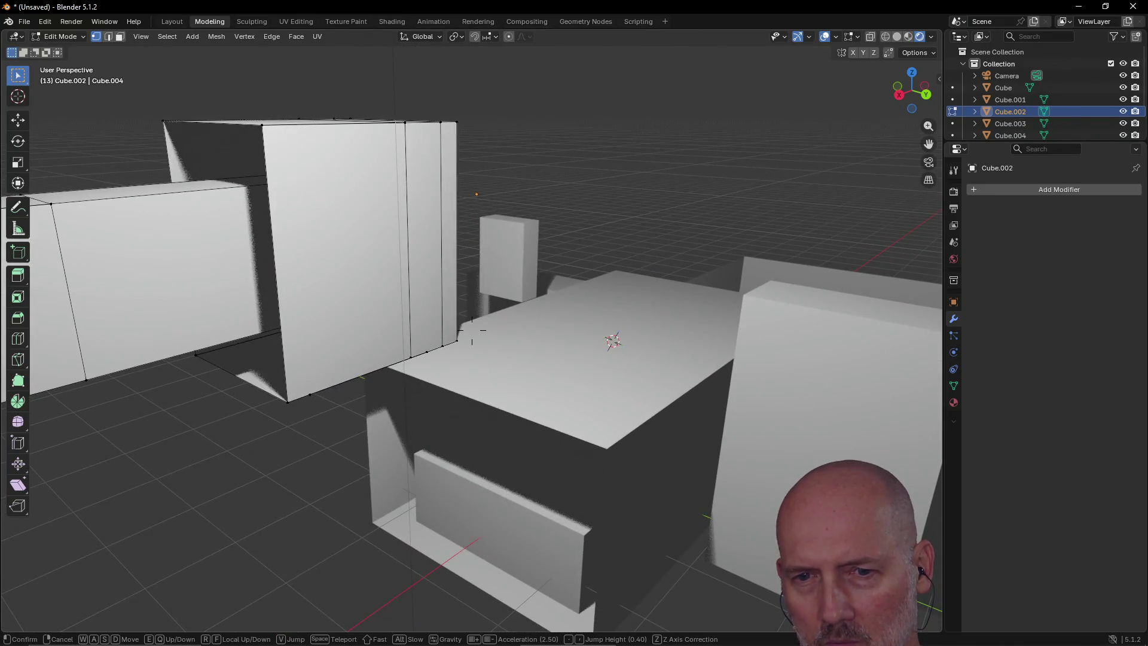
key("s")
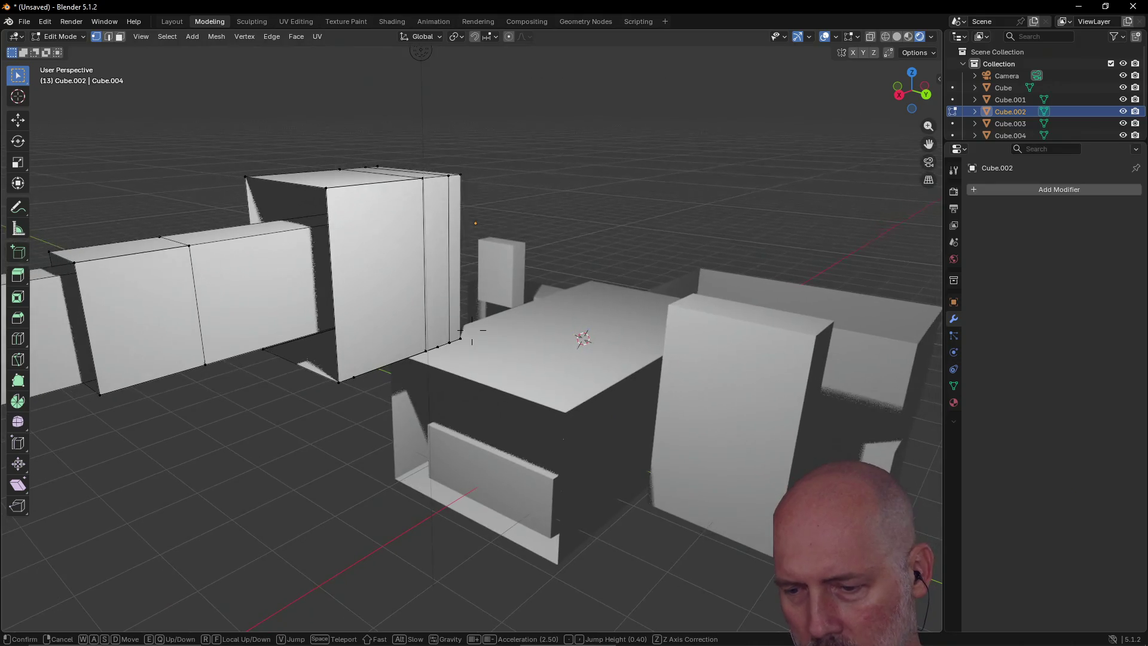
key("q")
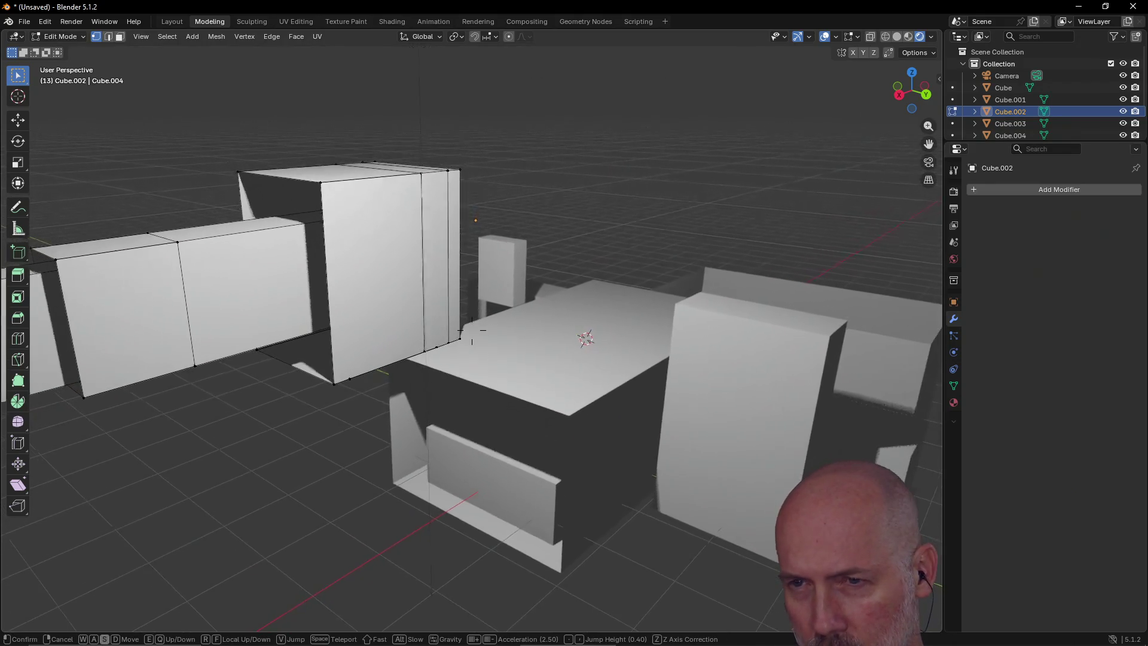
key("q")
key("e")
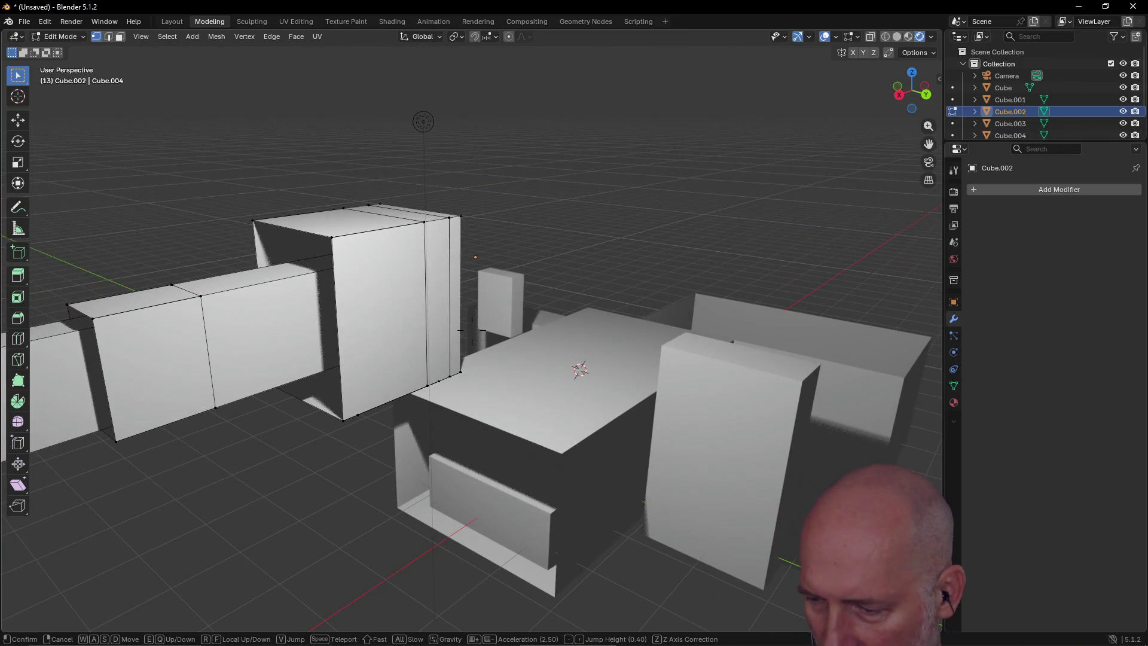
key("a")
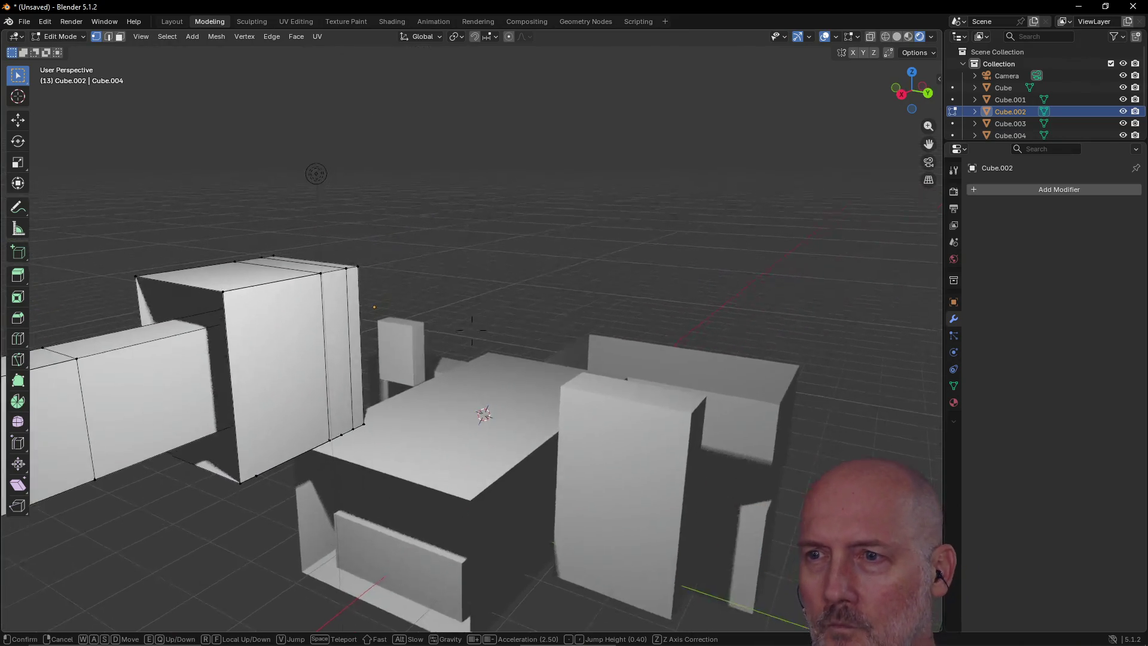
key("w")
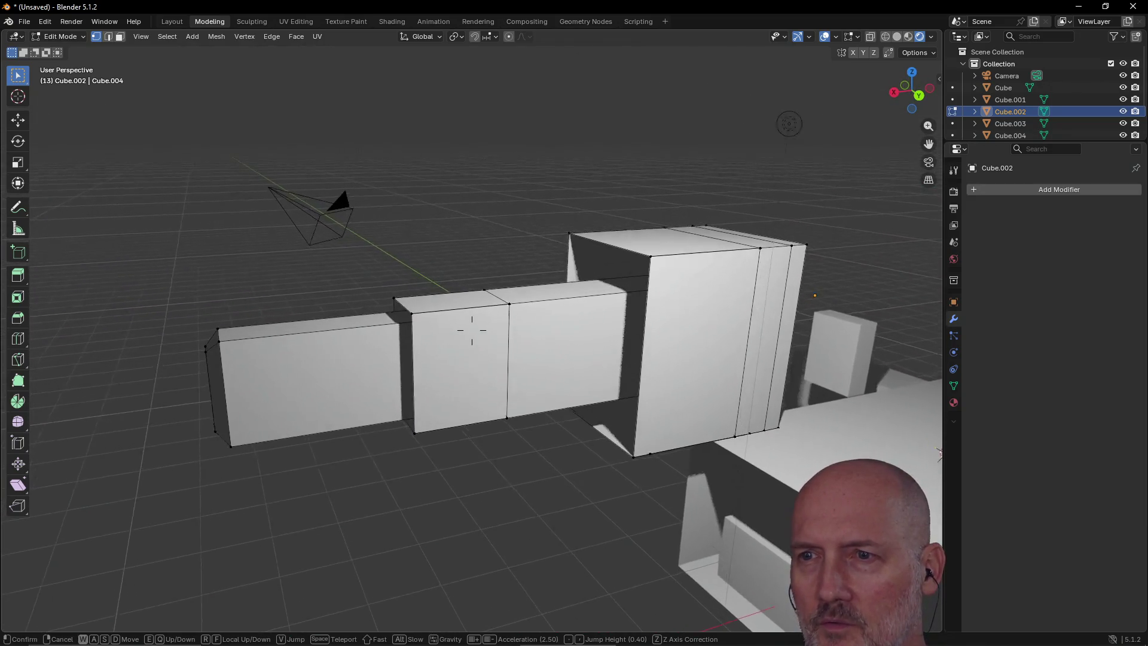
key("w")
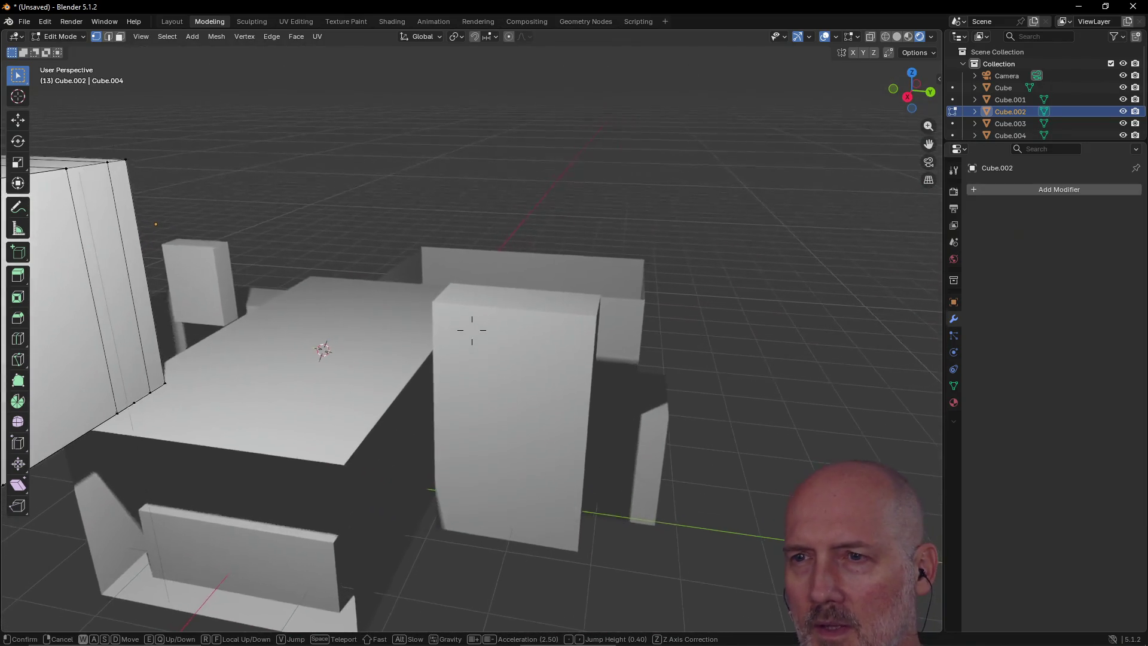
key("w")
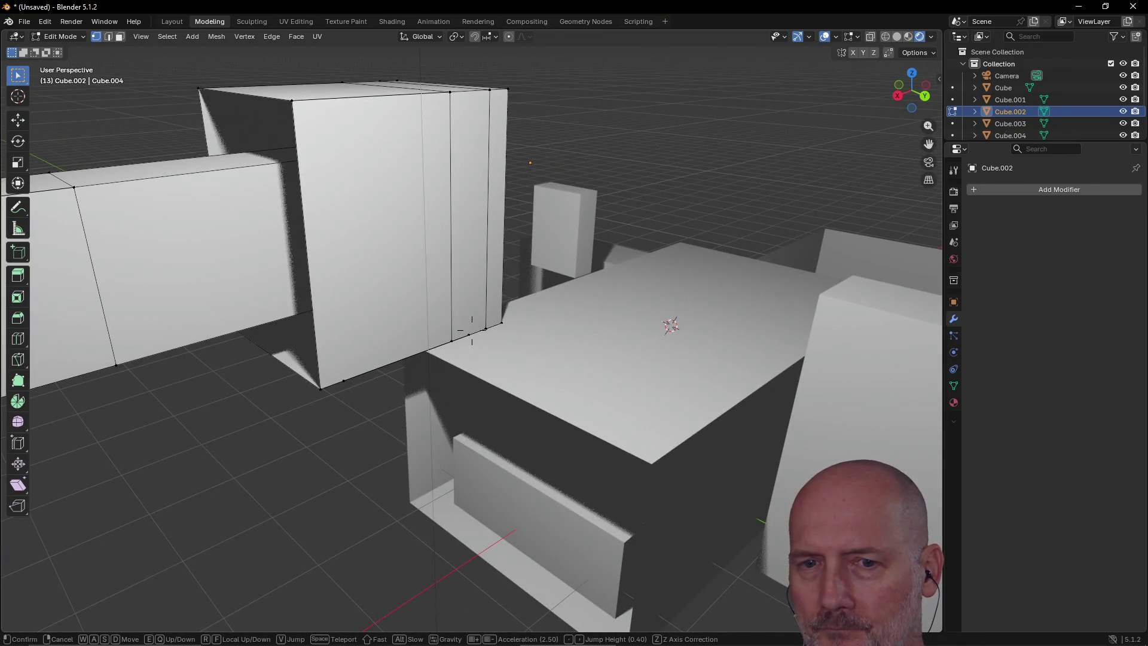
key("s")
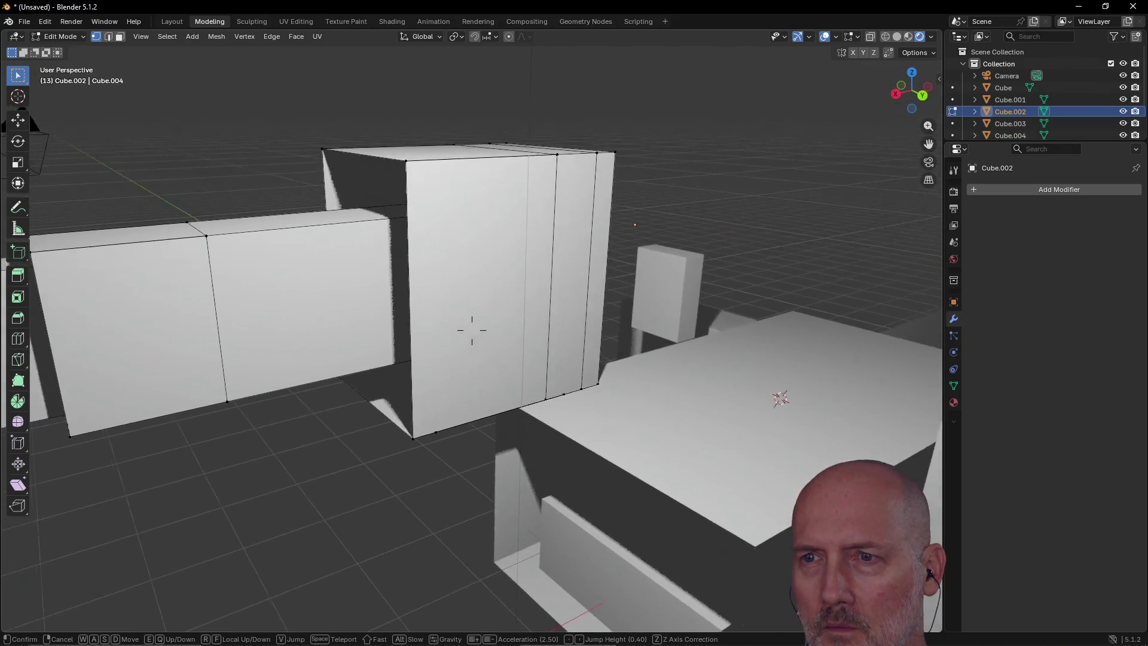
left_click(482, 285)
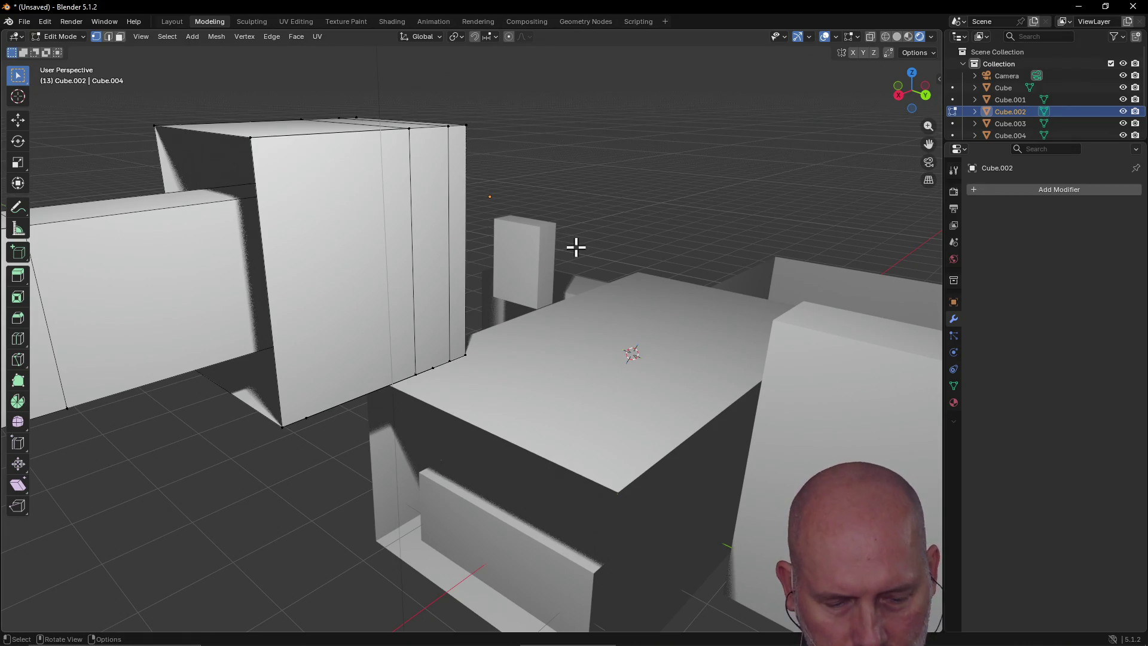
mouse_move(576, 246)
middle_mouse_down()
mouse_move(533, 269)
mouse_move(595, 239)
mouse_move(495, 289)
mouse_move(361, 275)
mouse_move(333, 245)
mouse_move(290, 241)
mouse_move(349, 234)
mouse_move(616, 251)
mouse_move(546, 251)
mouse_move(546, 238)
middle_mouse_up()
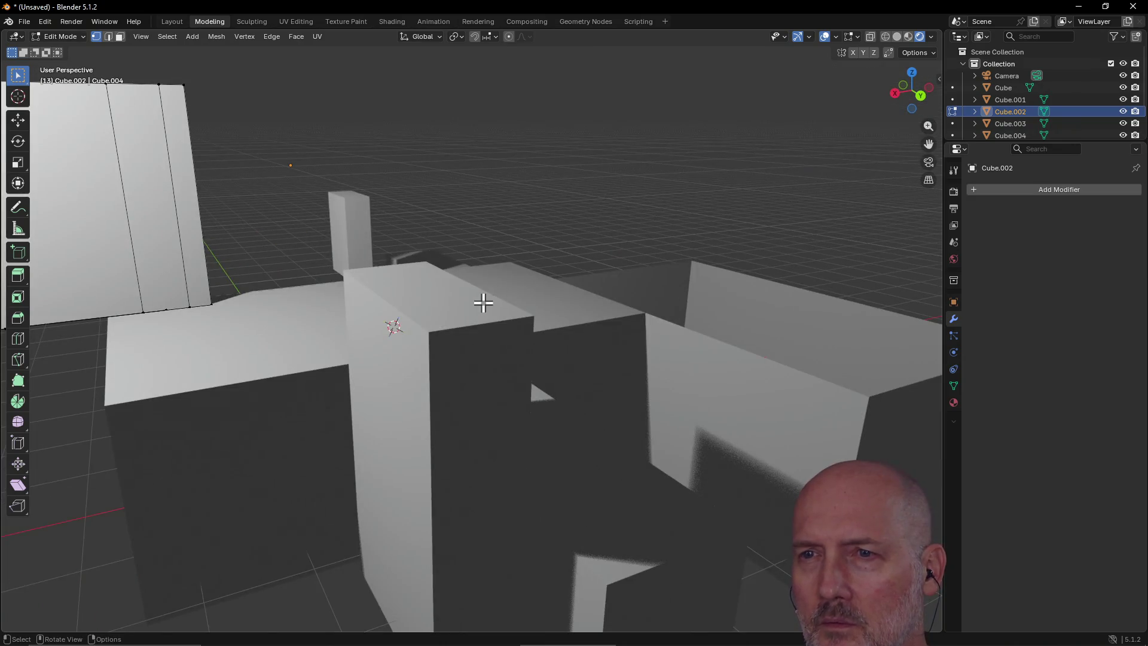
mouse_move(483, 303)
middle_mouse_down()
mouse_move(428, 344)
mouse_move(398, 401)
middle_mouse_up()
mouse_move(293, 540)
middle_mouse_down()
mouse_move(302, 546)
mouse_move(432, 475)
mouse_move(474, 430)
mouse_move(437, 419)
mouse_move(482, 426)
mouse_move(456, 428)
mouse_move(469, 431)
mouse_move(505, 423)
mouse_move(457, 428)
mouse_move(449, 492)
mouse_move(320, 546)
mouse_move(288, 511)
mouse_move(299, 500)
mouse_move(277, 528)
mouse_move(420, 439)
mouse_move(571, 395)
mouse_move(487, 418)
mouse_move(449, 454)
mouse_move(477, 441)
middle_mouse_up()
scroll(482, 426, "up", 4)
key("x")
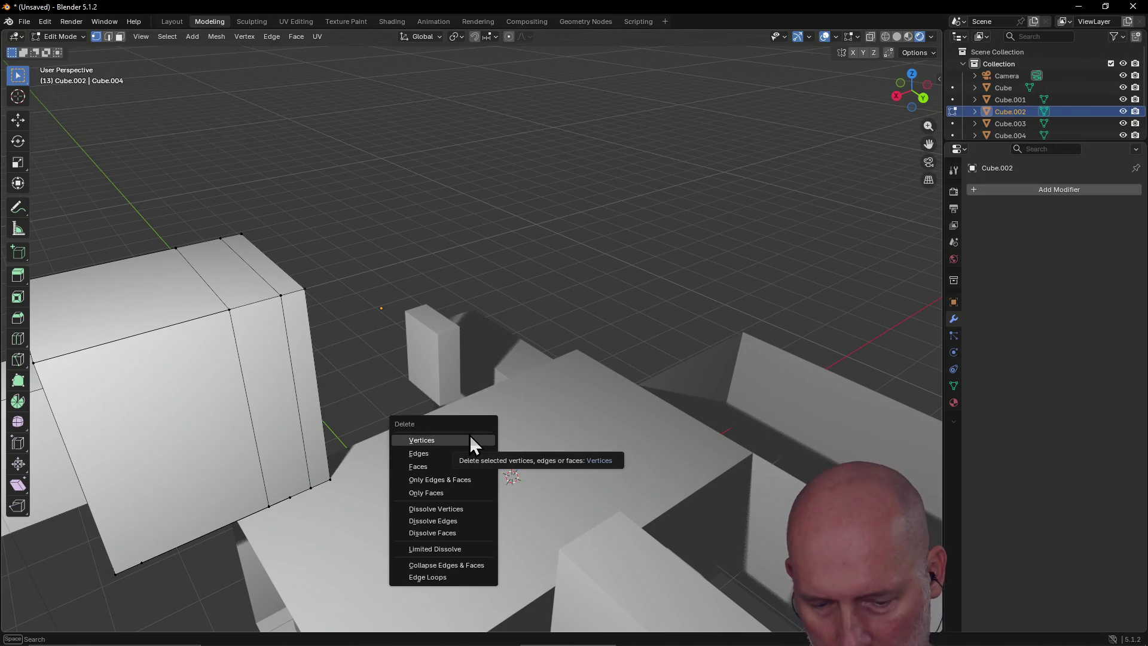
key("Escape")
key("shift+grave")
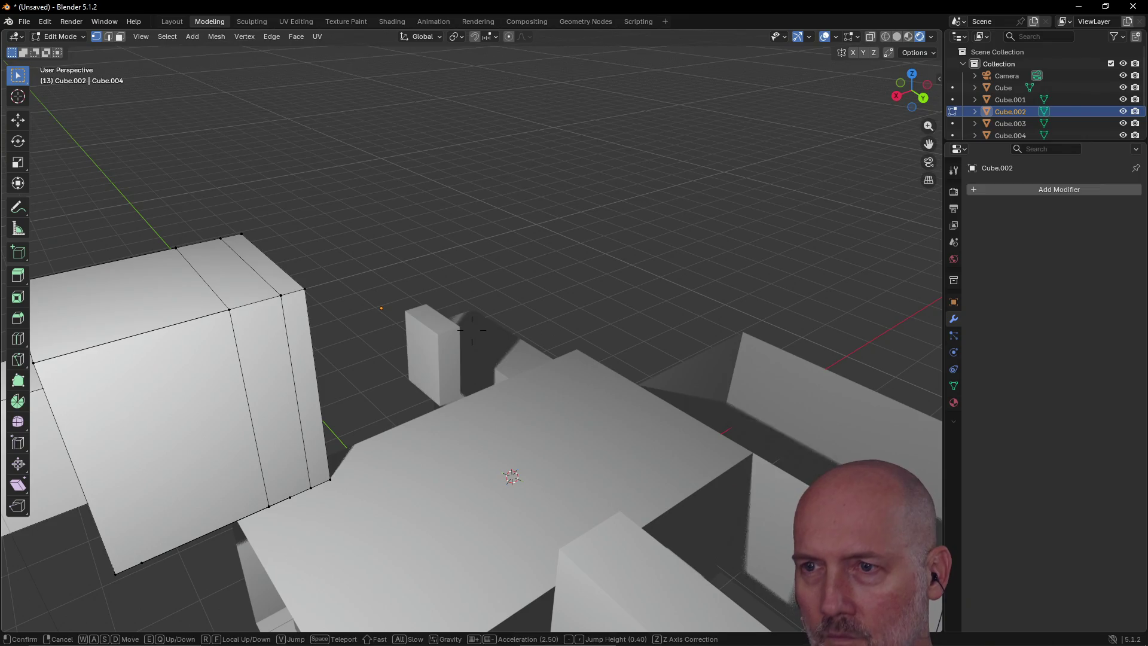
key("s")
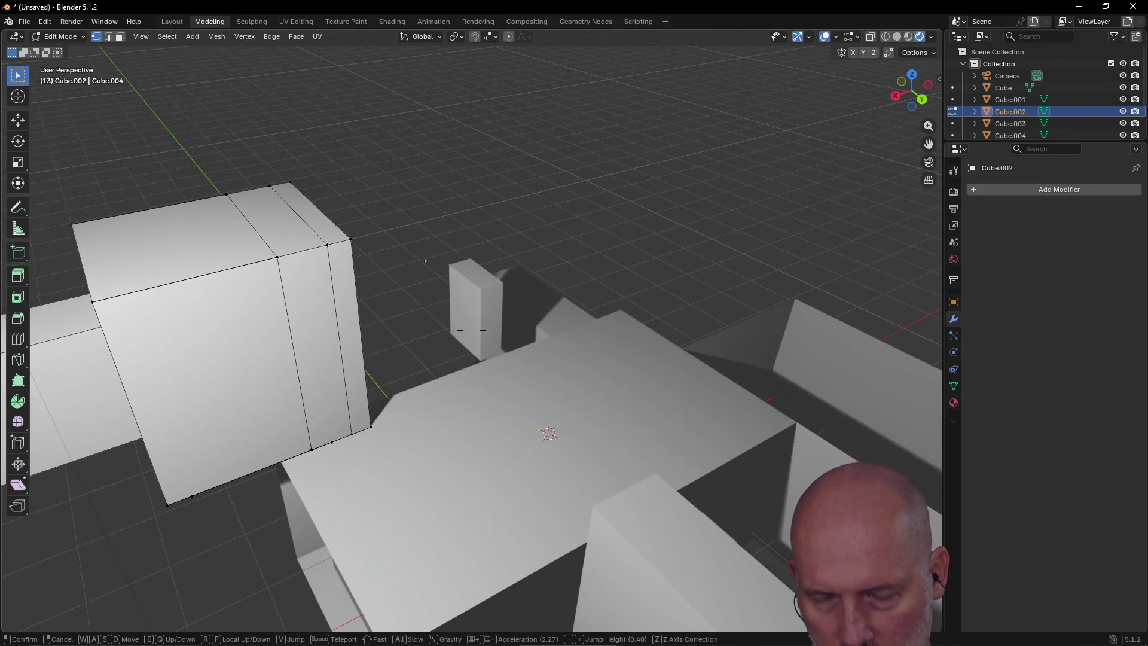
key("s")
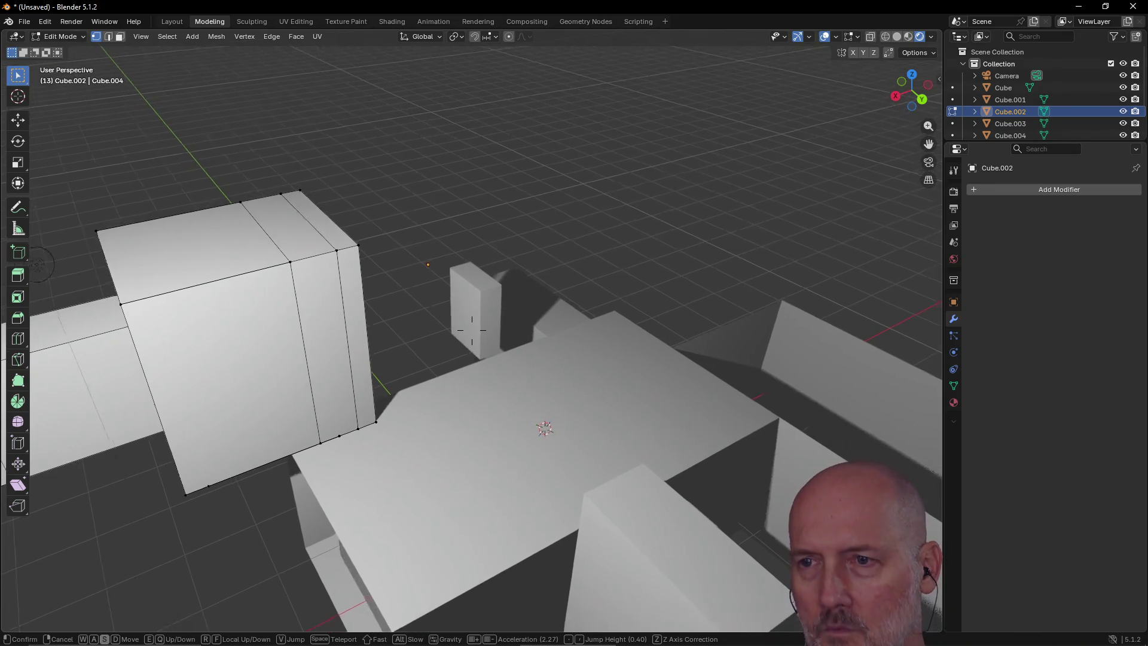
key("s")
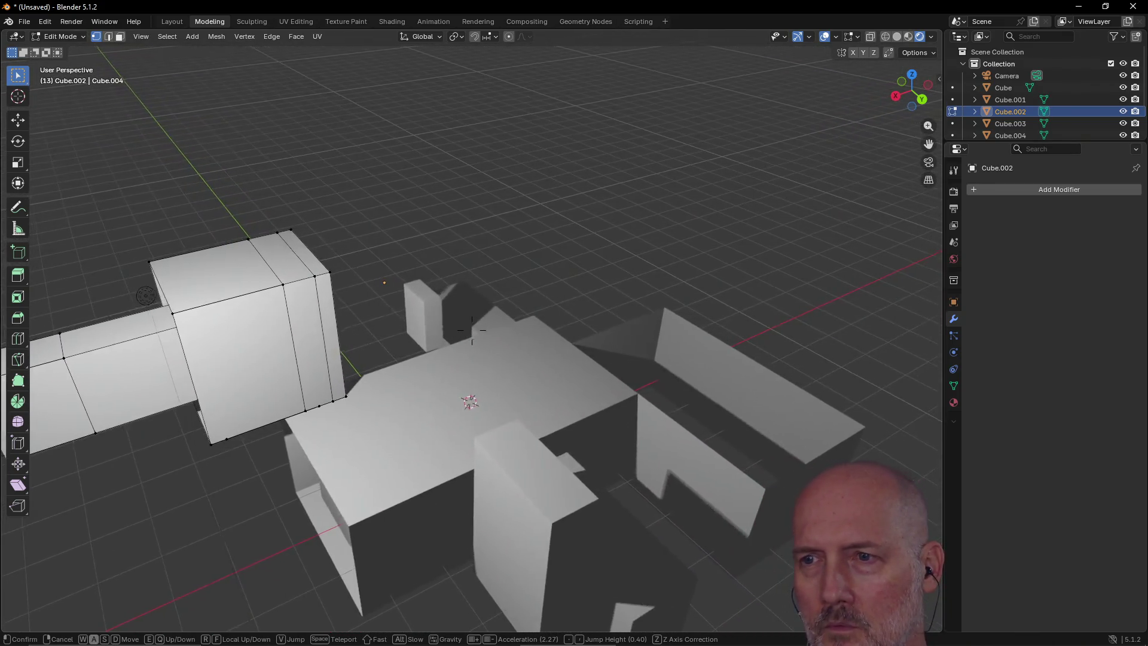
key("a")
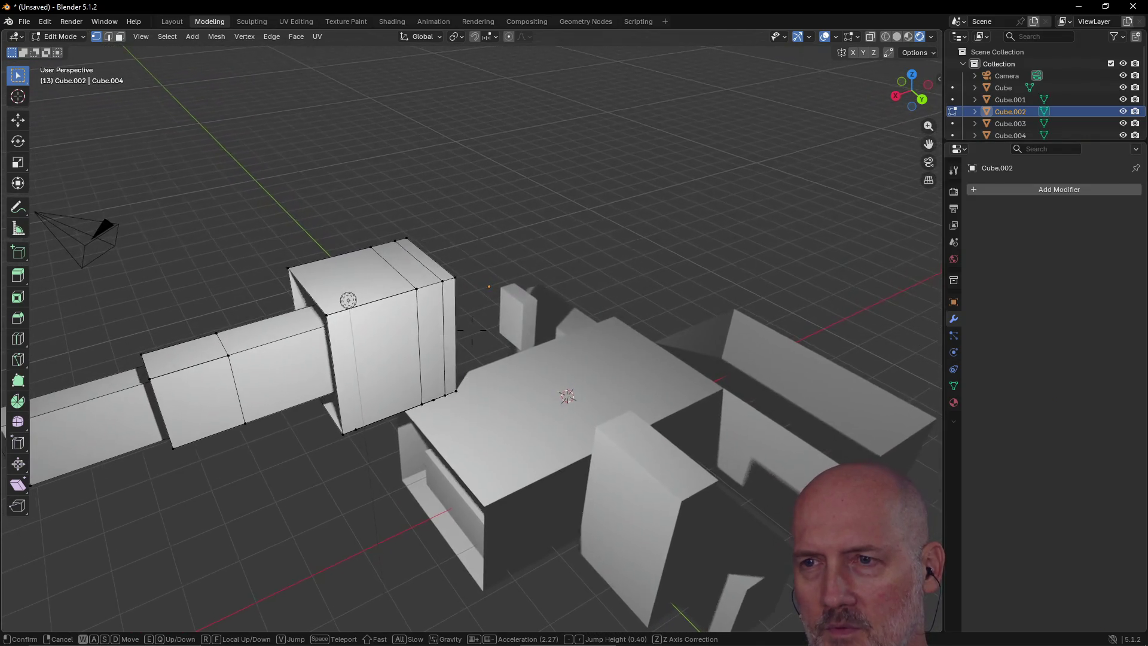
key("e")
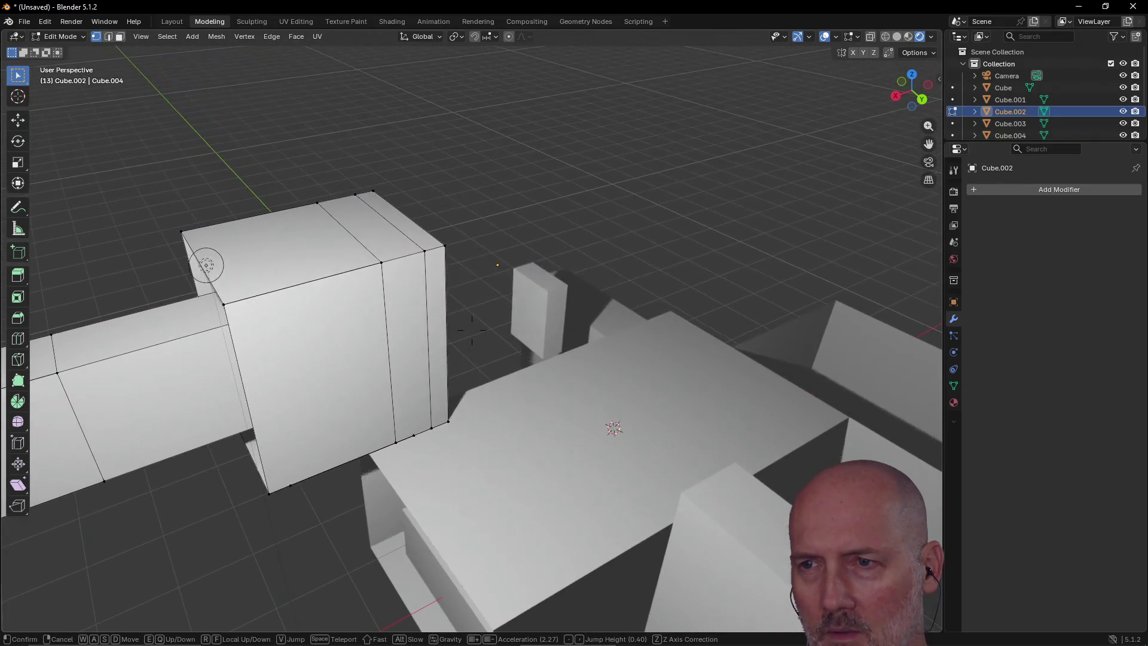
key("q")
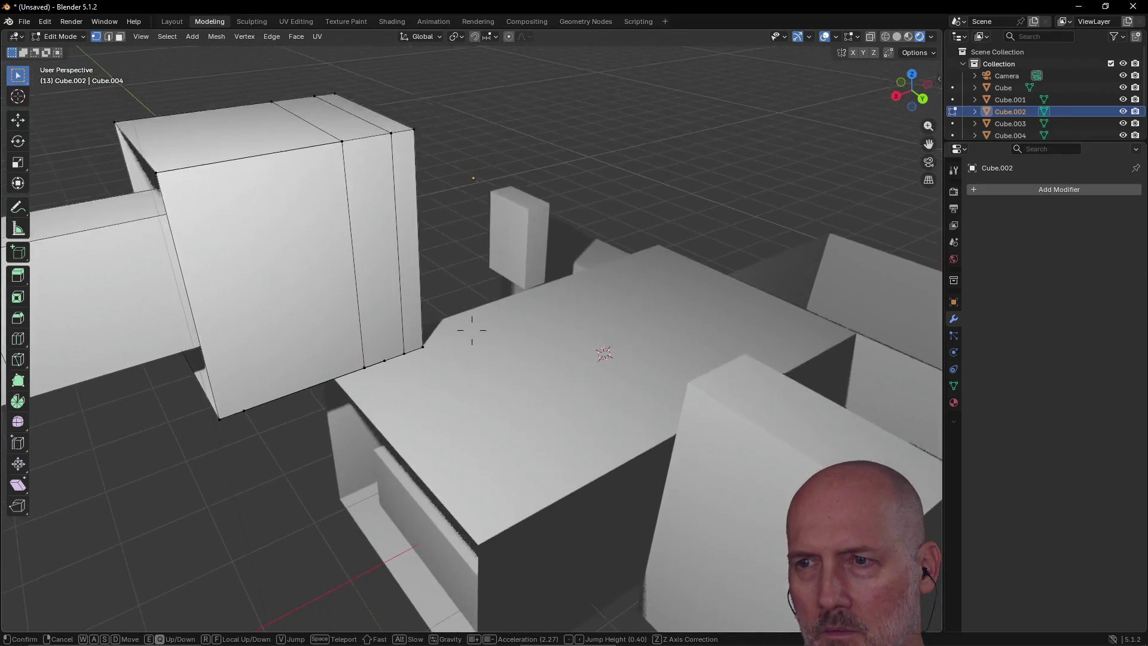
key("s")
key("q")
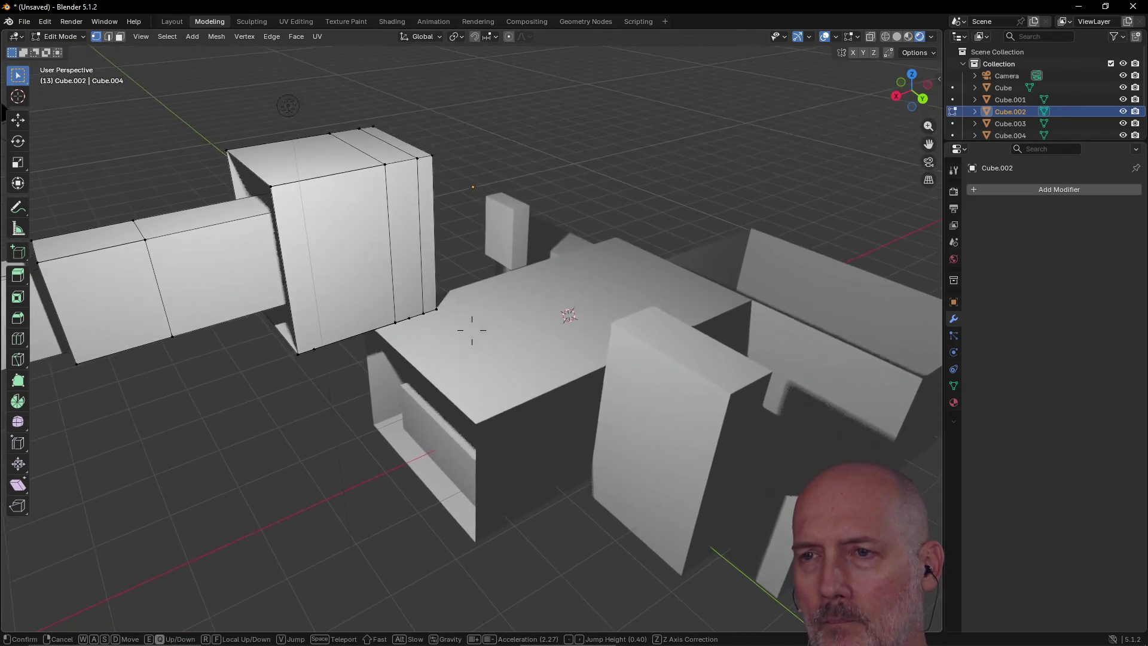
key("d")
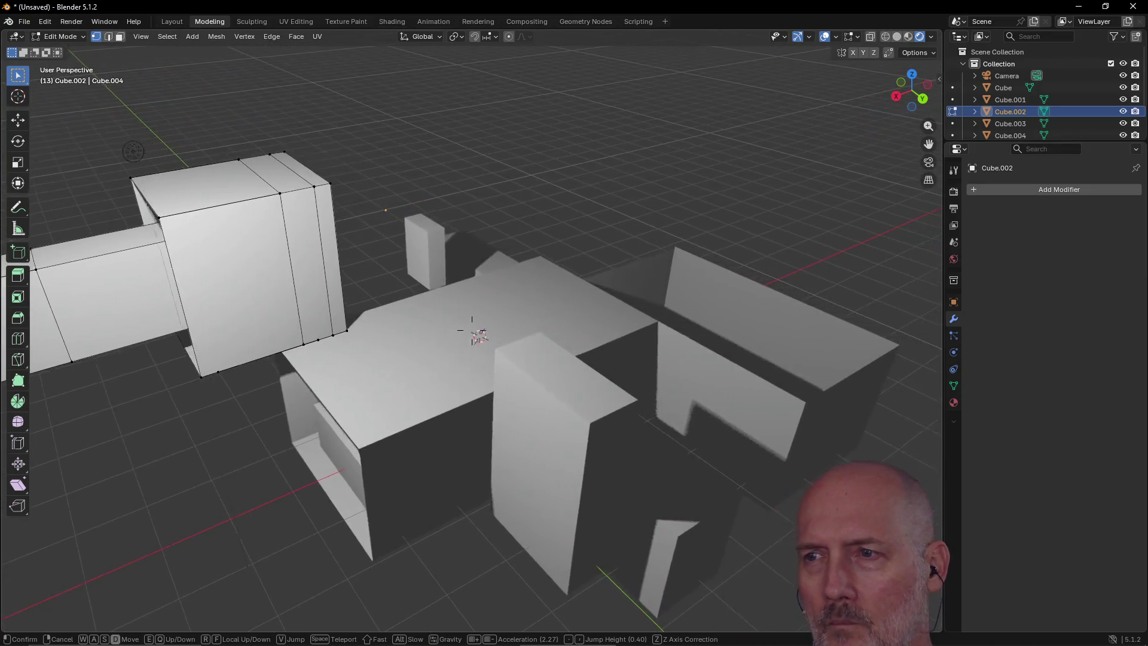
key("w")
key("a")
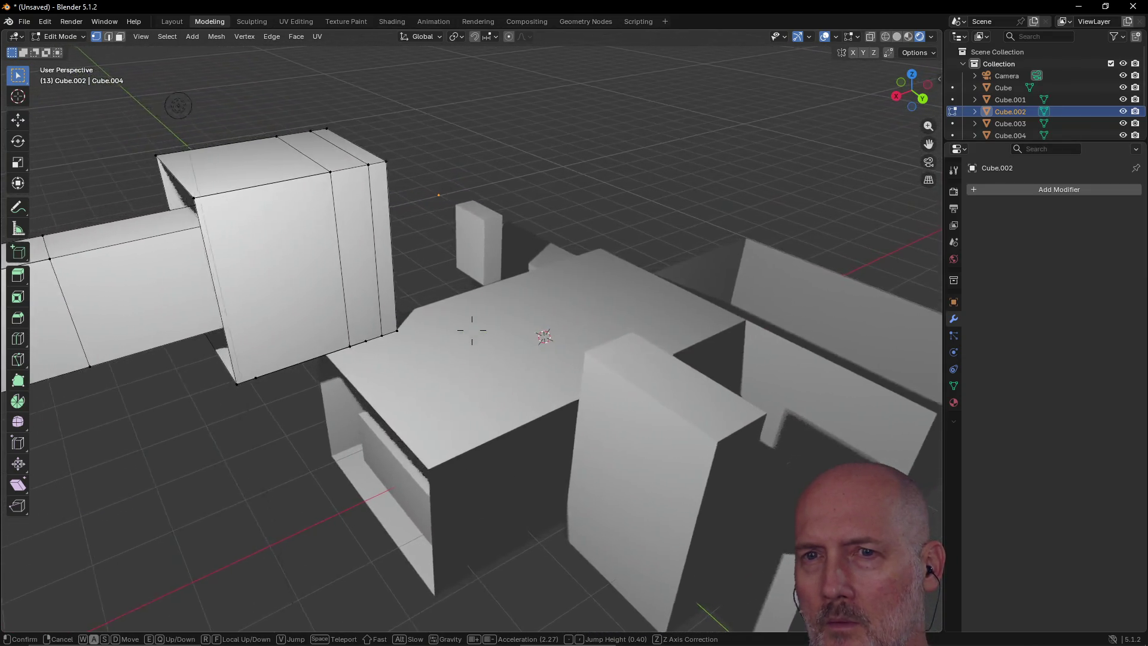
key("d")
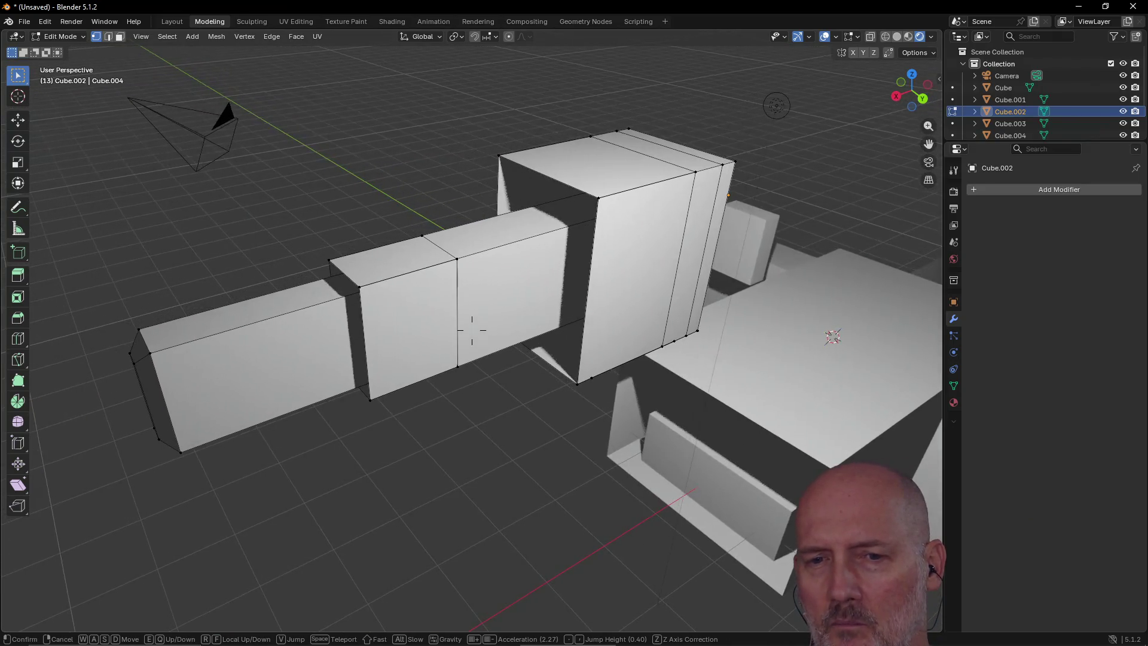
key("s")
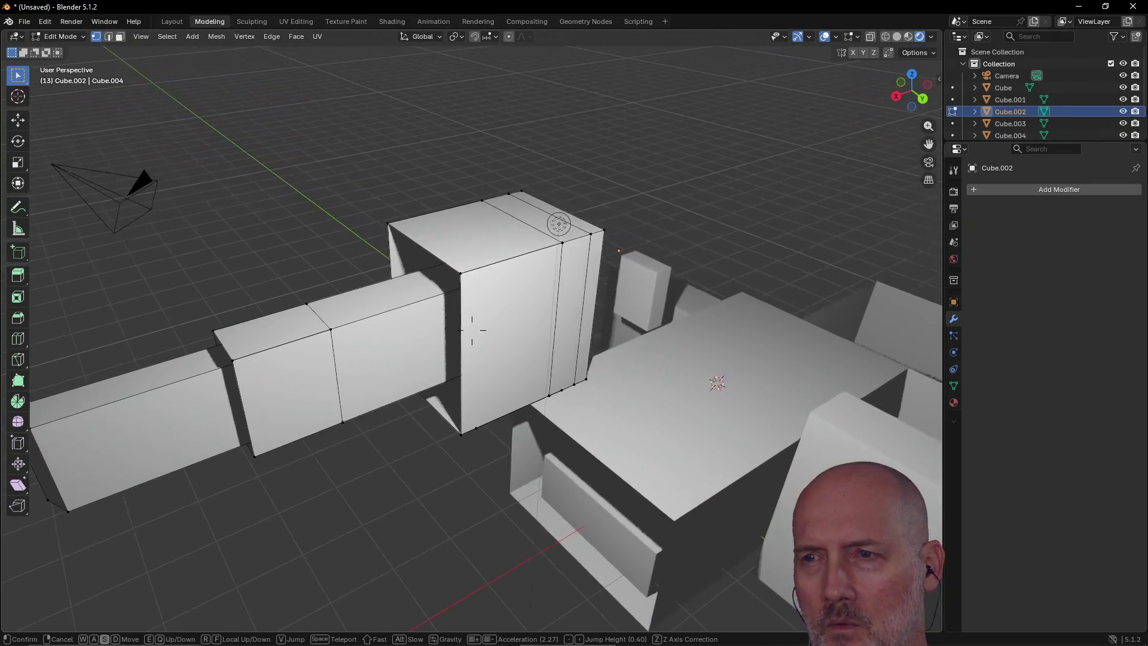
key("d")
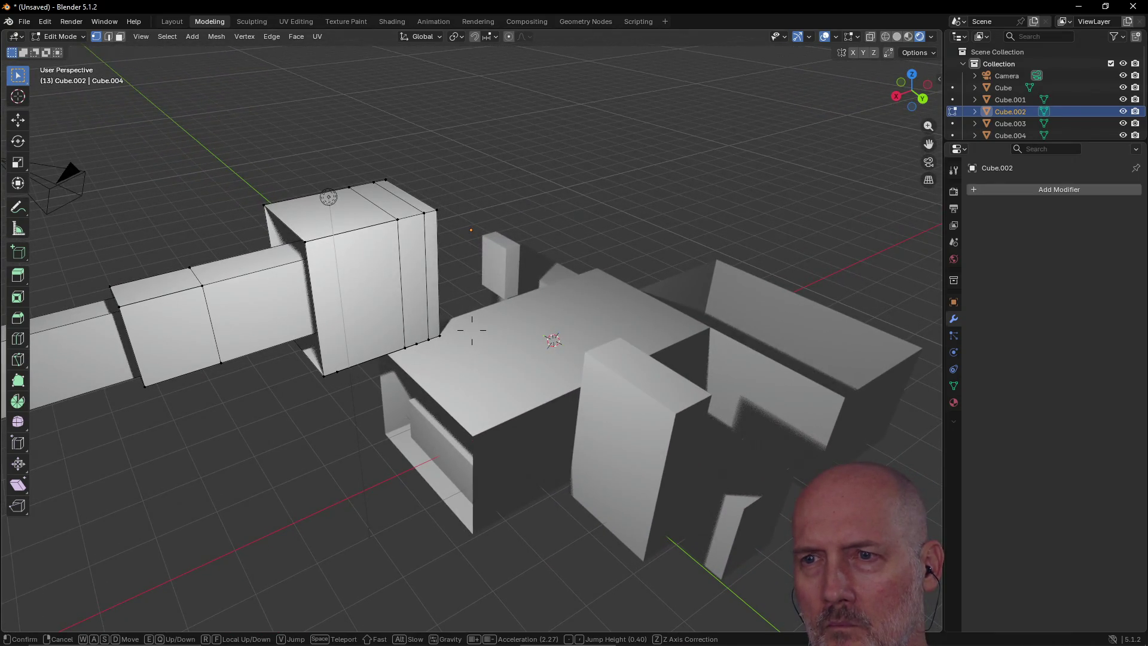
key("shift+w")
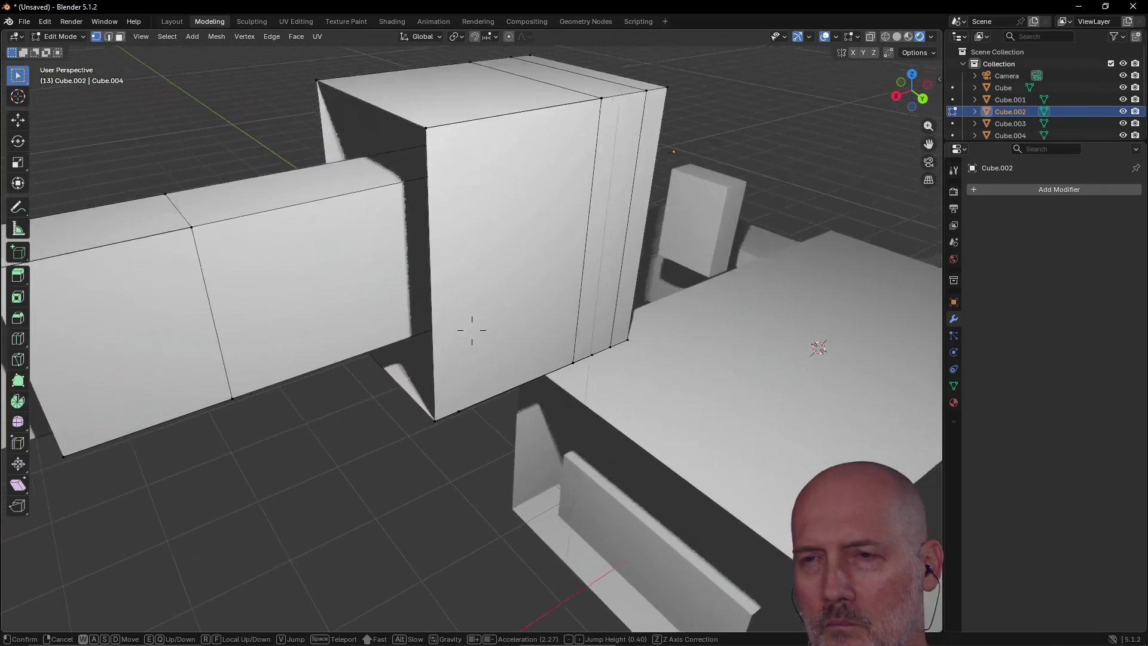
key("w")
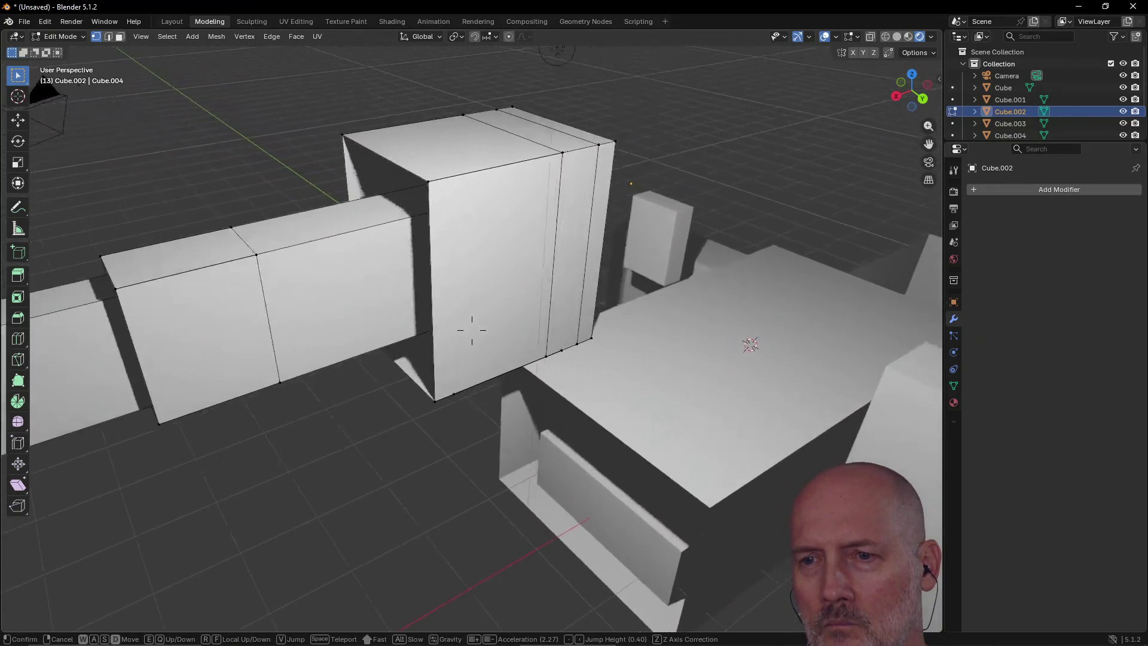
key("s")
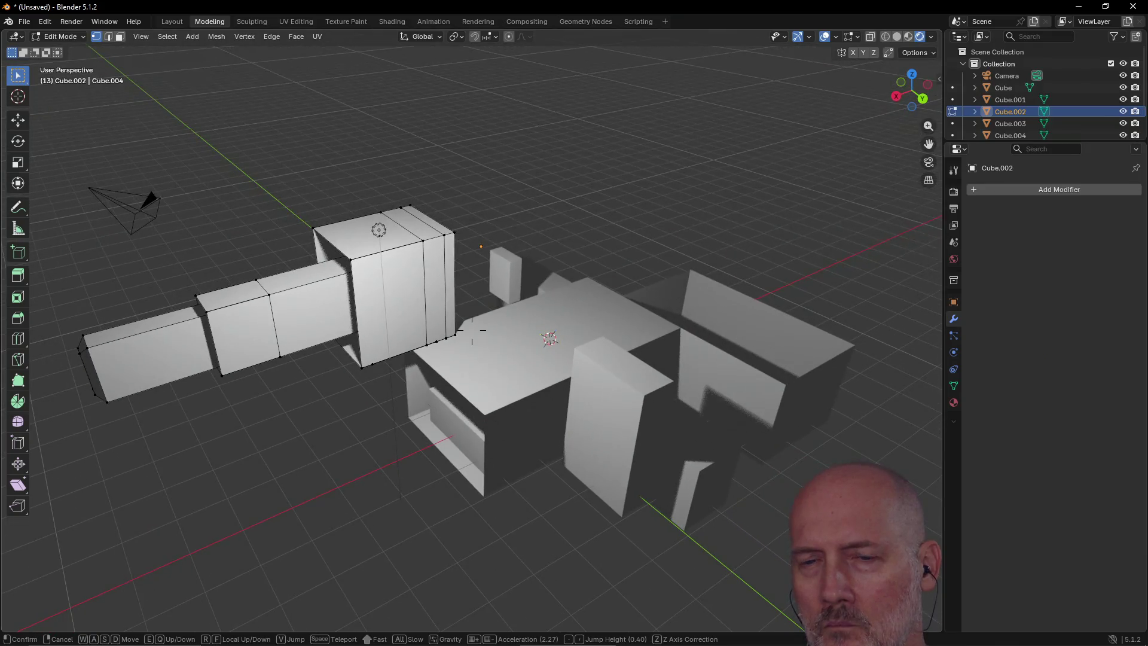
key("w")
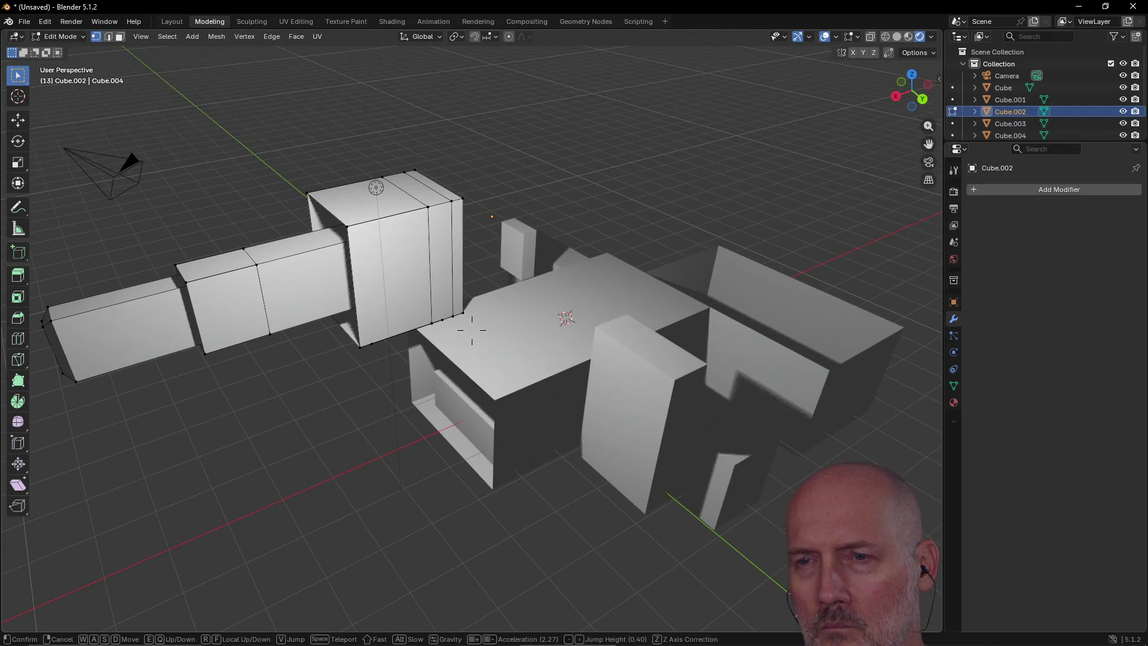
left_click(472, 329)
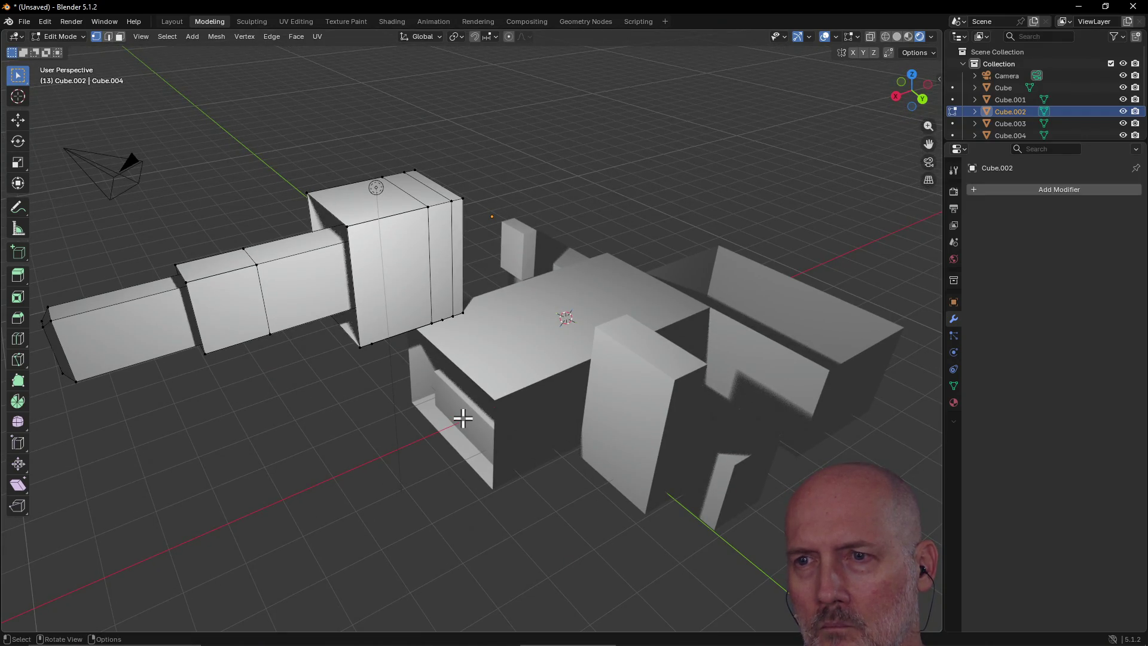
Step: Orbit and zoom in to view the model from several angles
mouse_move(461, 415)
middle_mouse_down()
mouse_move(592, 405)
mouse_move(530, 436)
mouse_move(325, 442)
mouse_move(320, 397)
mouse_move(405, 383)
mouse_move(546, 425)
mouse_move(707, 407)
mouse_move(749, 423)
mouse_move(597, 341)
middle_mouse_up()
scroll(488, 285, "up", 5)
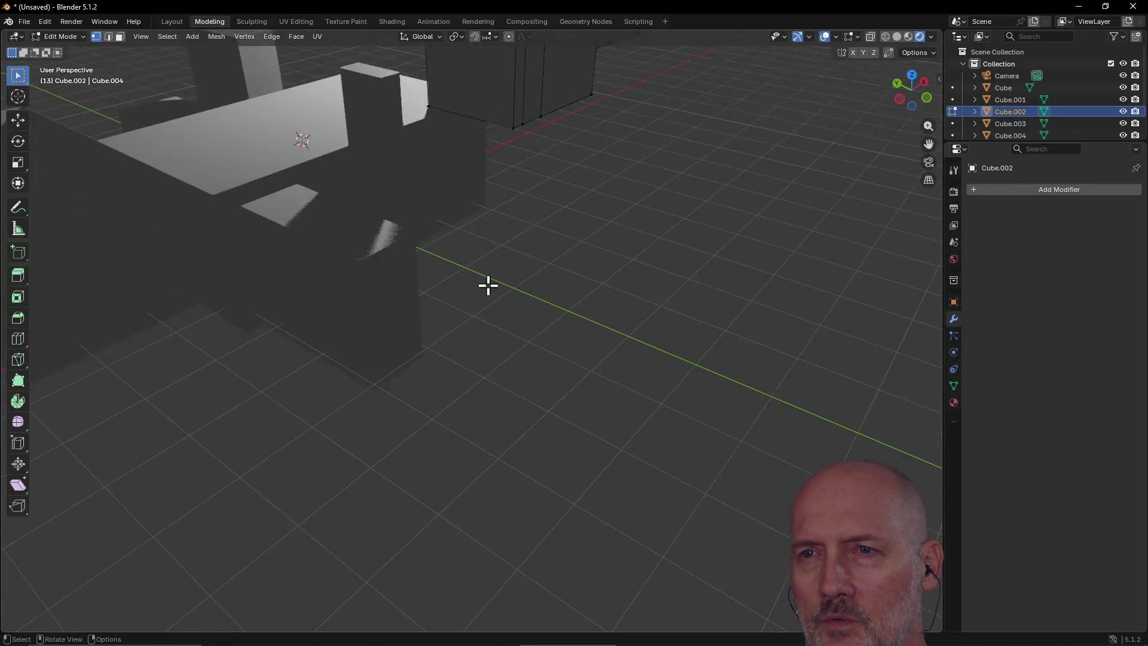
mouse_move(475, 274)
middle_mouse_down()
mouse_move(477, 321)
mouse_move(364, 276)
mouse_move(392, 233)
mouse_move(451, 339)
mouse_move(461, 326)
mouse_move(423, 277)
mouse_move(458, 281)
mouse_move(402, 308)
mouse_move(417, 298)
mouse_move(385, 259)
mouse_move(267, 177)
mouse_move(323, 249)
mouse_move(367, 226)
mouse_move(369, 210)
middle_mouse_up()
scroll(353, 241, "up", 7)
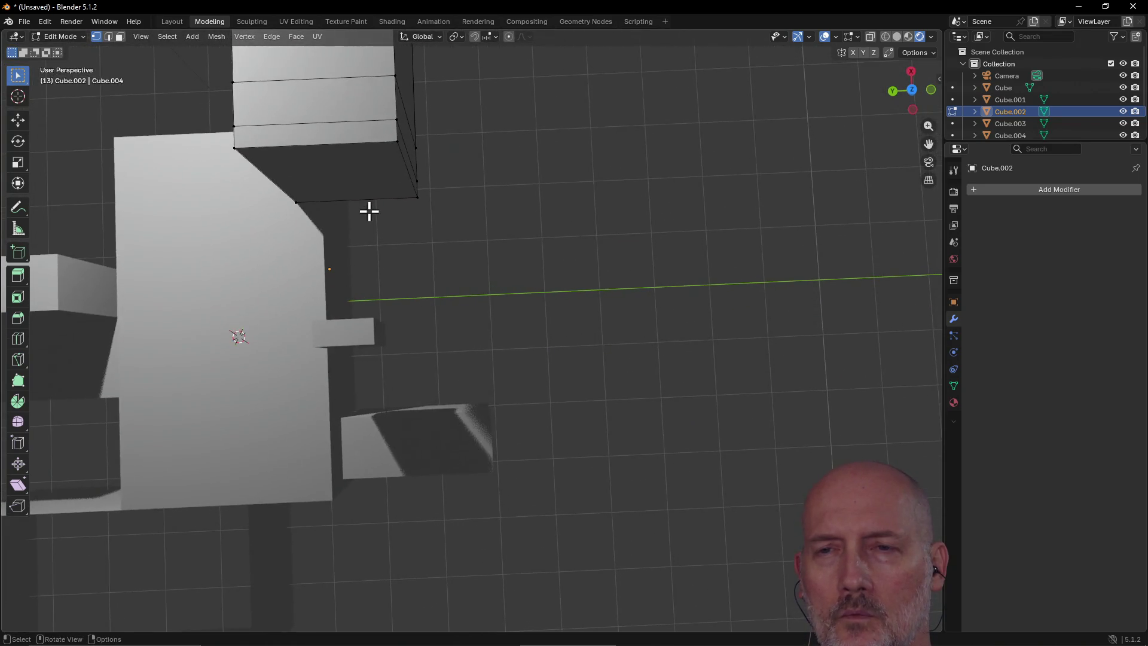
Step: Frame the whole scene, then orbit from a low side view up to a top-down view
key("shift")
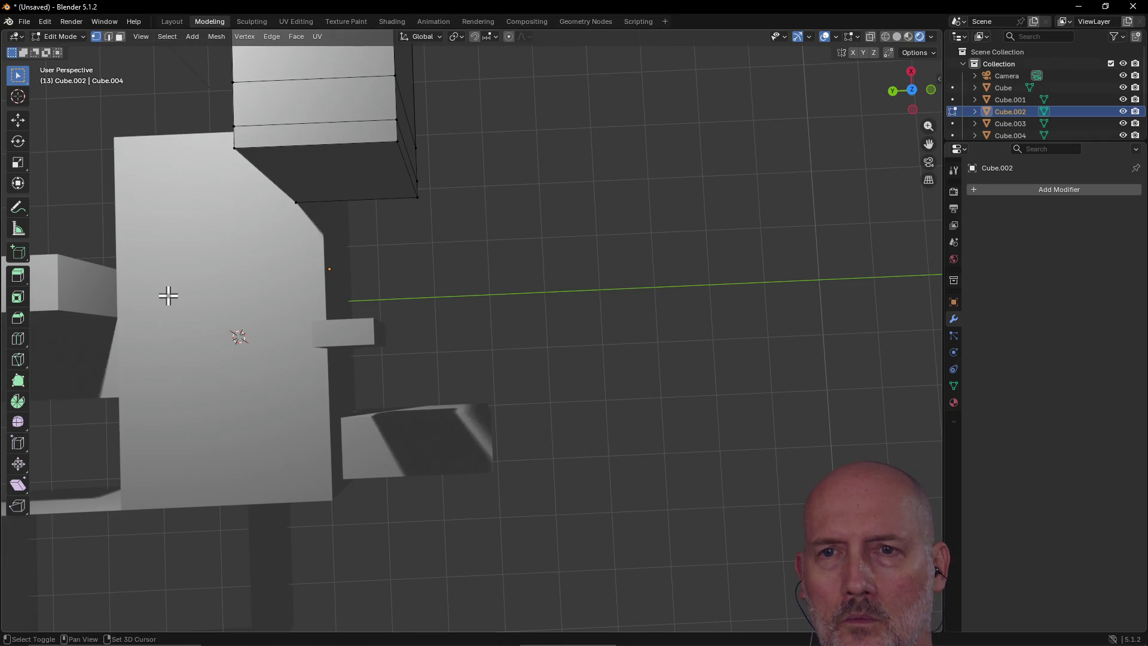
key("shift+c")
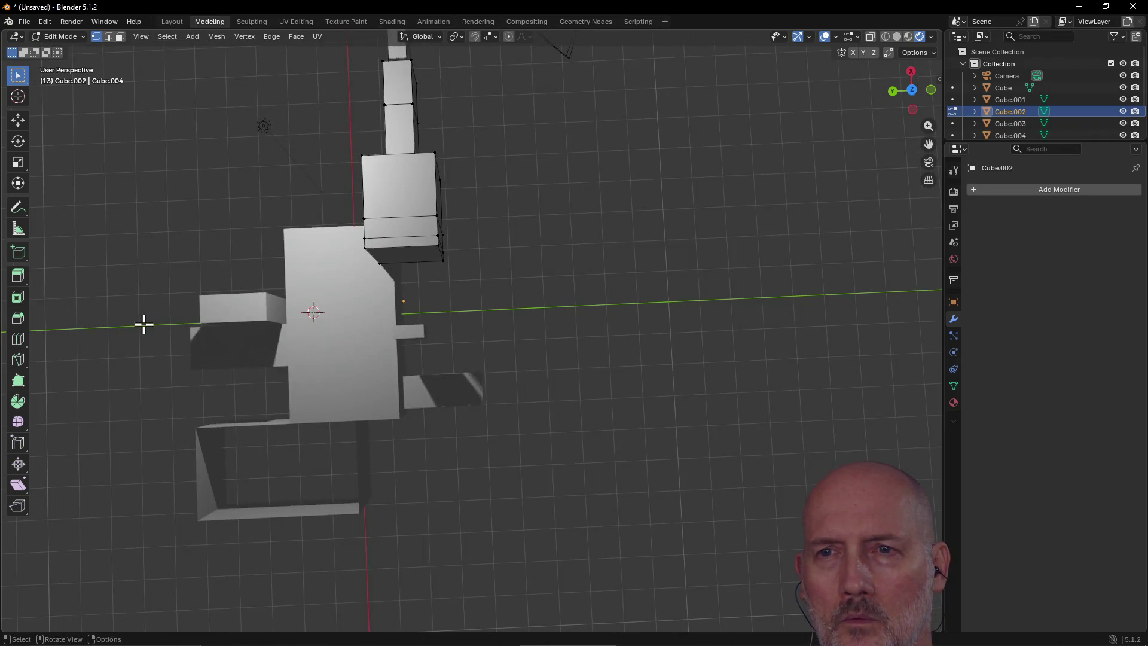
mouse_move(144, 325)
middle_mouse_down()
mouse_move(210, 304)
mouse_move(282, 221)
mouse_move(356, 254)
mouse_move(260, 265)
mouse_move(203, 253)
mouse_move(210, 245)
mouse_move(244, 326)
mouse_move(237, 306)
mouse_move(317, 303)
middle_mouse_up()
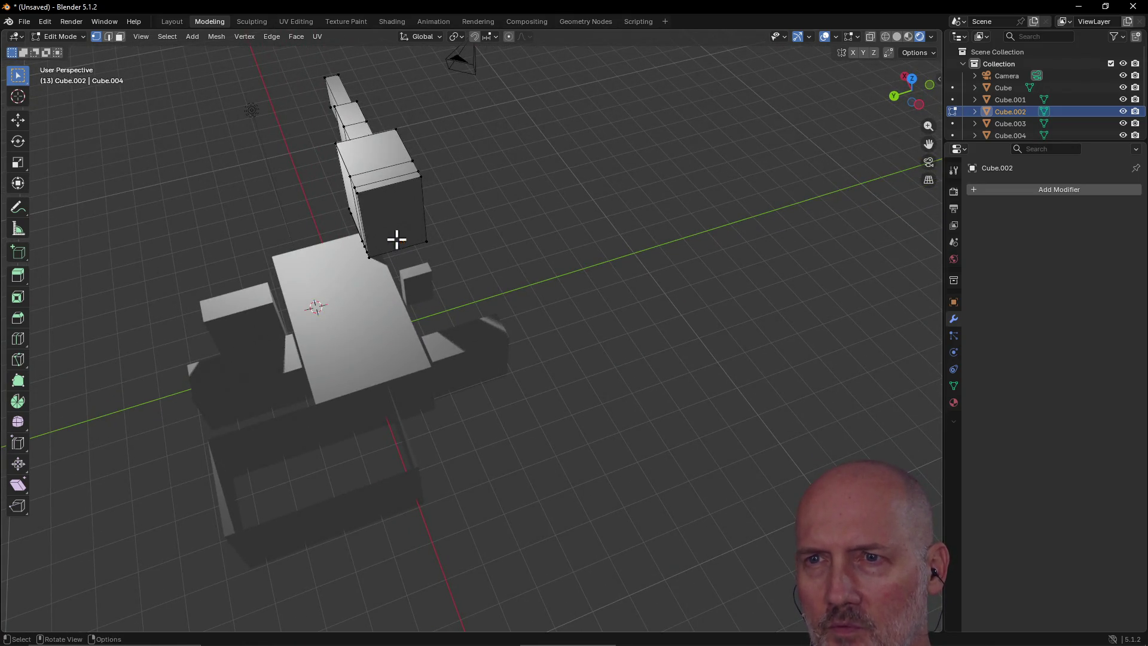
mouse_move(404, 239)
middle_mouse_down()
mouse_move(492, 239)
mouse_move(526, 218)
mouse_move(508, 182)
mouse_move(436, 282)
mouse_move(238, 267)
mouse_move(277, 238)
mouse_move(339, 233)
mouse_move(228, 225)
mouse_move(200, 203)
mouse_move(216, 198)
mouse_move(219, 216)
middle_mouse_up()
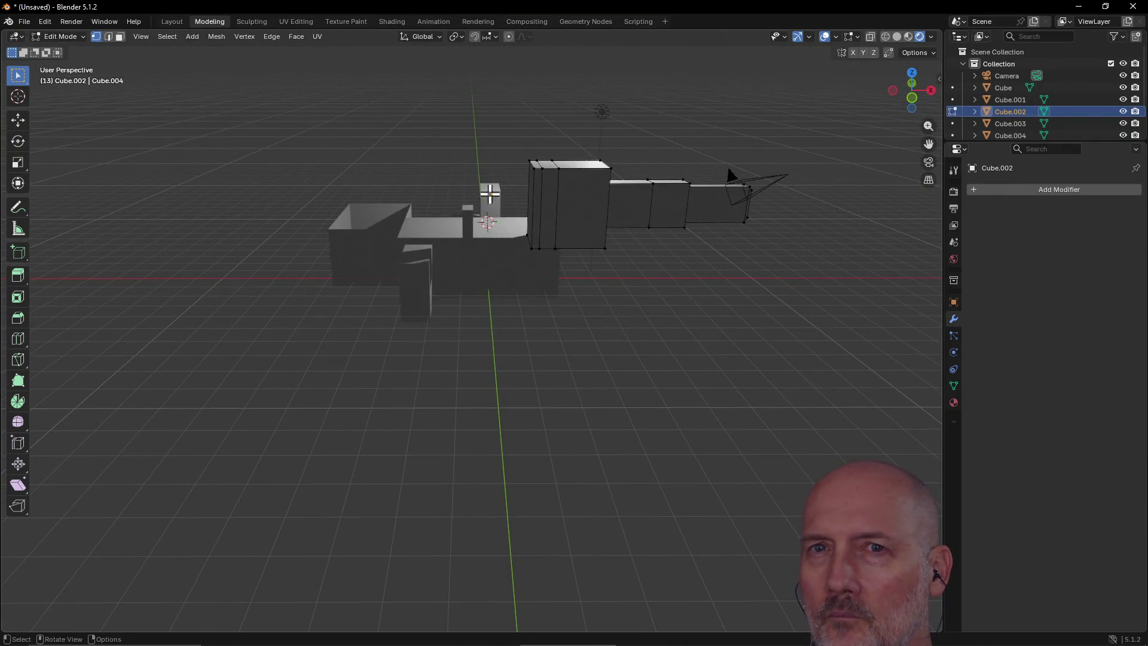
mouse_move(406, 177)
middle_mouse_down()
mouse_move(403, 292)
mouse_move(397, 259)
middle_mouse_up()
Step: Alternate brief fly sessions with orbits to view the model from new sides
key("shift+grave")
mouse_move(472, 330)
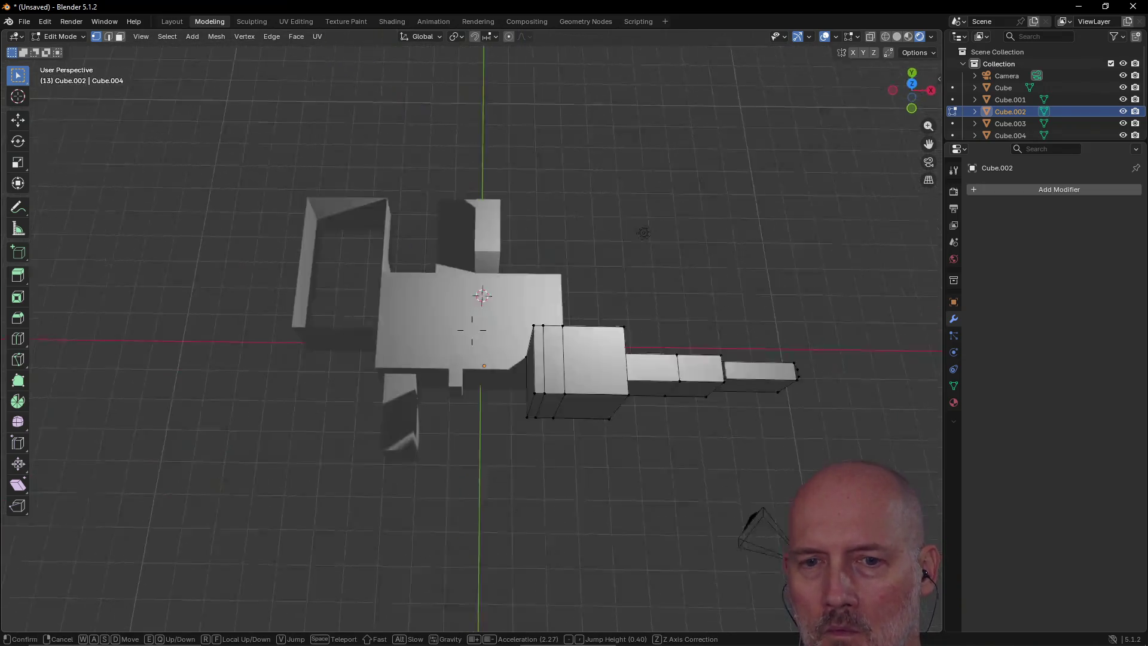
left_click(472, 330)
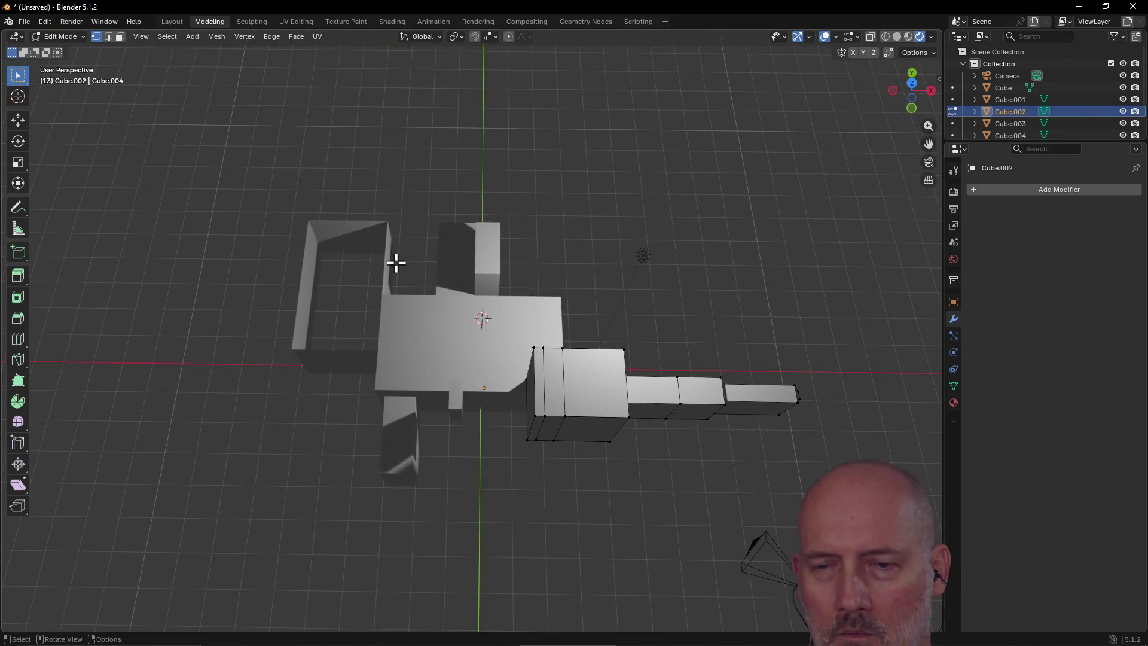
mouse_move(449, 304)
middle_mouse_down()
mouse_move(429, 289)
mouse_move(580, 259)
mouse_move(520, 248)
mouse_move(589, 231)
mouse_move(713, 239)
mouse_move(462, 256)
middle_mouse_up()
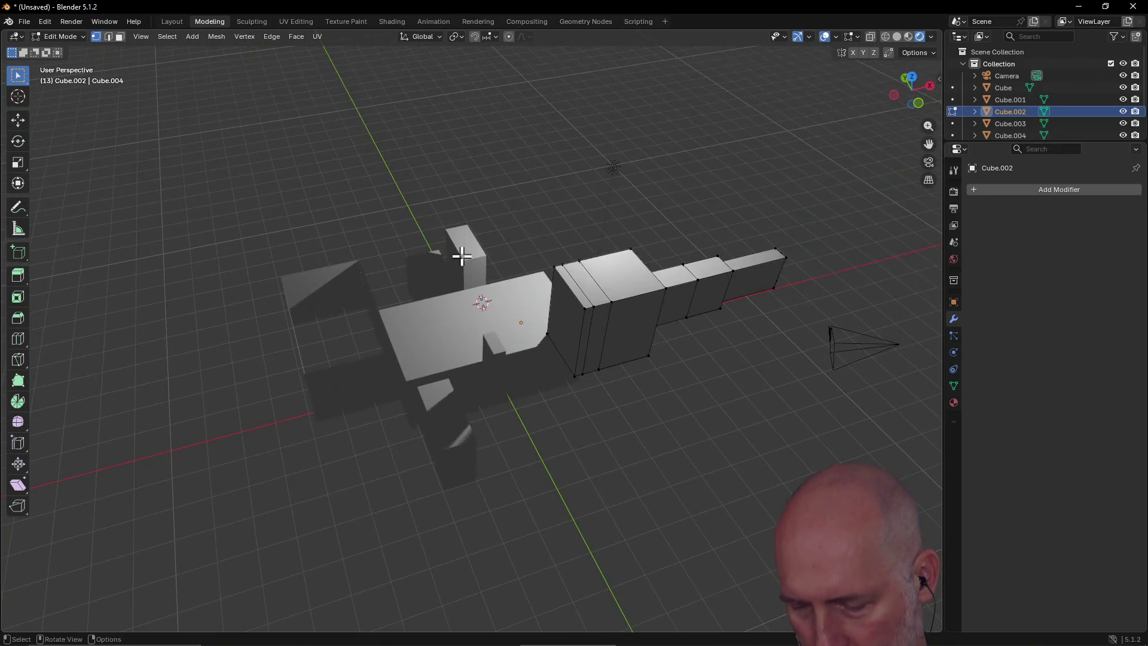
key("shift+grave")
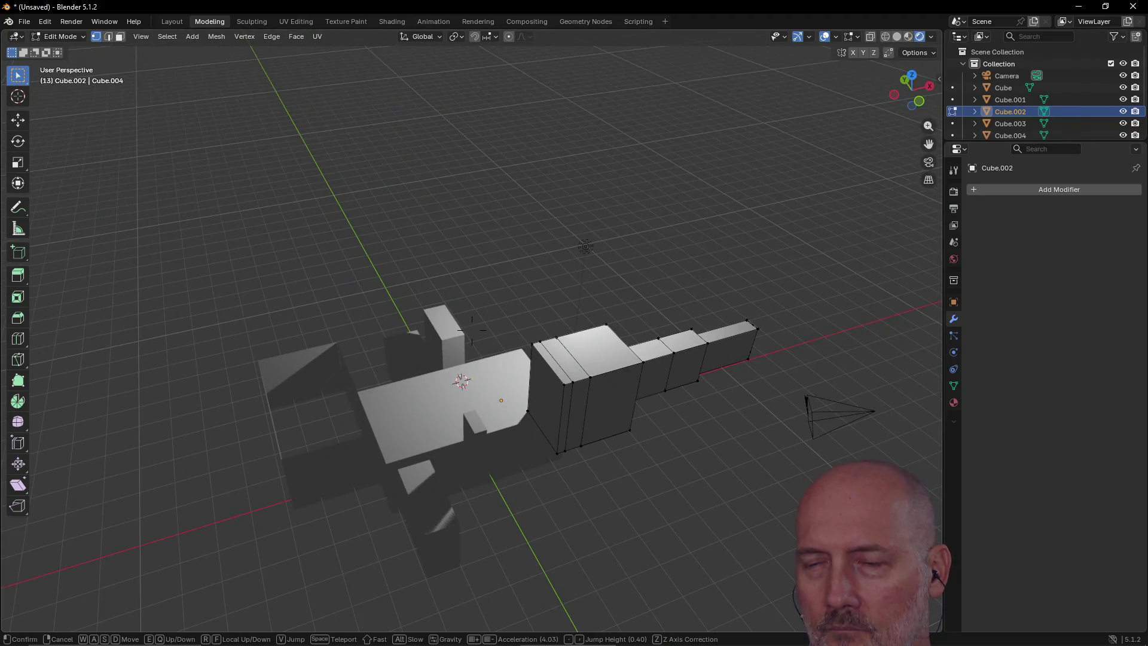
left_click(472, 330)
mouse_move(462, 256)
middle_mouse_down()
mouse_move(456, 266)
mouse_move(610, 266)
mouse_move(674, 235)
mouse_move(607, 294)
mouse_move(559, 269)
mouse_move(464, 279)
mouse_move(479, 215)
mouse_move(582, 266)
mouse_move(720, 244)
mouse_move(707, 243)
middle_mouse_up()
Step: Fly briefly, then orbit to a higher angle and zoom in on the model
key("shift+grave")
mouse_move(472, 329)
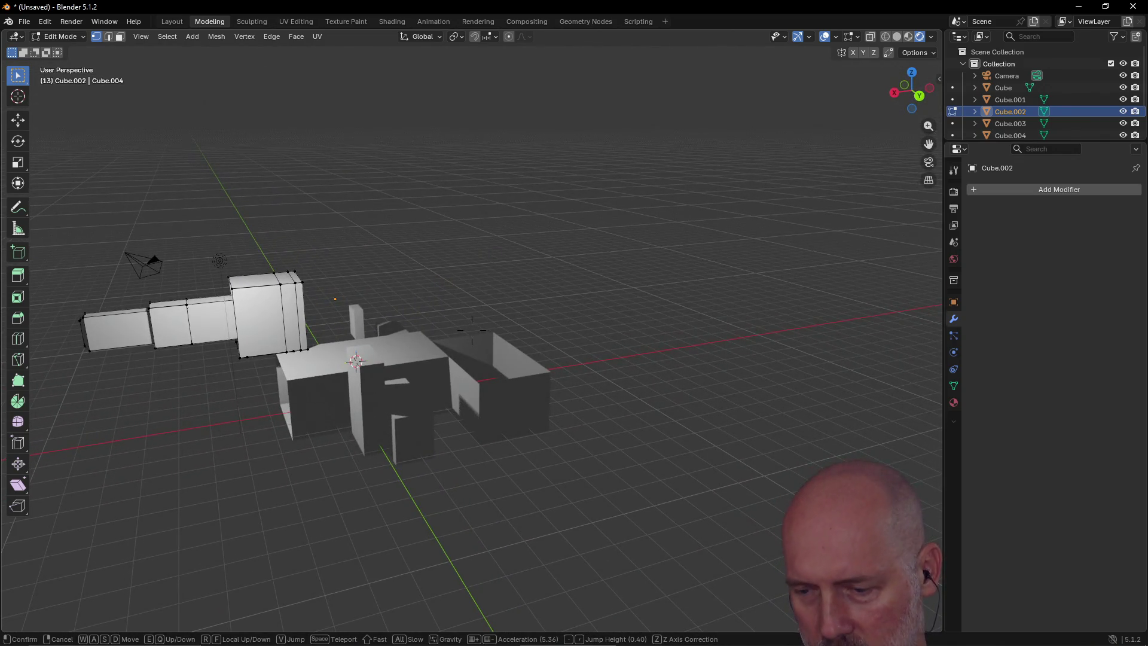
left_click(472, 330)
mouse_move(707, 241)
middle_mouse_down()
mouse_move(629, 266)
mouse_move(531, 263)
mouse_move(531, 241)
mouse_move(616, 226)
mouse_move(576, 259)
mouse_move(553, 253)
mouse_move(551, 233)
mouse_move(512, 210)
middle_mouse_up()
scroll(617, 226, "up", 4)
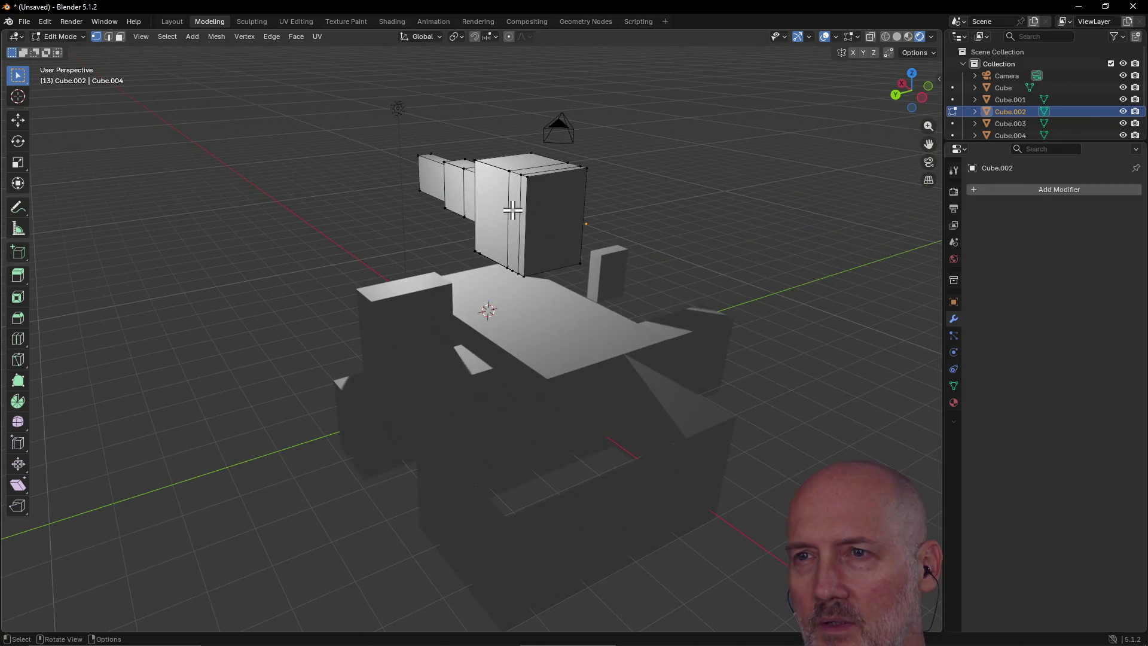
Step: Orbit to look steeply down, then fly lower and forward close to the body beside the barrel
key("shift+grave")
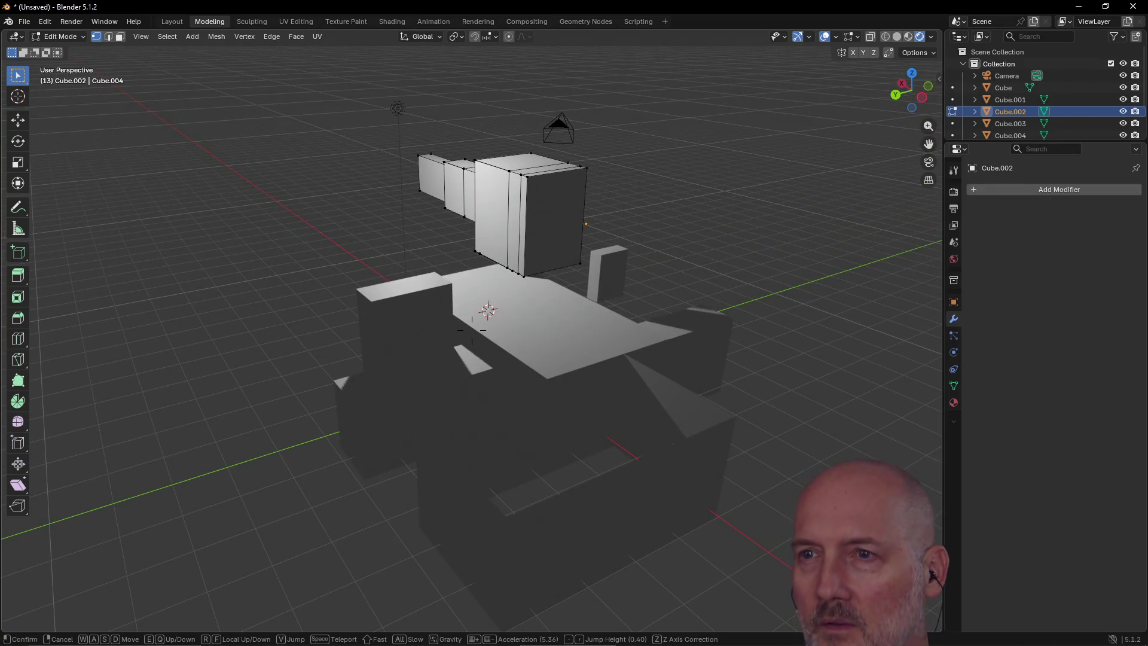
mouse_move(471, 337)
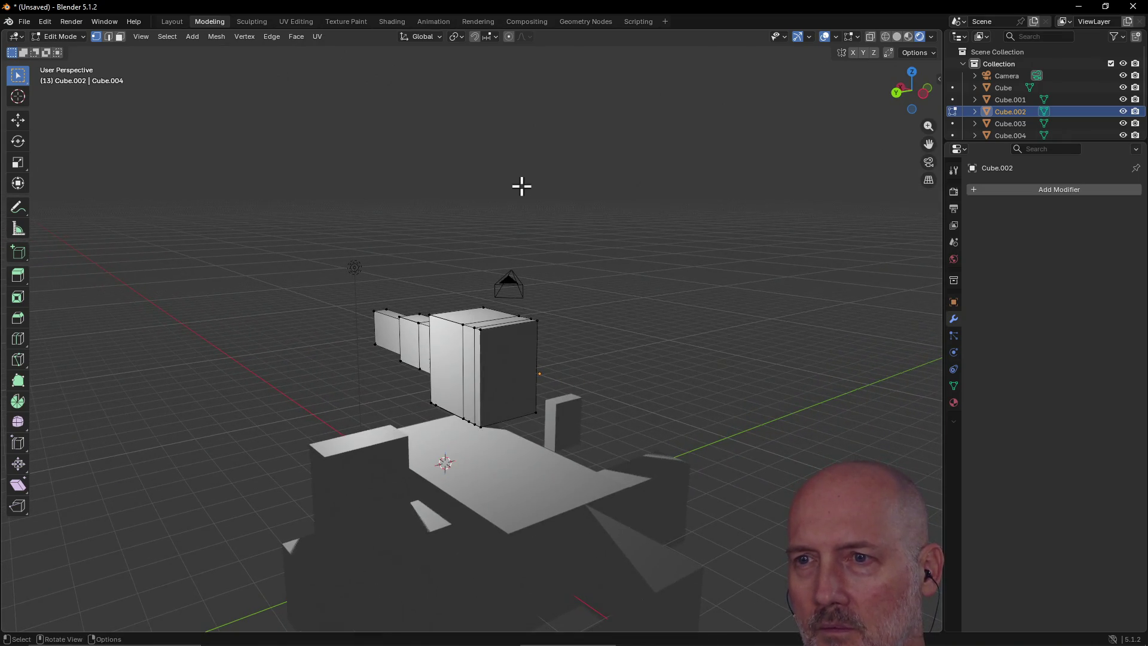
mouse_move(522, 186)
middle_mouse_down()
mouse_move(509, 315)
mouse_move(513, 222)
mouse_move(507, 271)
middle_mouse_up()
key("shift+grave")
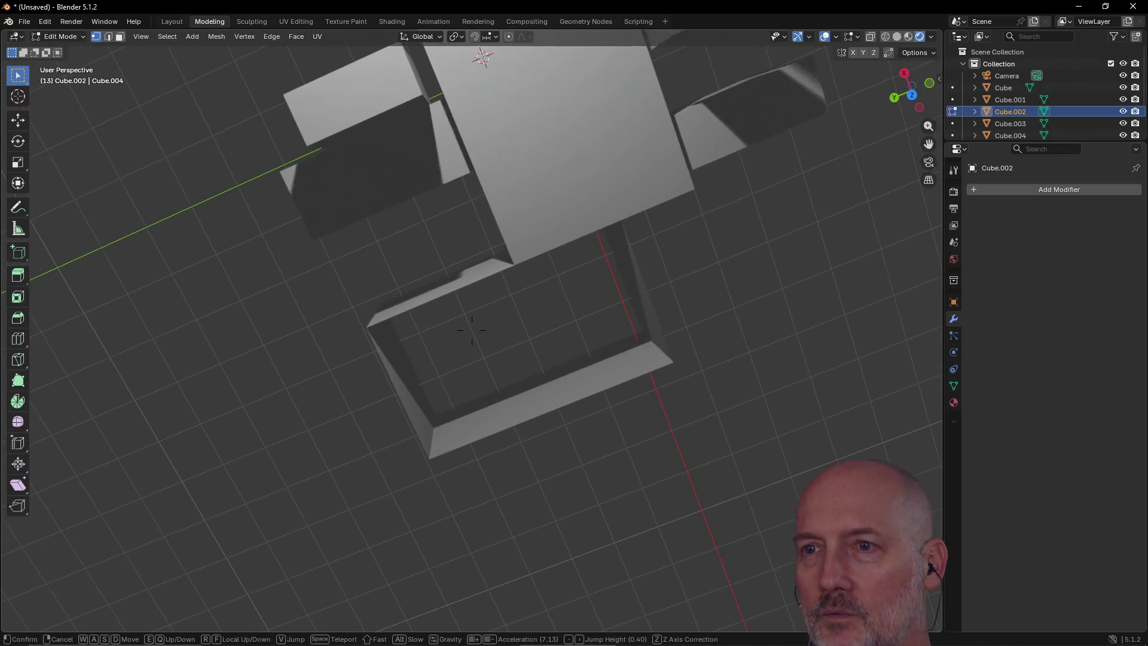
key("q")
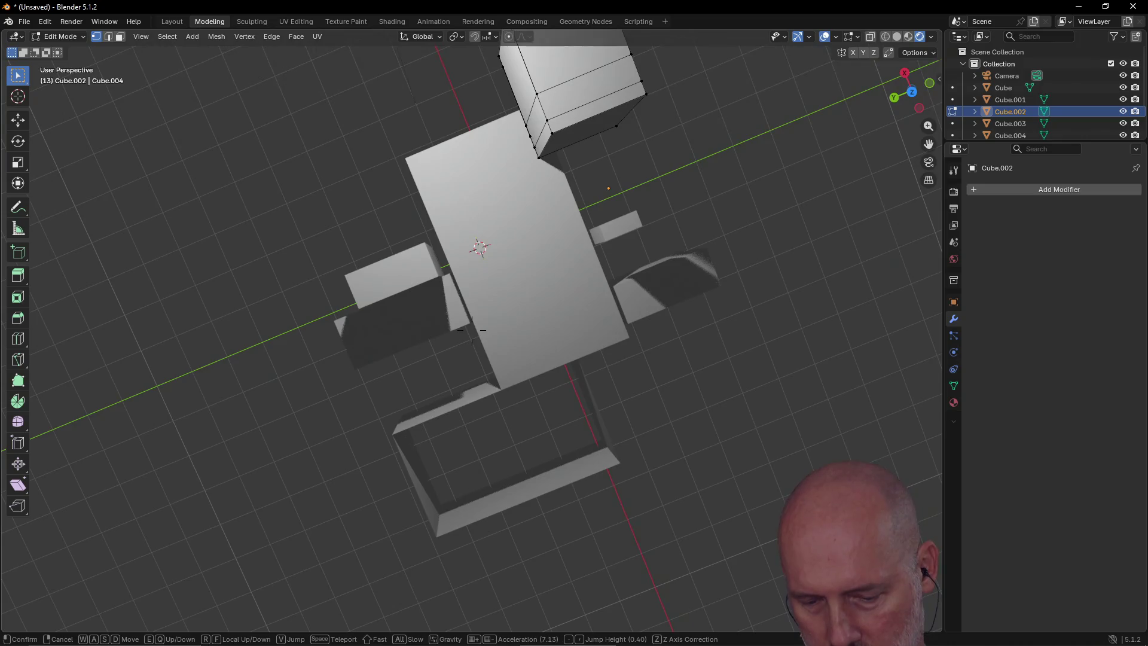
key("w")
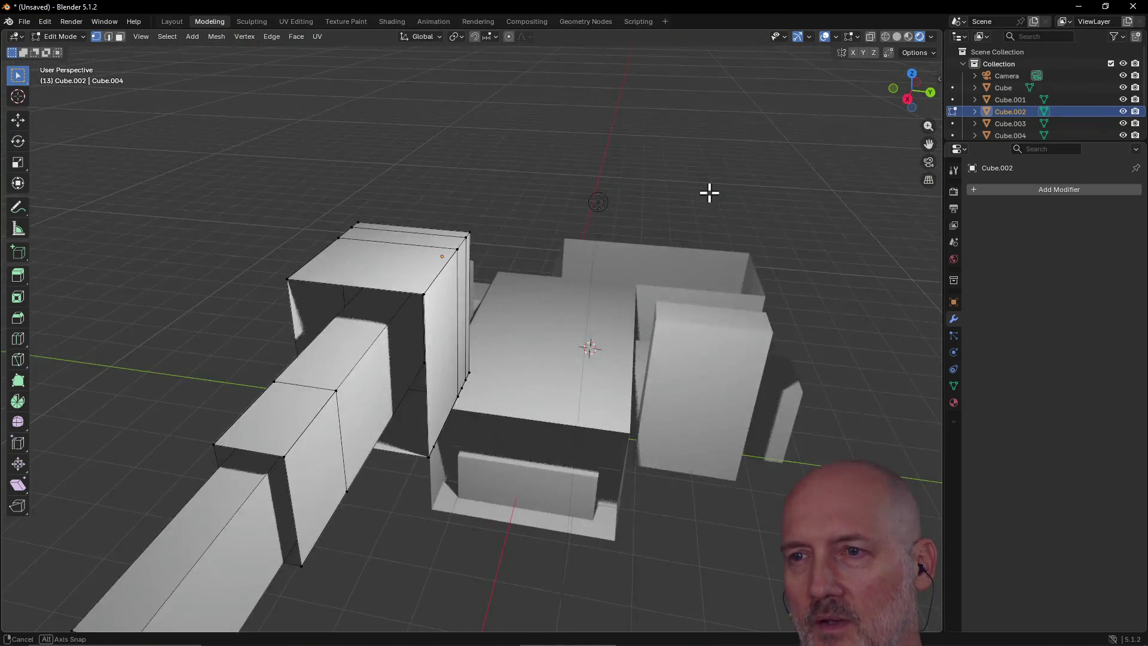
Step: Orbit to a low side view, tilt it while flying, then orbit to look along the barrel
mouse_move(521, 202)
middle_mouse_down()
mouse_move(494, 174)
mouse_move(489, 220)
middle_mouse_up()
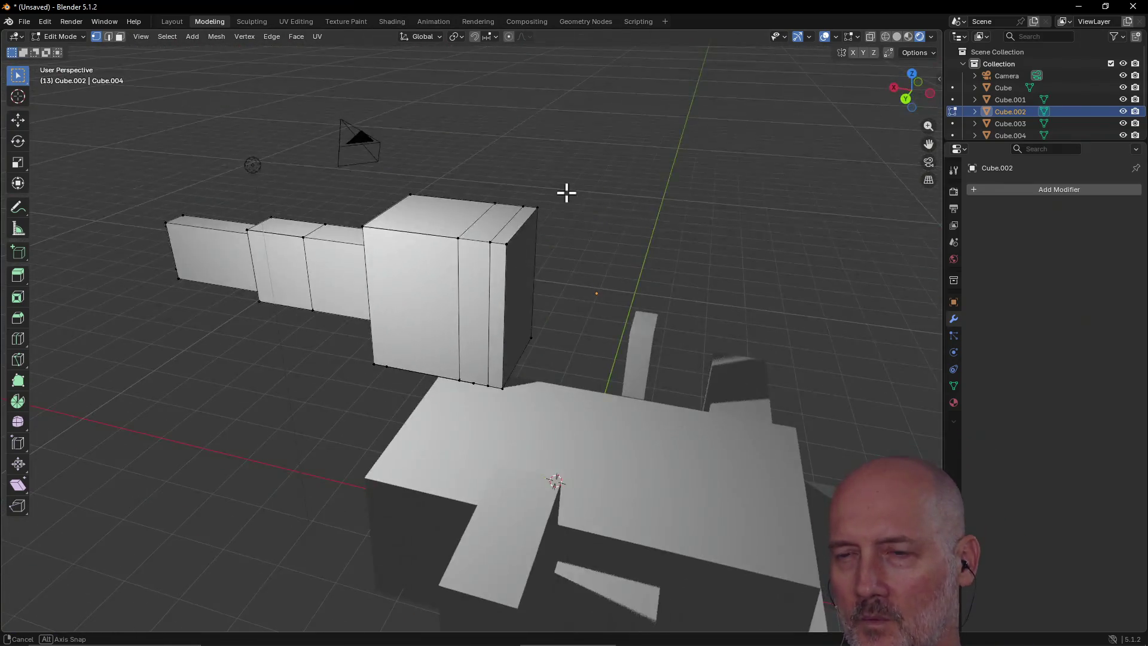
mouse_move(566, 192)
middle_mouse_down()
mouse_move(541, 197)
mouse_move(596, 172)
mouse_move(691, 174)
mouse_move(625, 207)
mouse_move(512, 221)
mouse_move(580, 187)
middle_mouse_up()
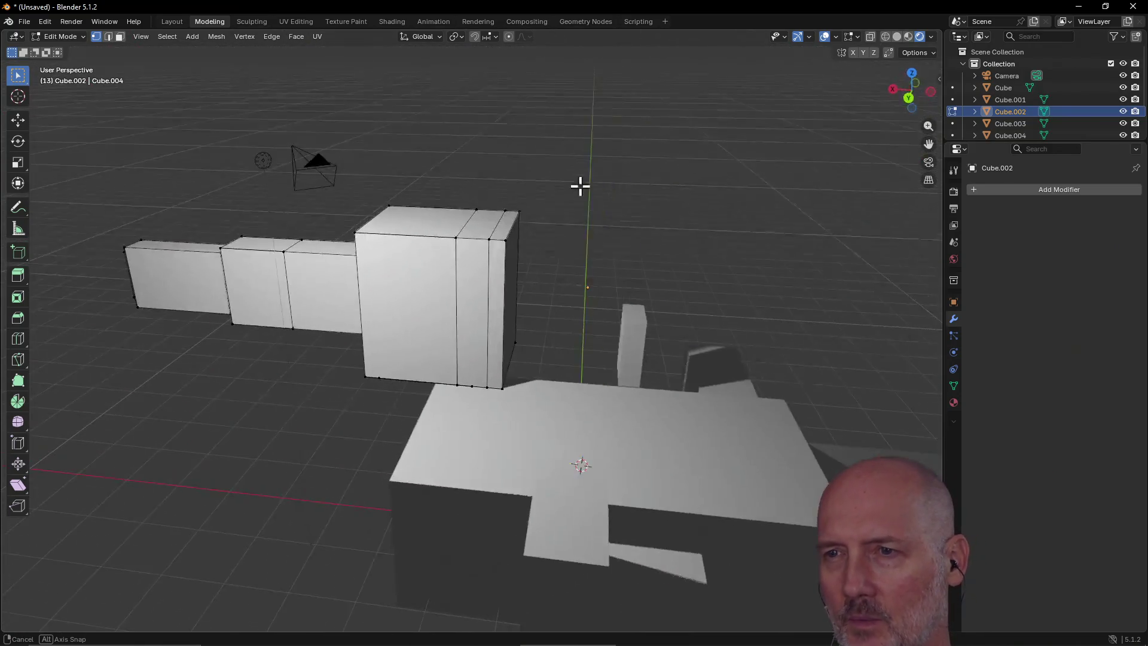
middle_click_drag(777, 219, 584, 199)
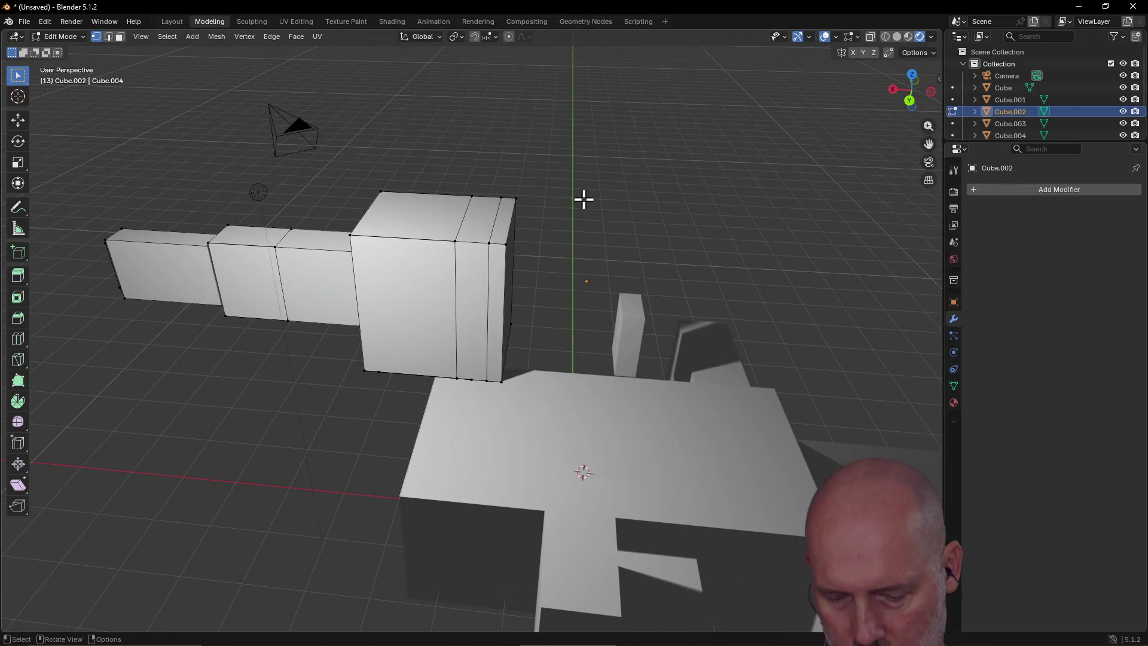
key("shift+grave")
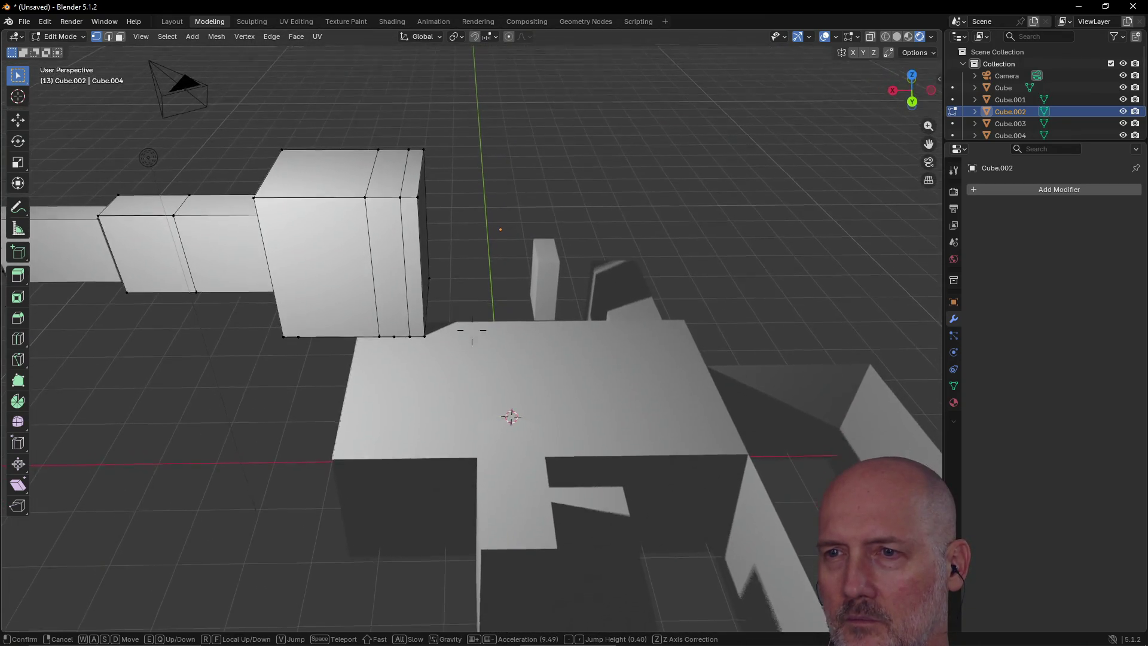
left_click(606, 203)
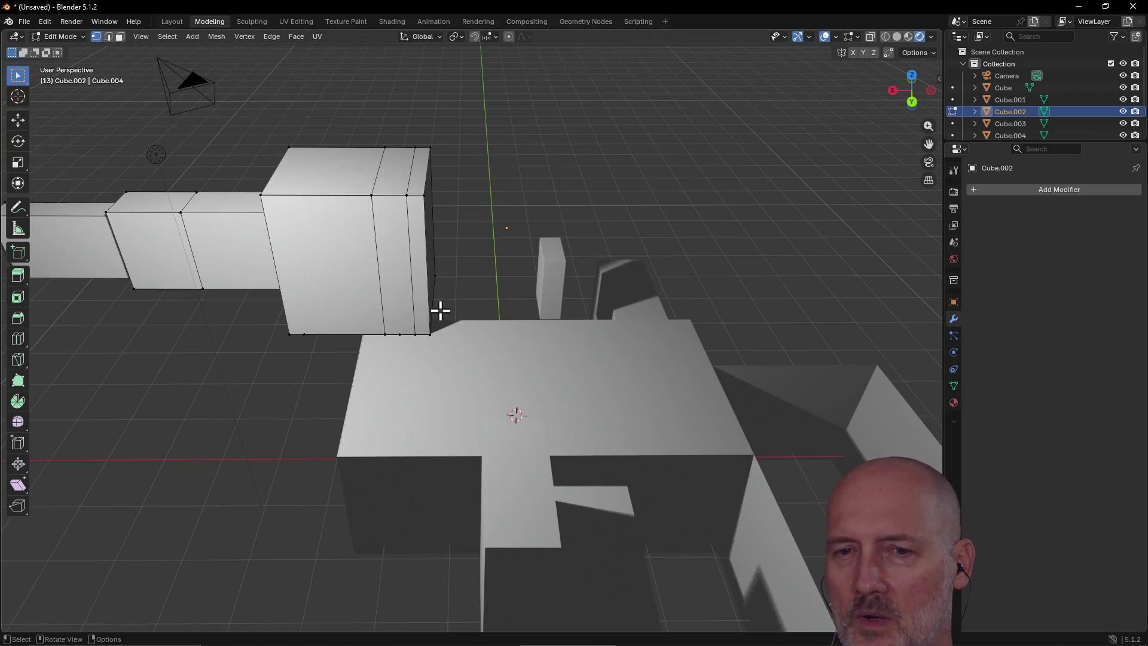
mouse_move(429, 281)
middle_mouse_down()
mouse_move(351, 328)
mouse_move(189, 295)
mouse_move(311, 269)
mouse_move(444, 290)
mouse_move(508, 245)
mouse_move(316, 293)
mouse_move(310, 246)
mouse_move(641, 263)
mouse_move(930, 305)
mouse_move(34, 297)
mouse_move(851, 308)
mouse_move(746, 303)
middle_mouse_up()
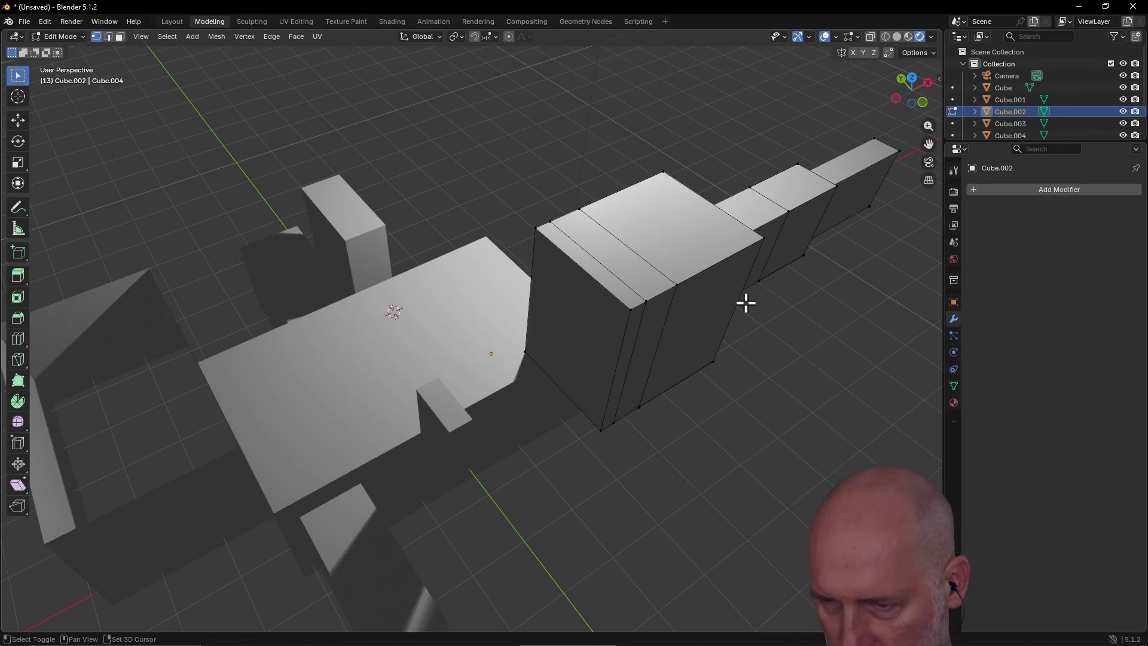
Step: Fly toward the body with walk navigation, then orbit to see it beside the barrel's wide back end
key("shift+grave")
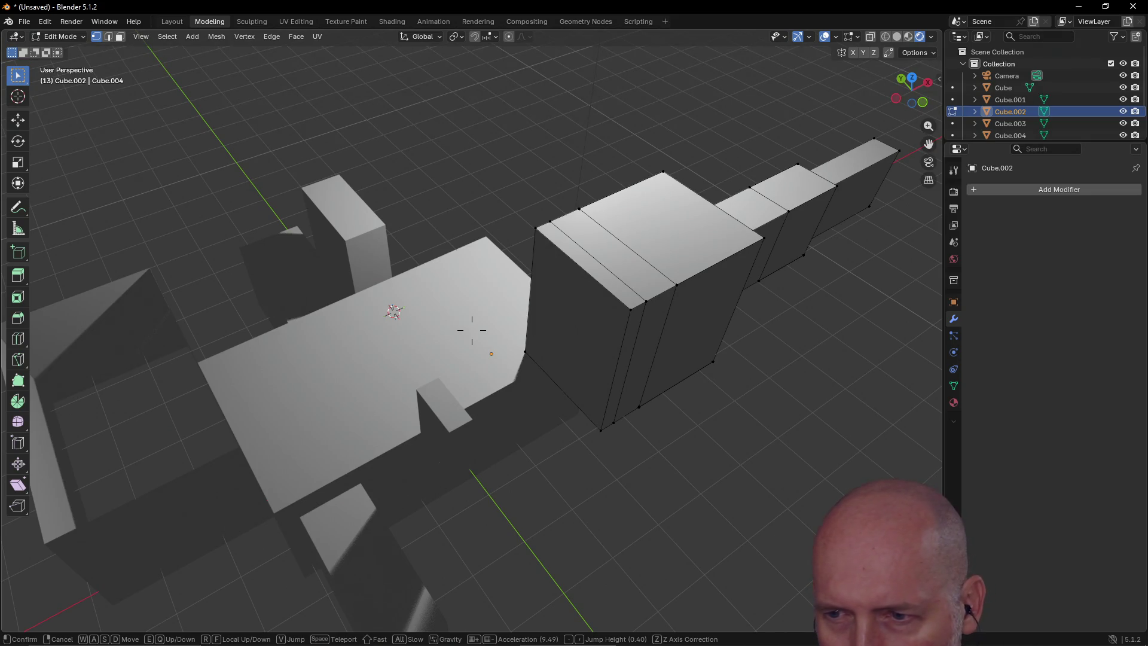
key("w")
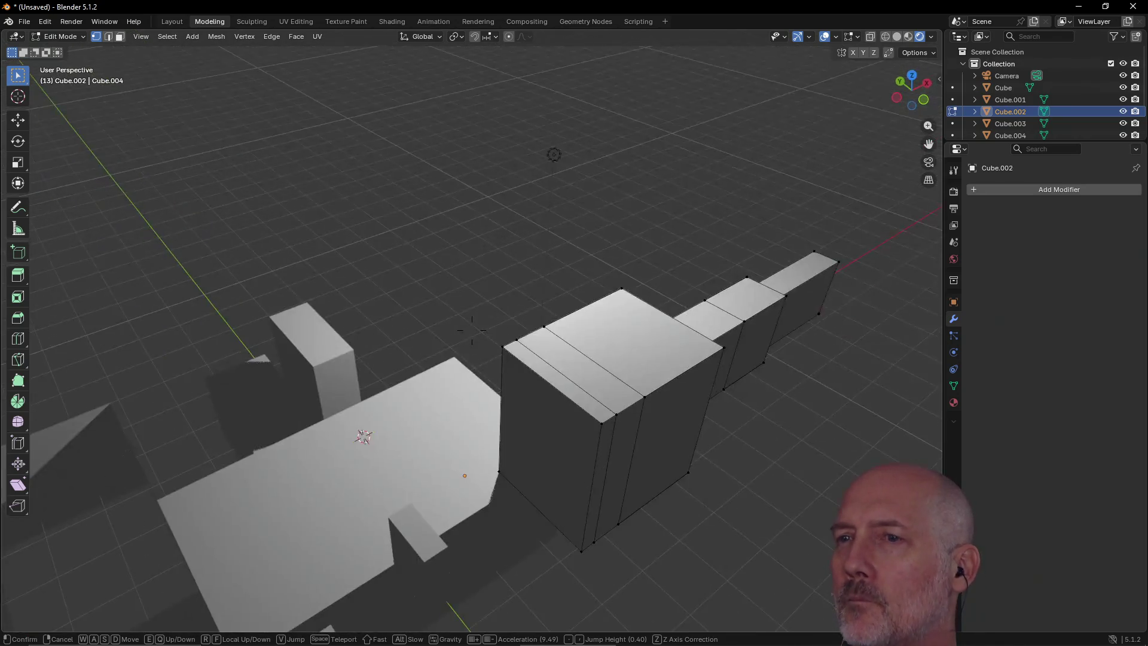
mouse_move(472, 330)
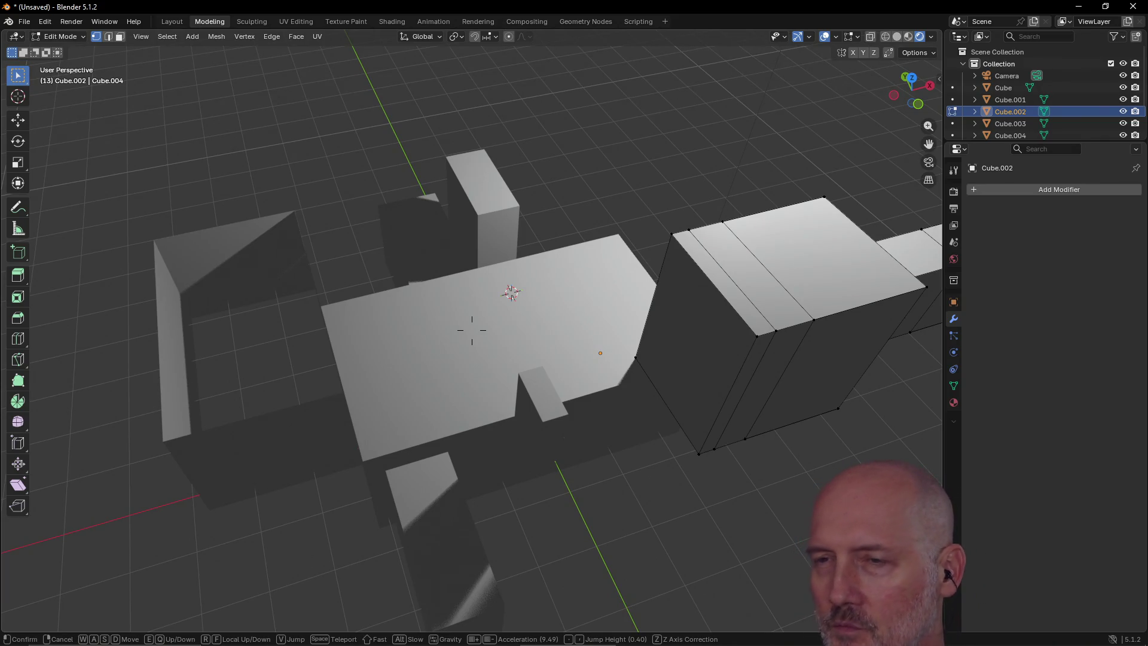
left_click(472, 330)
mouse_move(748, 300)
middle_mouse_down()
mouse_move(720, 311)
mouse_move(569, 289)
mouse_move(572, 255)
mouse_move(669, 277)
mouse_move(879, 256)
mouse_move(764, 294)
mouse_move(710, 293)
mouse_move(723, 278)
middle_mouse_up()
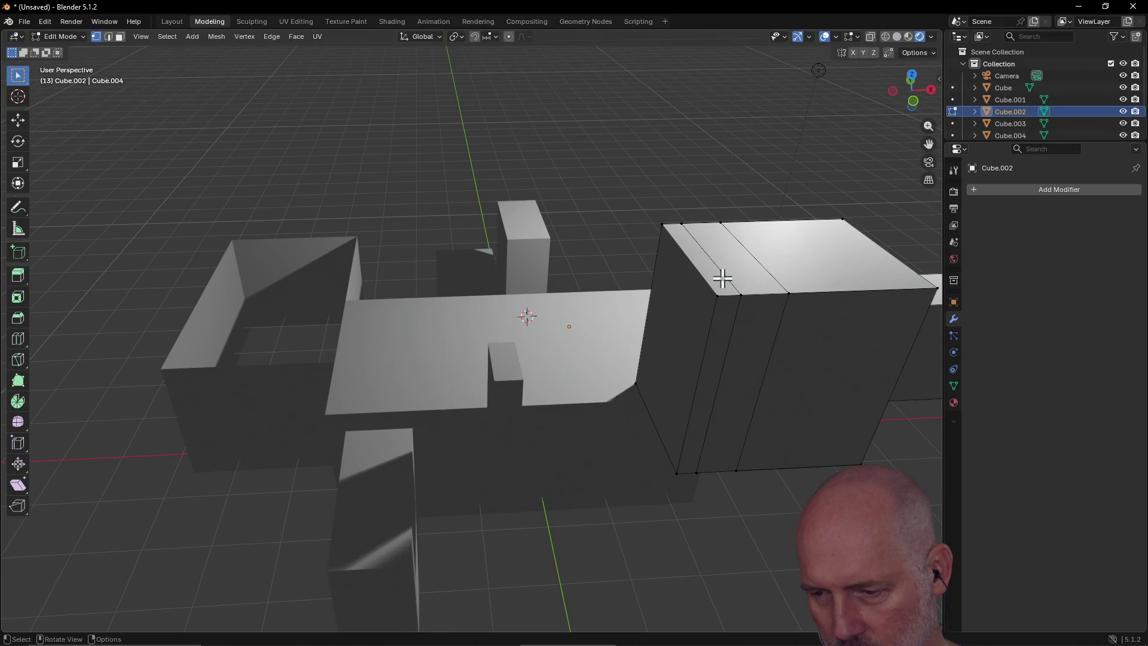
key("grave")
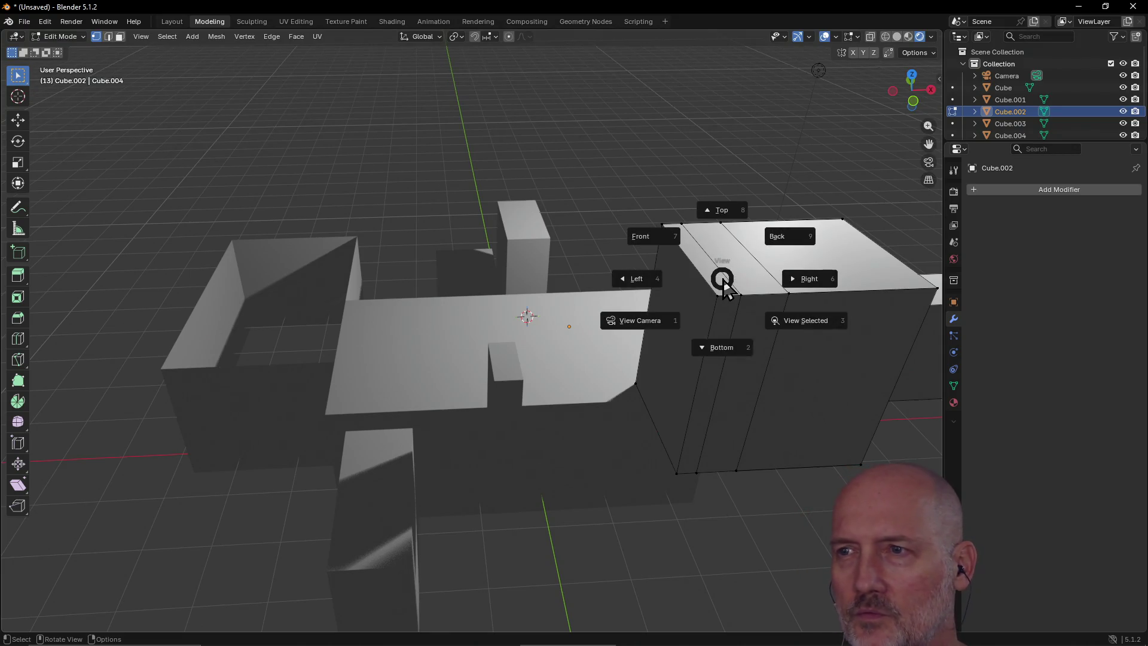
Step: Look at the model through the scene camera, then orbit back to a free view over the top plate
key("Escape")
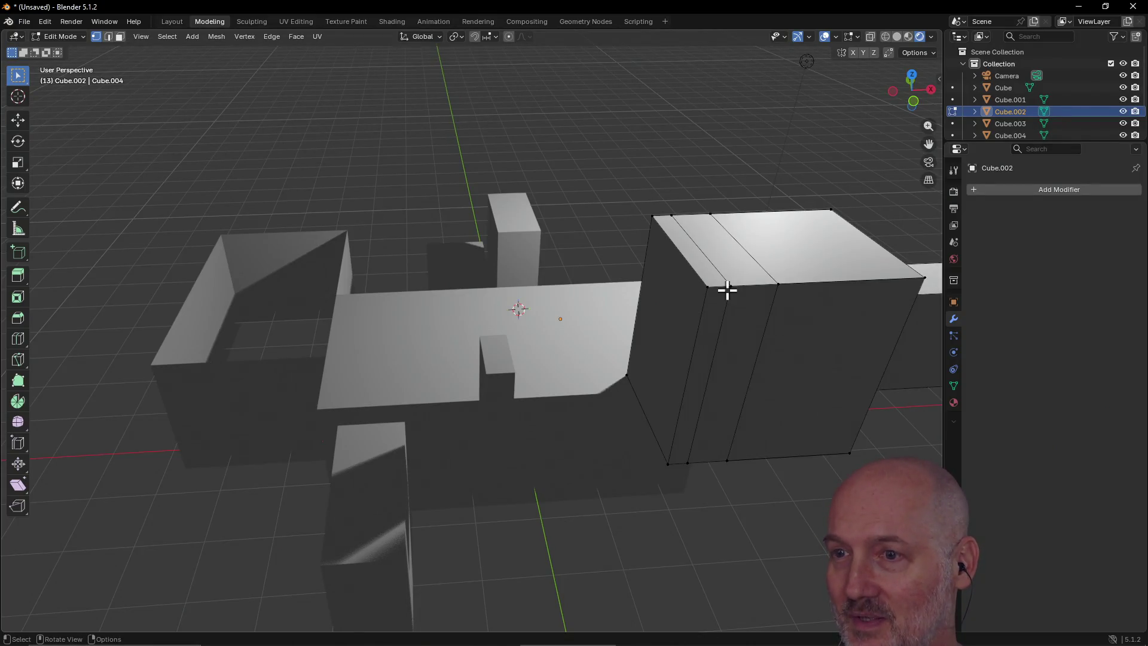
key("grave")
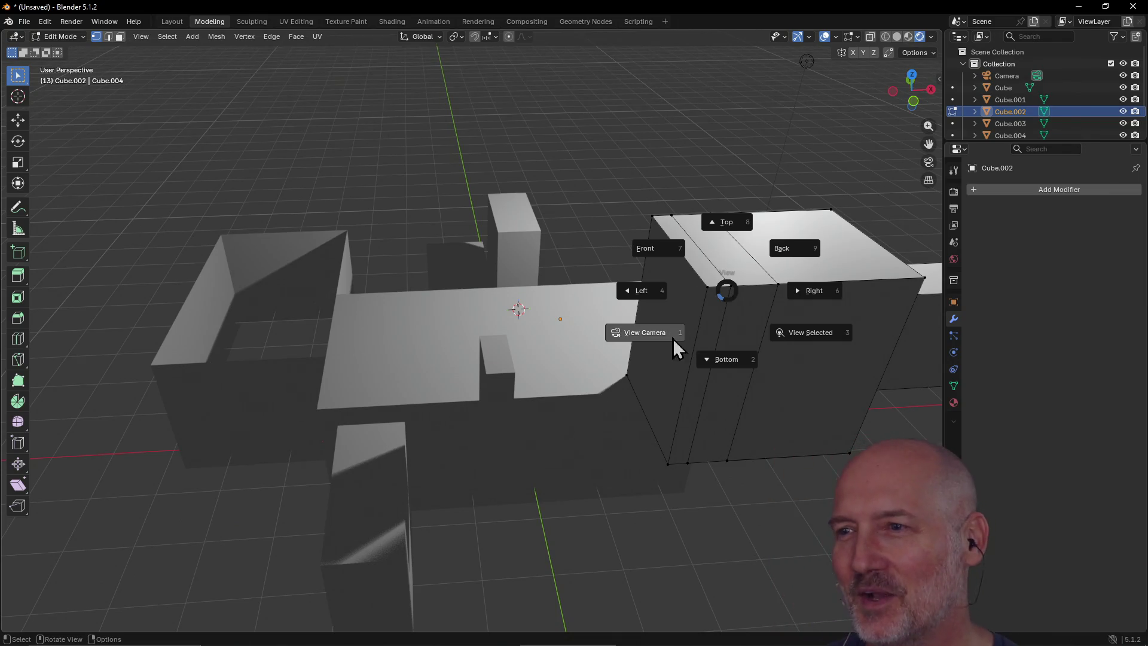
left_click(644, 335)
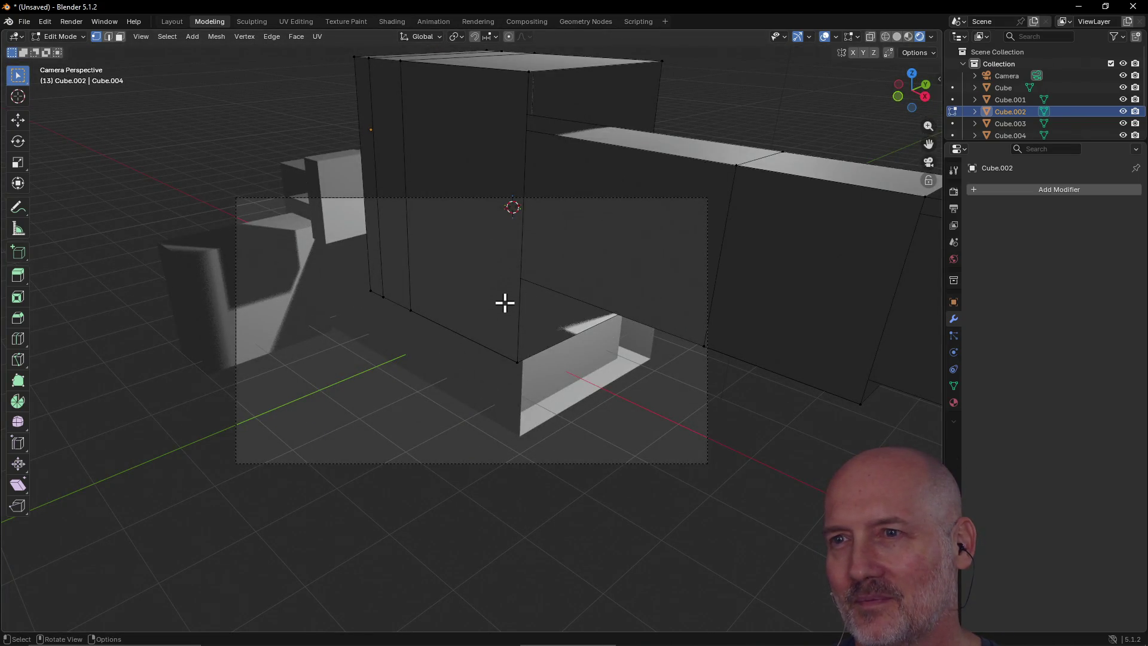
mouse_move(484, 280)
middle_mouse_down()
mouse_move(466, 290)
mouse_move(587, 331)
mouse_move(604, 366)
mouse_move(710, 364)
mouse_move(784, 315)
mouse_move(503, 353)
mouse_move(315, 343)
mouse_move(263, 295)
mouse_move(182, 351)
mouse_move(113, 290)
mouse_move(448, 341)
mouse_move(431, 377)
middle_mouse_up()
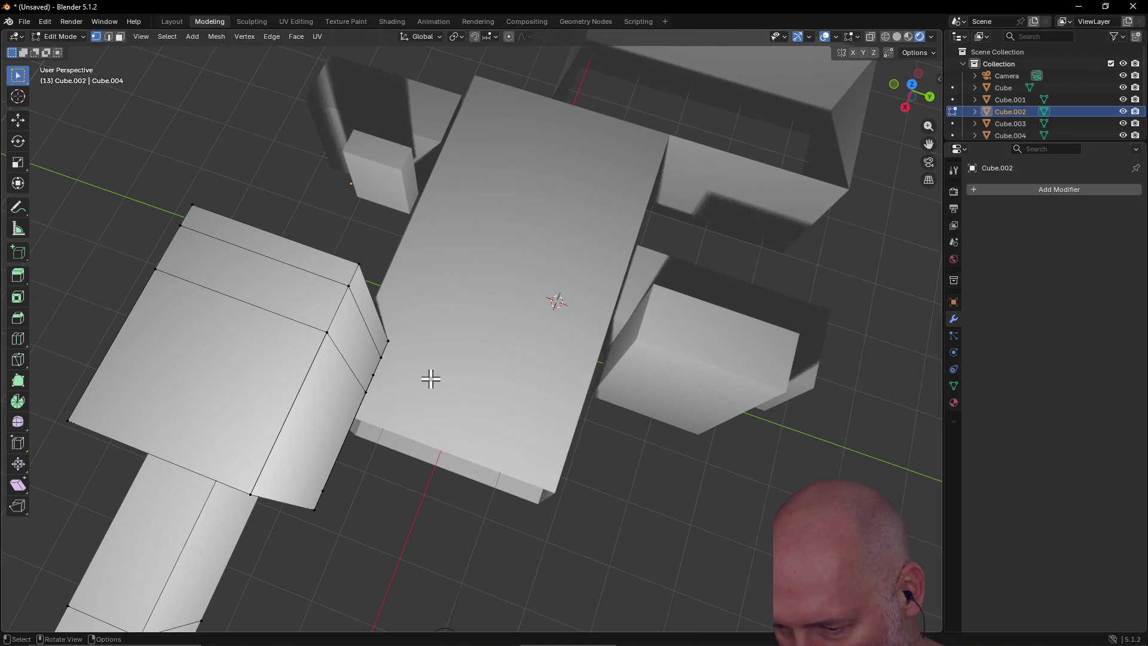
Step: Frame the selection from a low side angle, then frame the edge loop around the barrel
key("grave")
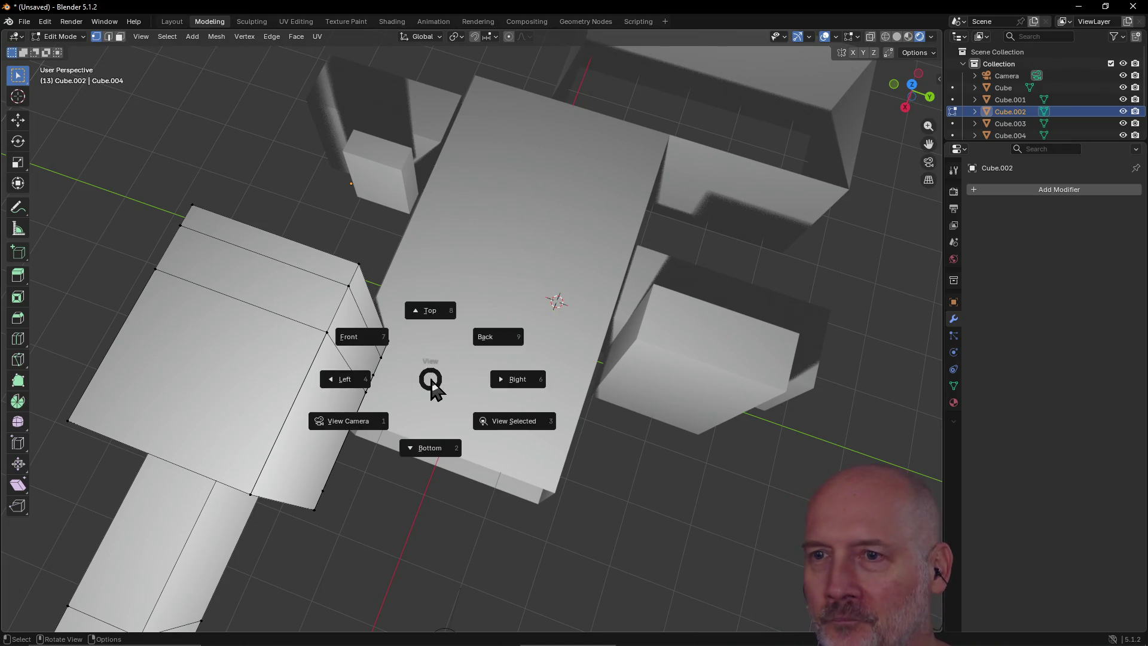
left_click(529, 422)
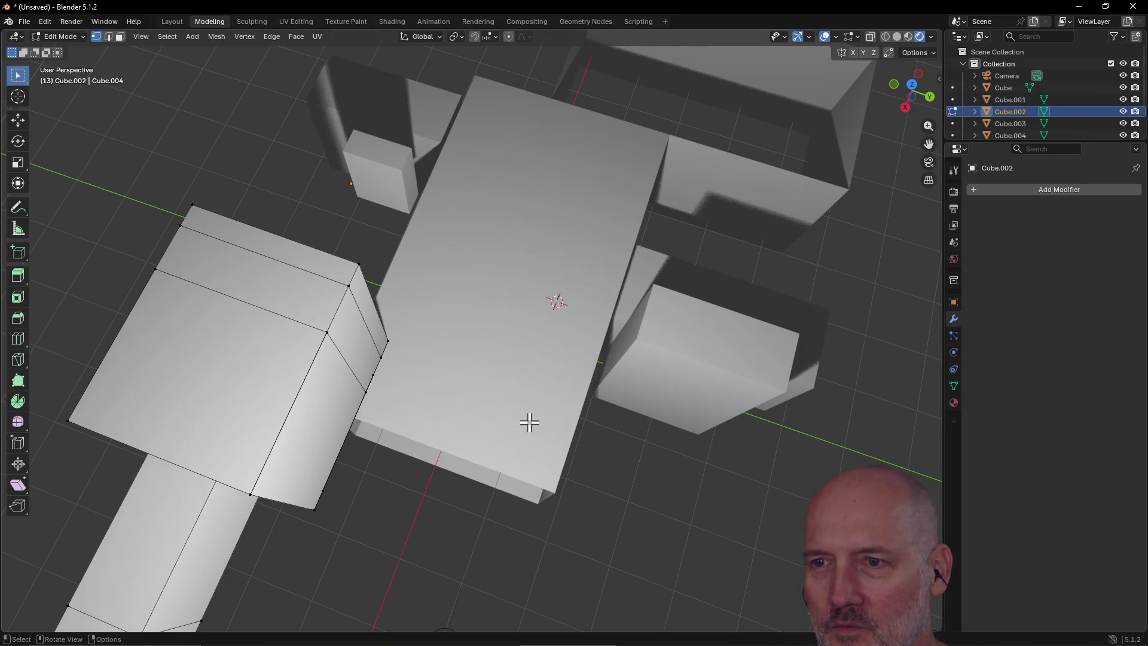
mouse_move(493, 353)
middle_mouse_down()
mouse_move(487, 267)
mouse_move(263, 257)
mouse_move(178, 225)
mouse_move(56, 235)
mouse_move(400, 254)
mouse_move(388, 263)
middle_mouse_up()
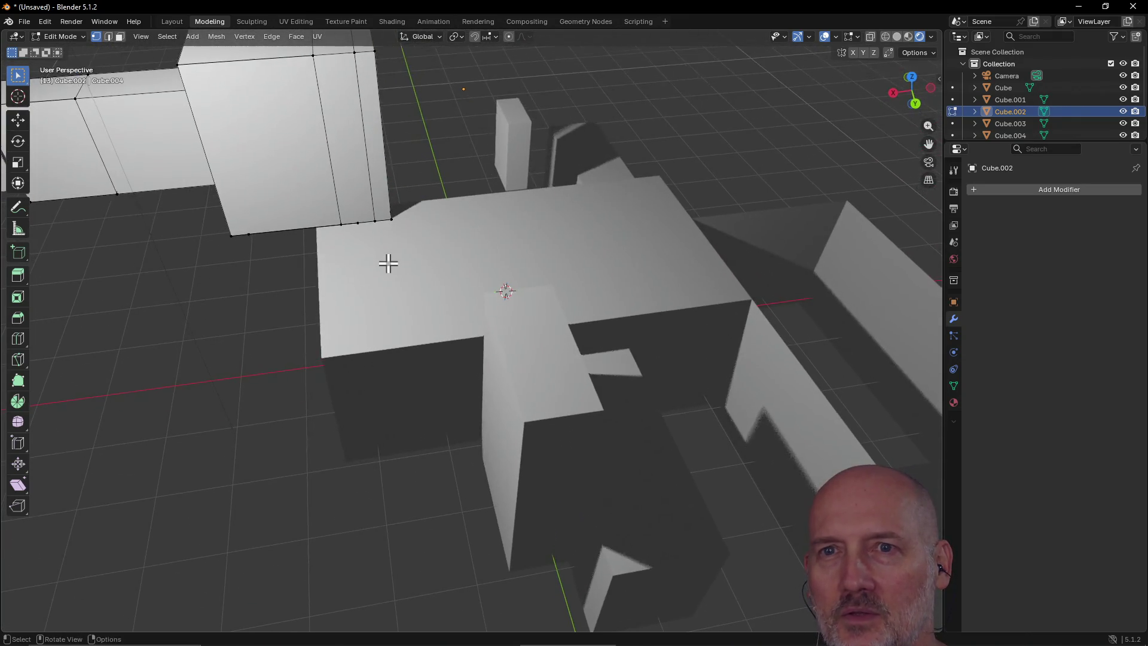
left_click(80, 114, "alt")
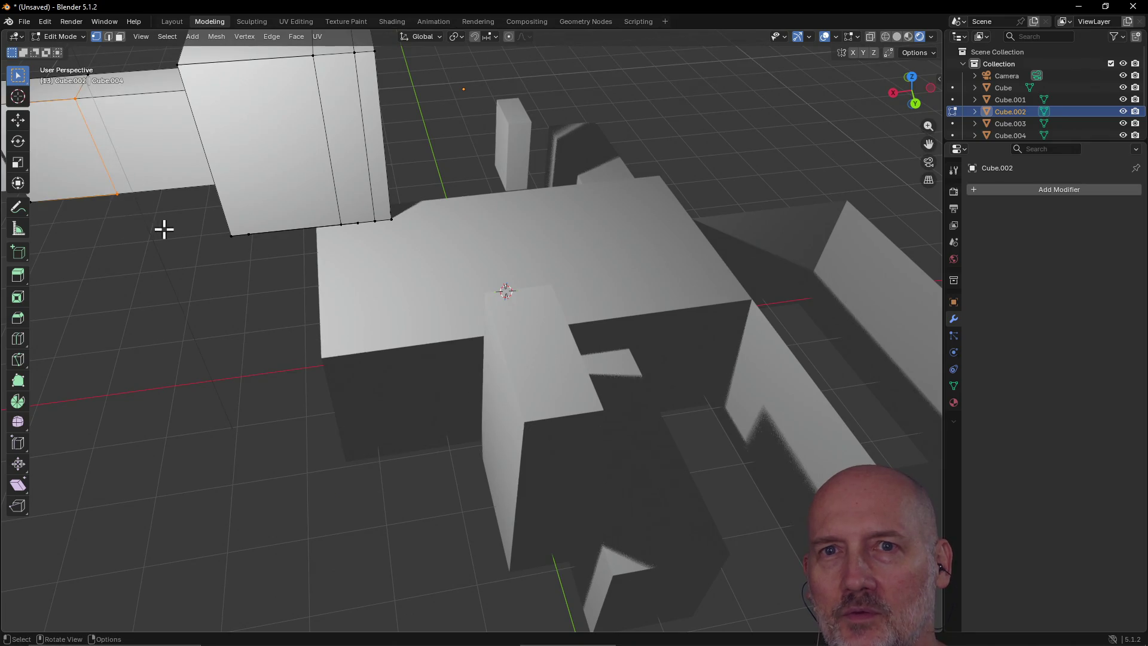
key("grave")
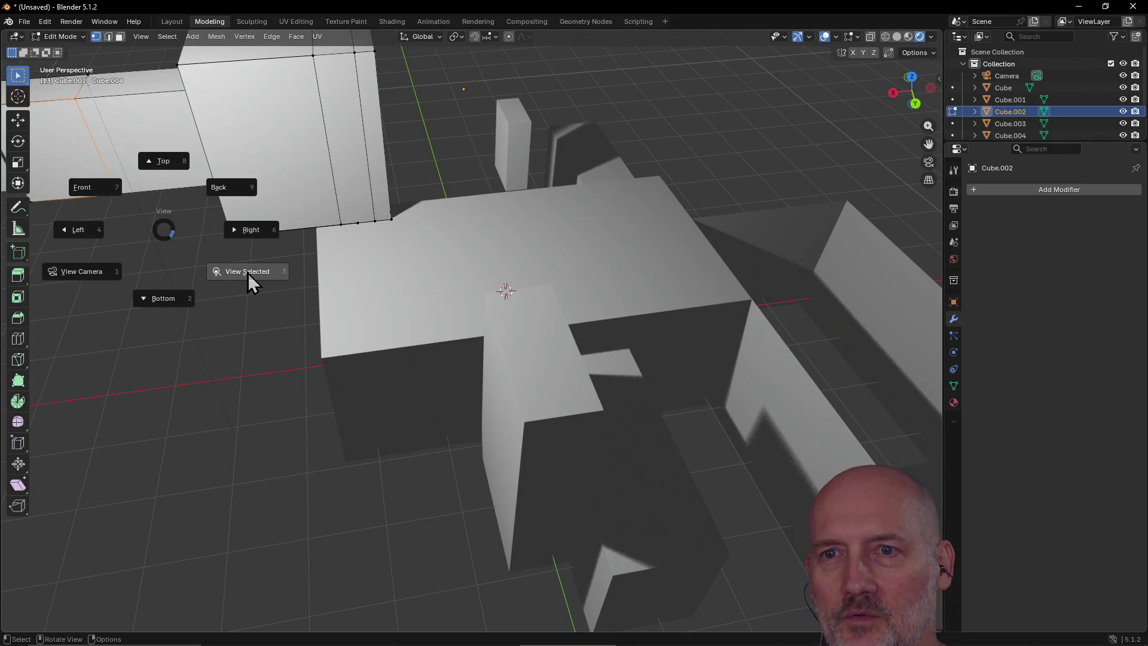
left_click(247, 272)
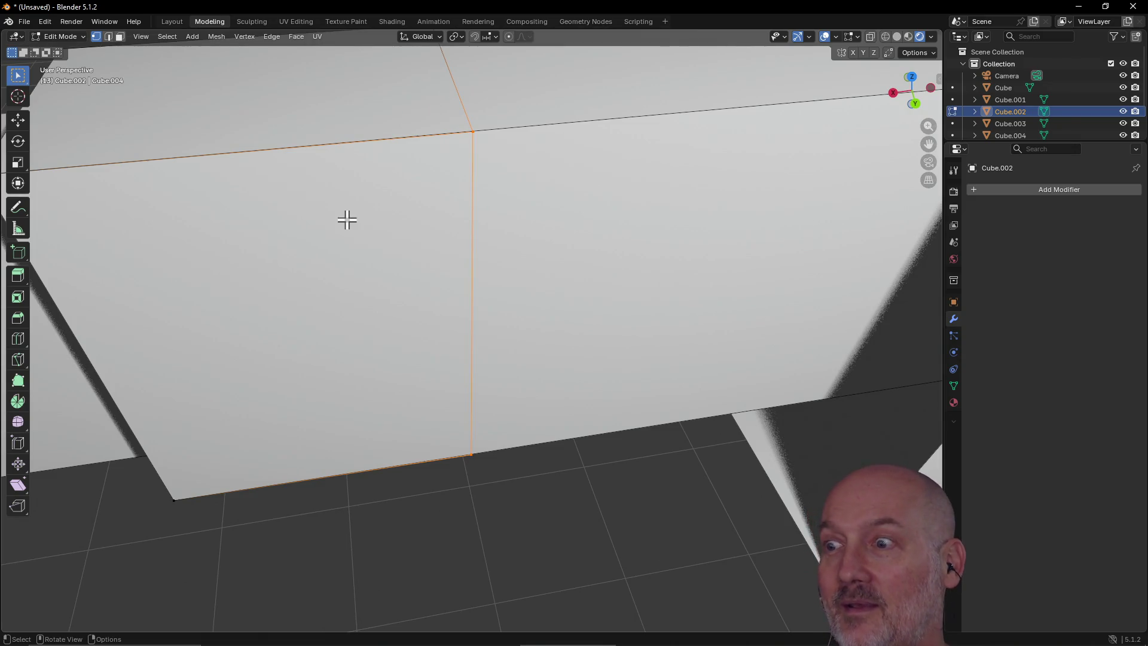
scroll(347, 220, "down", 5)
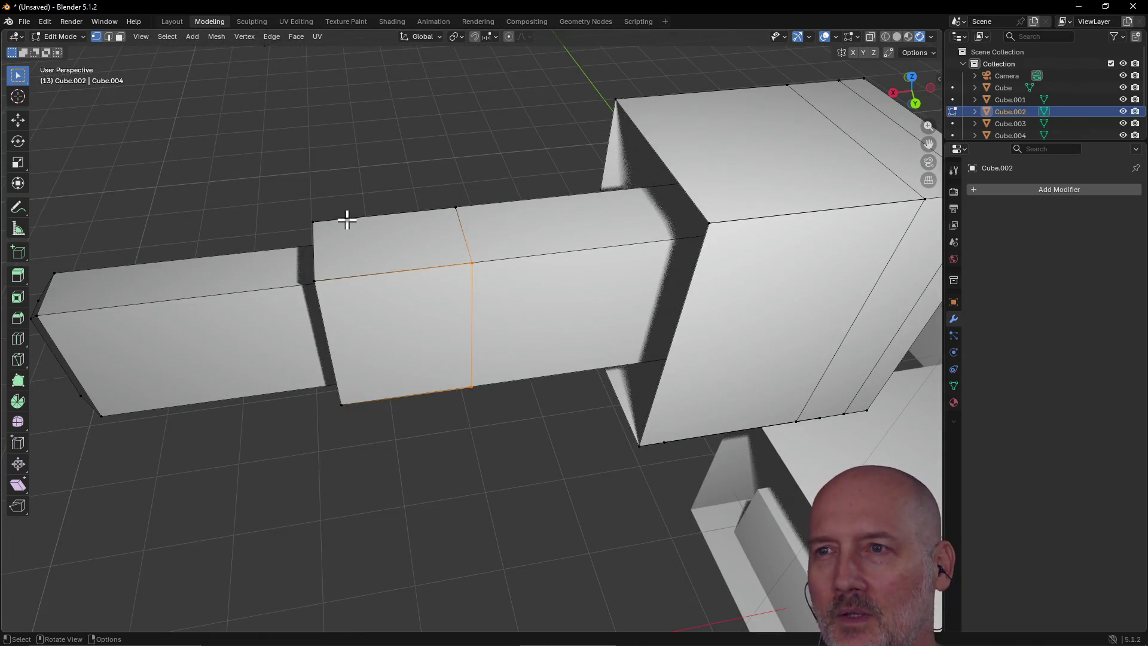
Step: Select an edge loop around the big box and zoom in to frame it
left_click(626, 115, "alt")
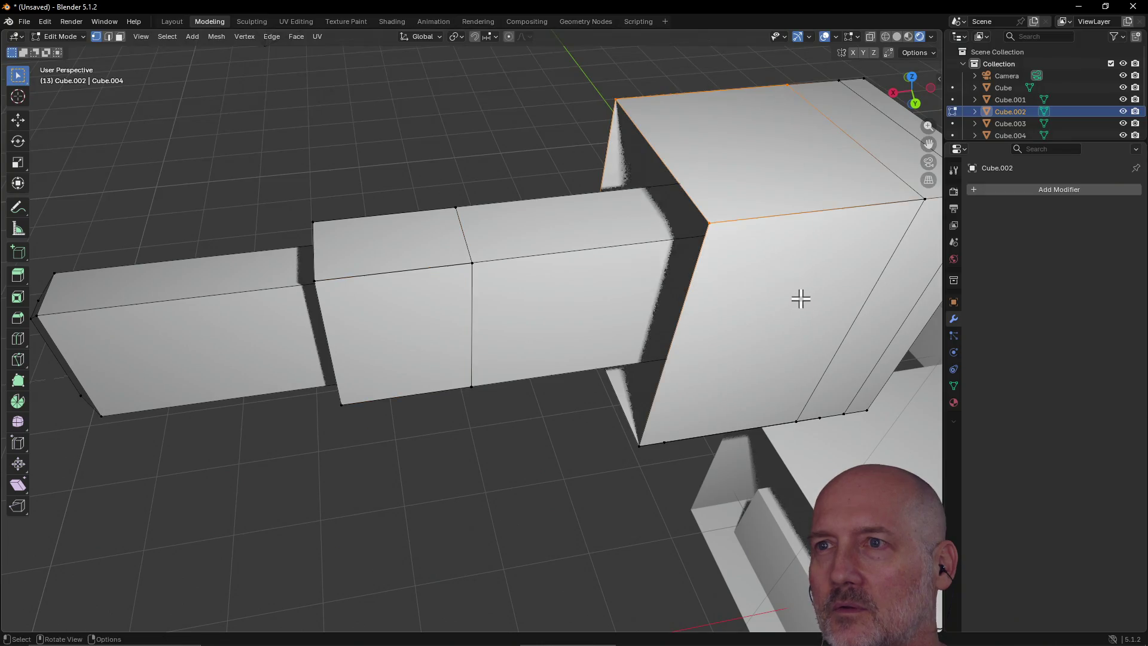
key("grave")
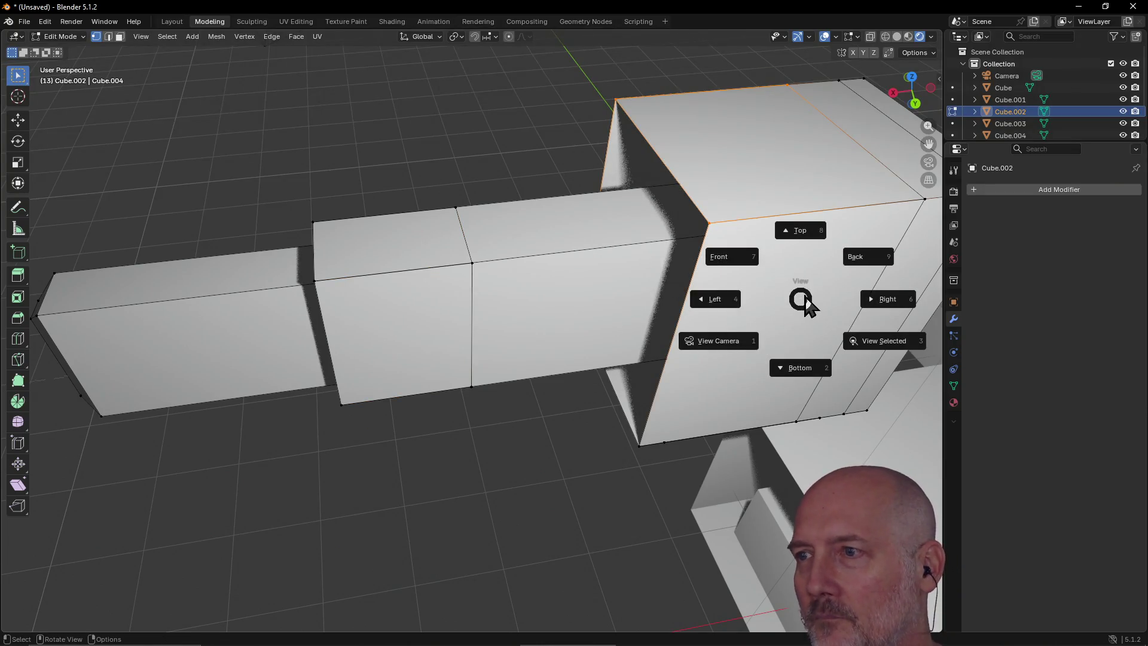
key("3")
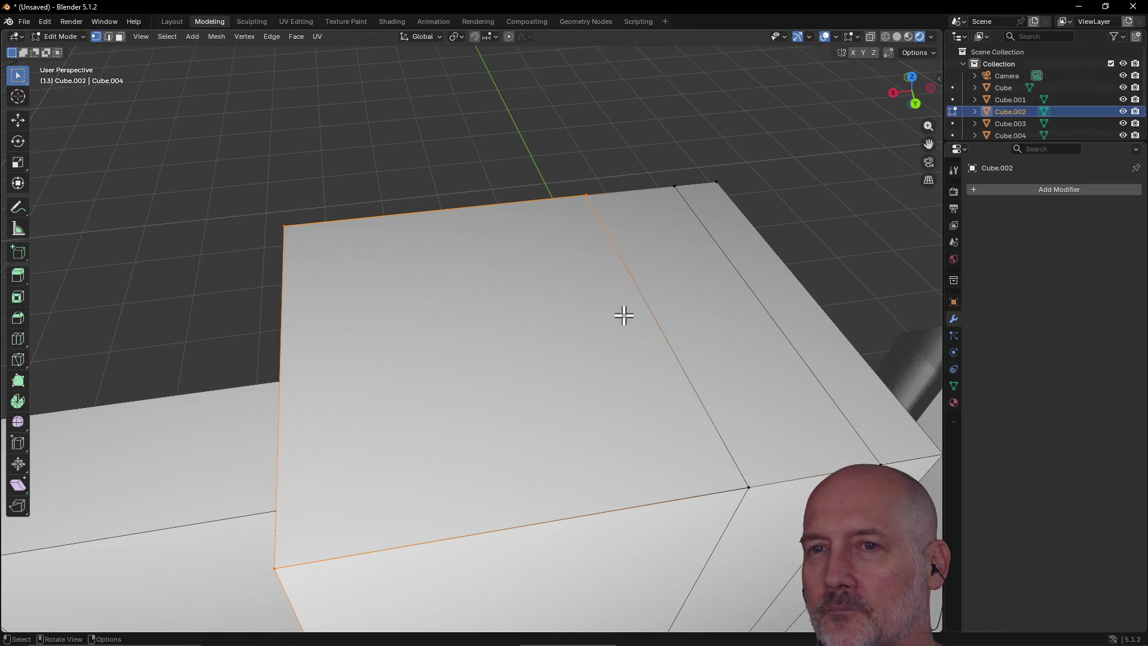
key("grave")
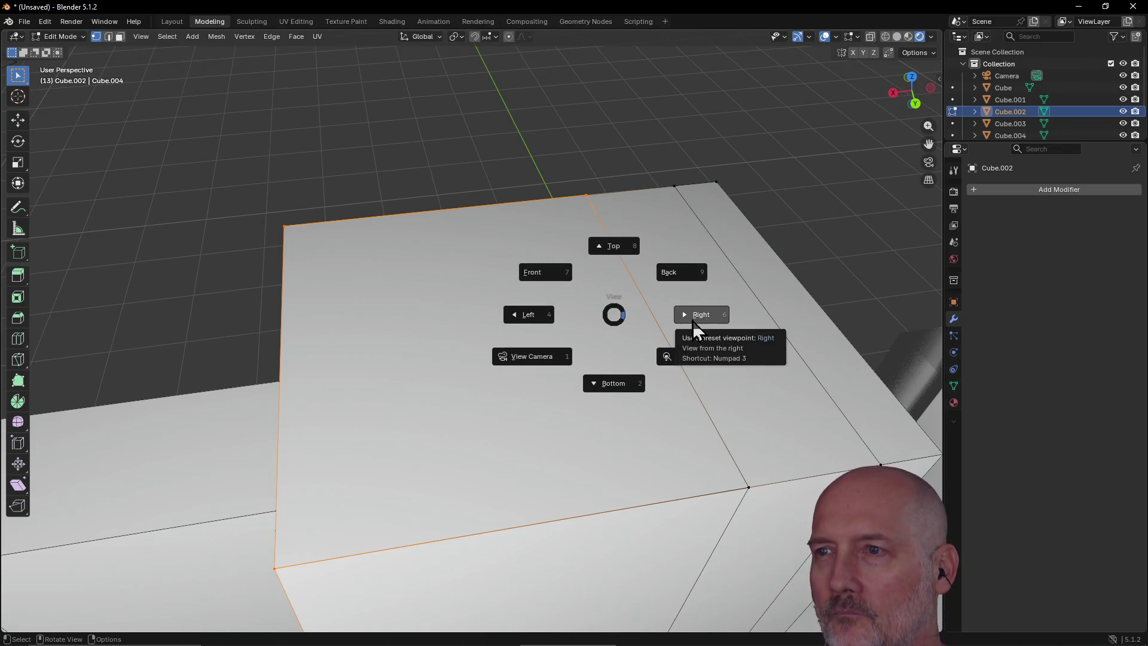
Step: Cycle through the Right, Left, Top, Right and Left orthographic preset views
left_click(692, 319)
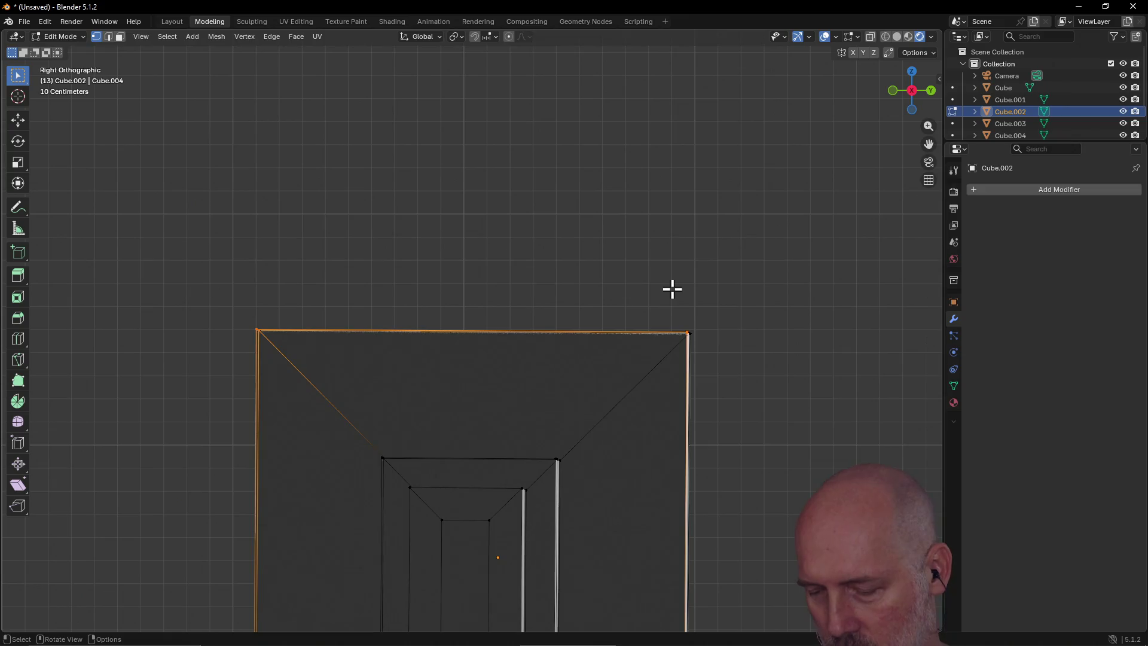
key("grave")
left_click(587, 292)
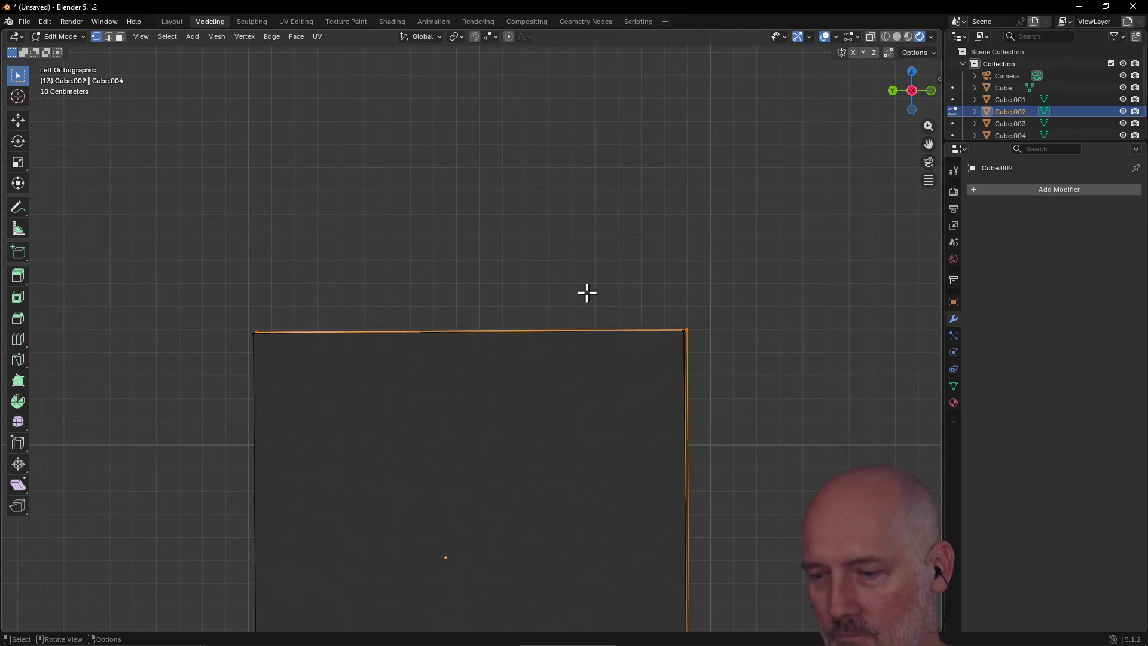
key("grave")
left_click(588, 224)
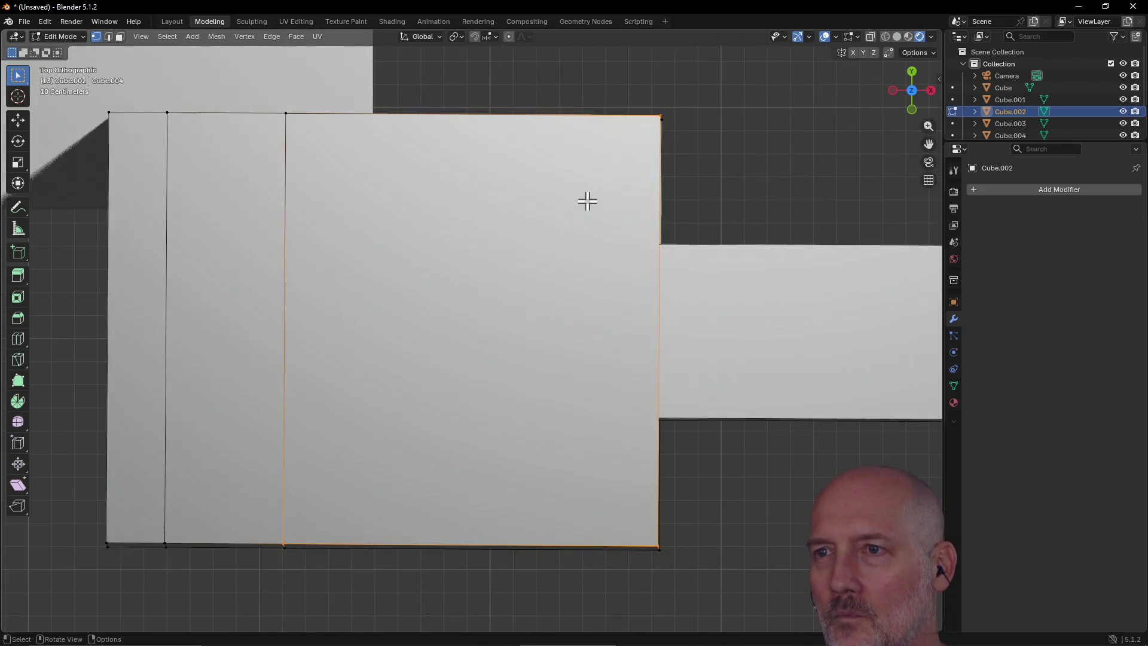
key("grave")
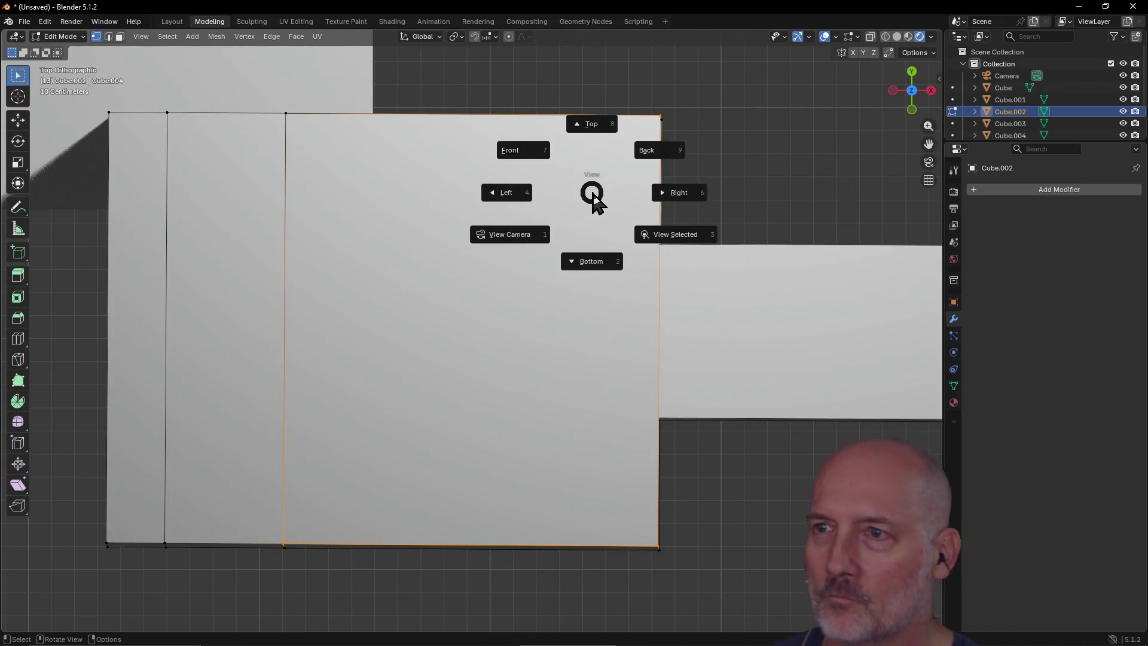
left_click(667, 197)
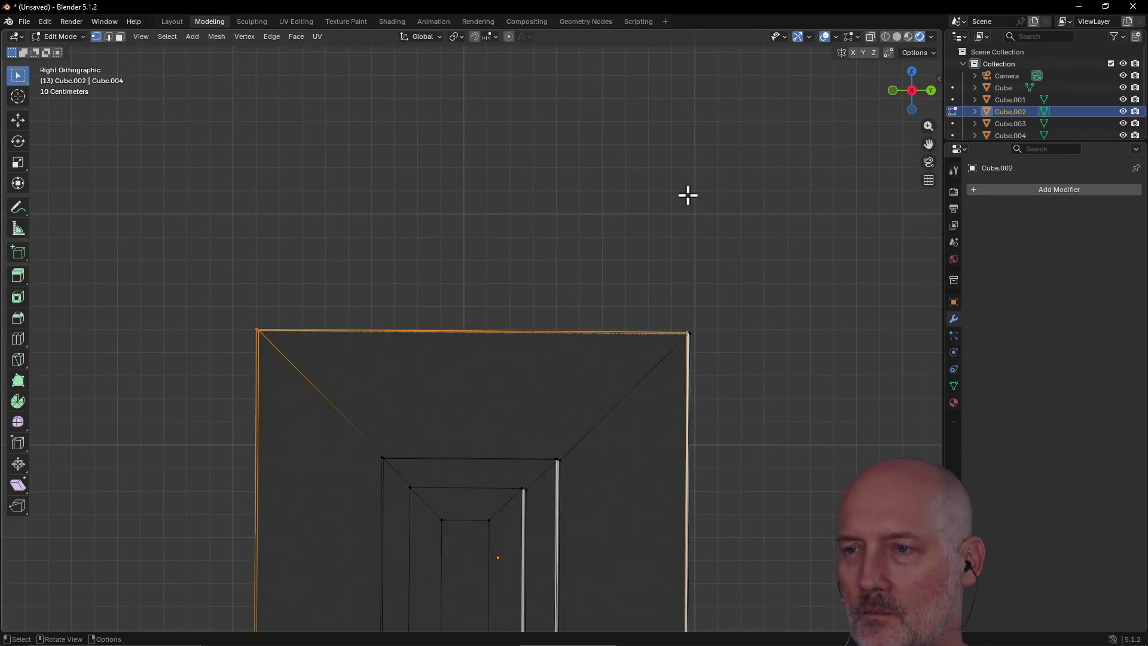
key("grave")
left_click(592, 198)
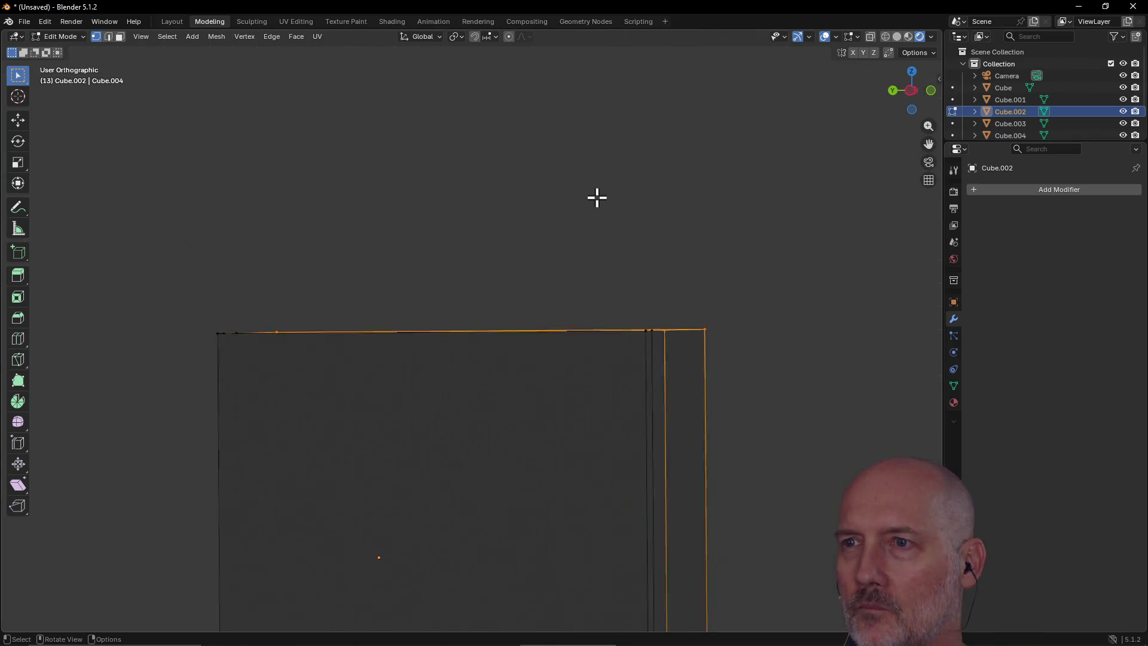
key("grave")
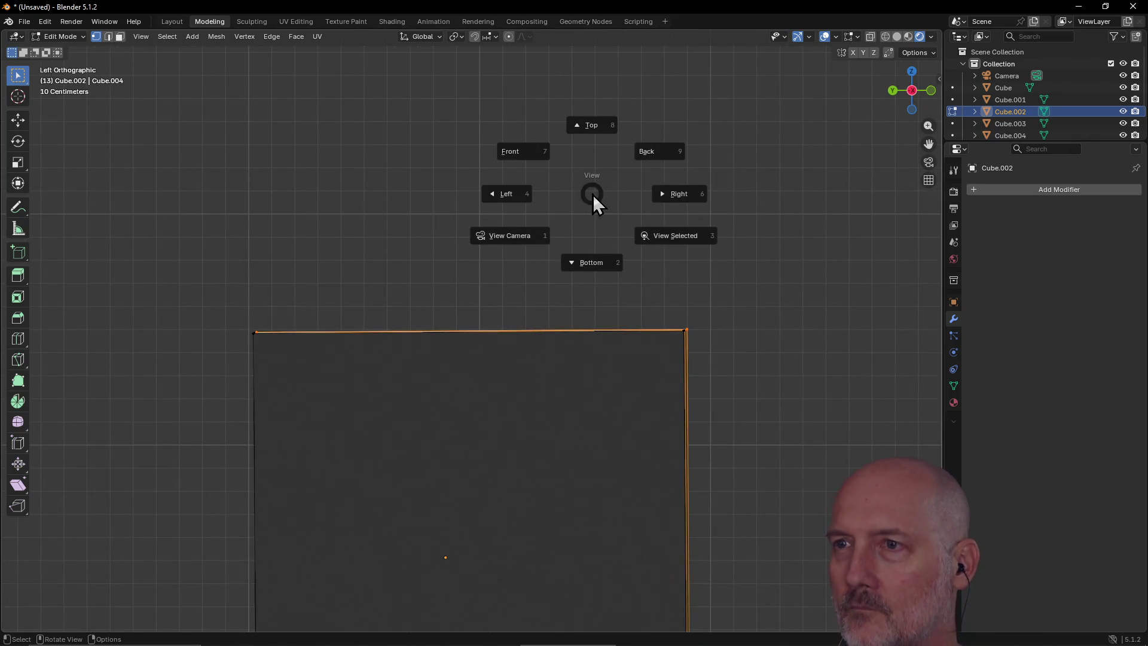
left_click(658, 237)
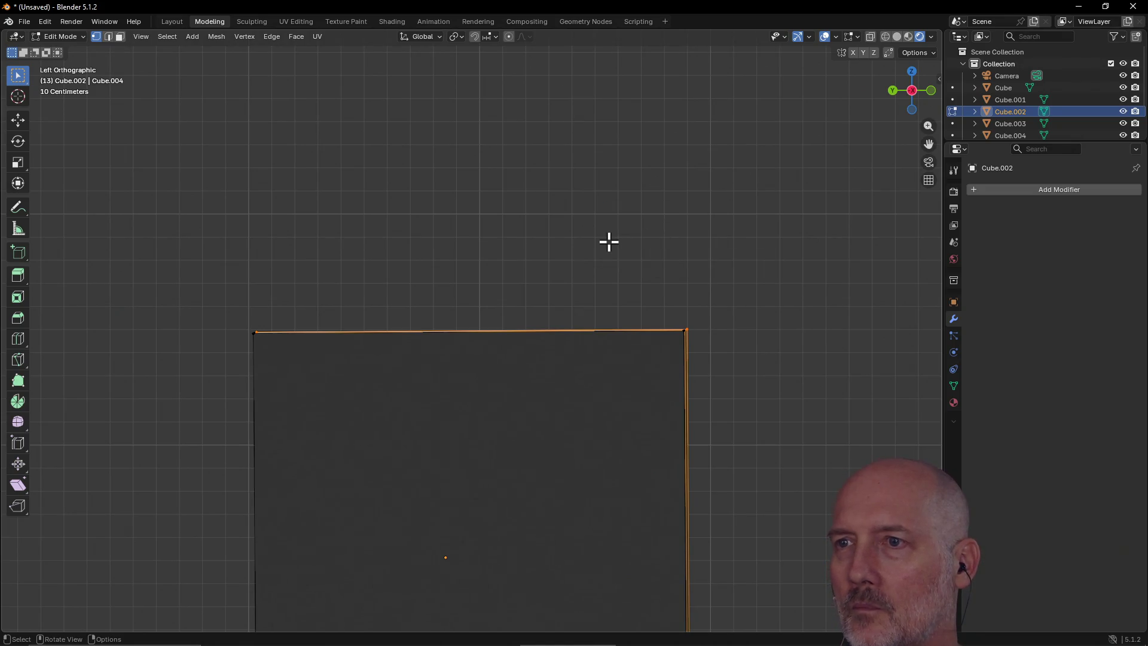
key("grave")
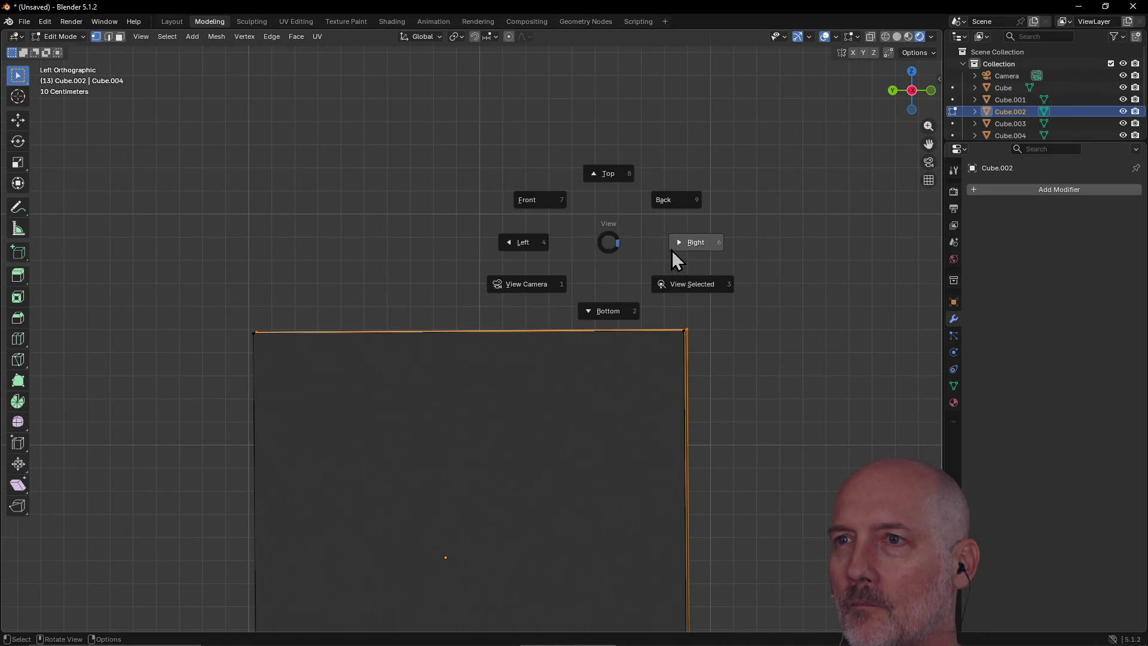
Step: Check the model from the Back view, then orbit back into a perspective view
middle_click_drag(624, 197, 664, 199)
key("ctrl+KP_1")
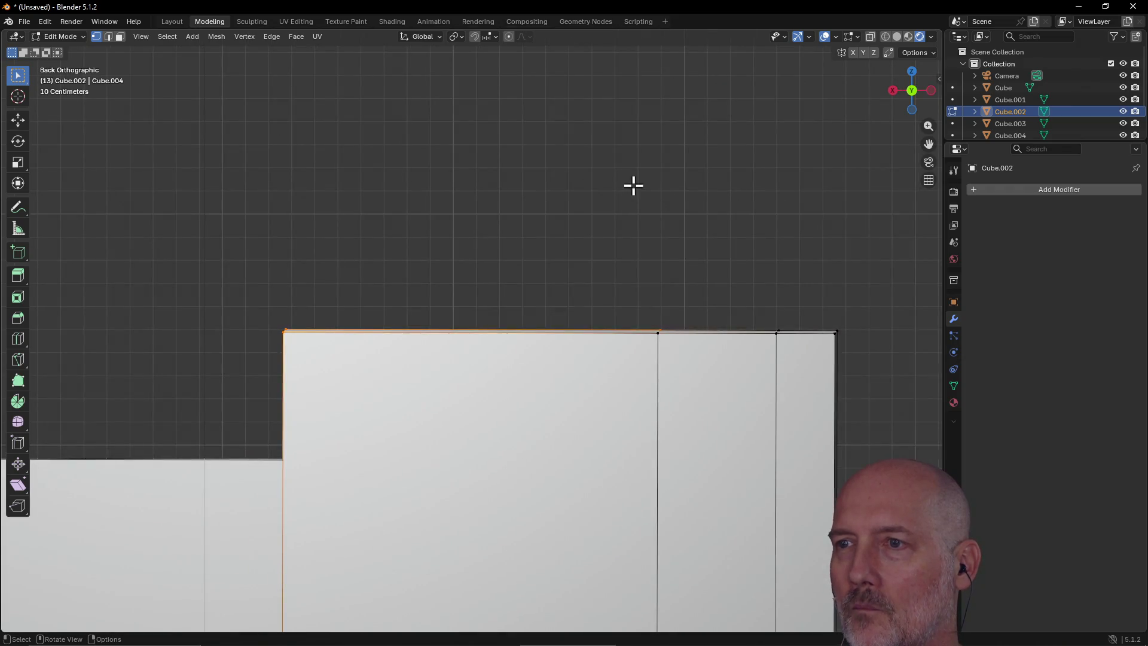
mouse_move(611, 165)
middle_mouse_down()
mouse_move(596, 259)
mouse_move(167, 203)
mouse_move(128, 213)
mouse_move(160, 222)
middle_mouse_up()
scroll(167, 202, "down", 5)
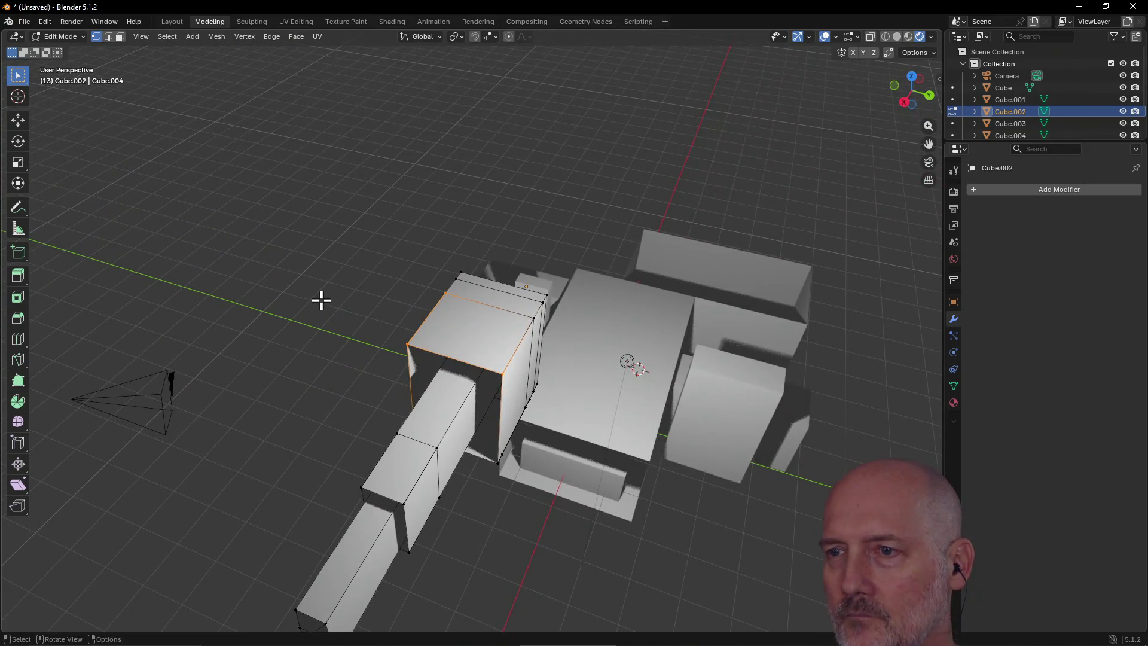
Step: Box-select the barrel end, frame it, and view its tip from the Top preset
left_click_drag(278, 558, 427, 643)
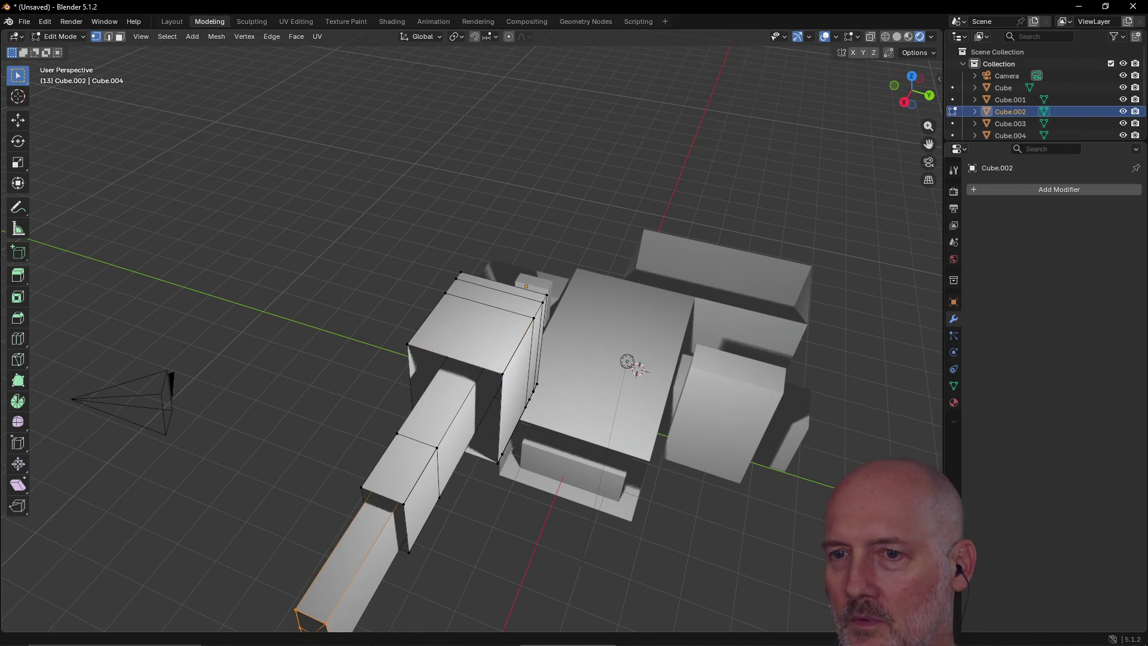
key("grave")
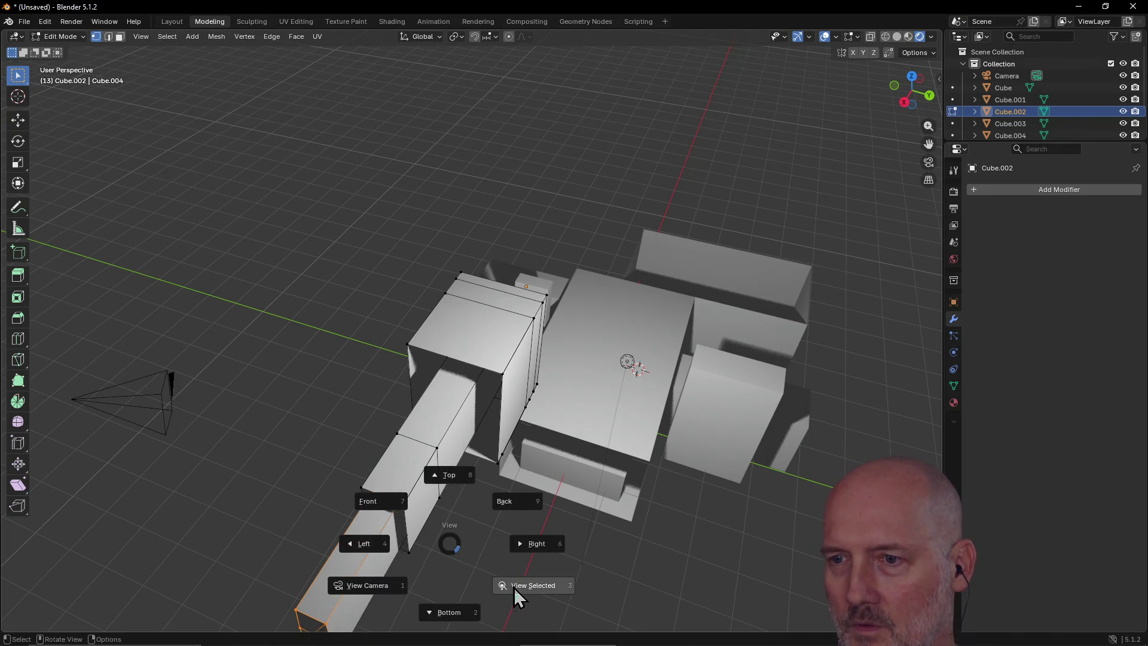
left_click(514, 587)
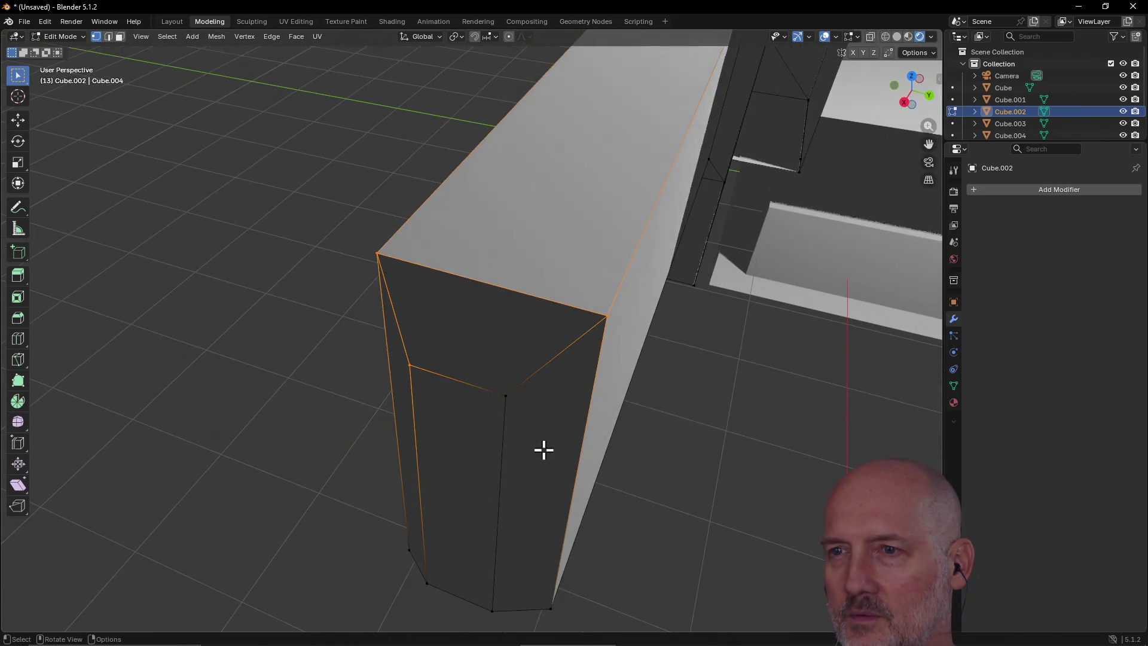
mouse_move(544, 449)
middle_mouse_down()
mouse_move(672, 410)
mouse_move(546, 436)
middle_mouse_up()
key("grave")
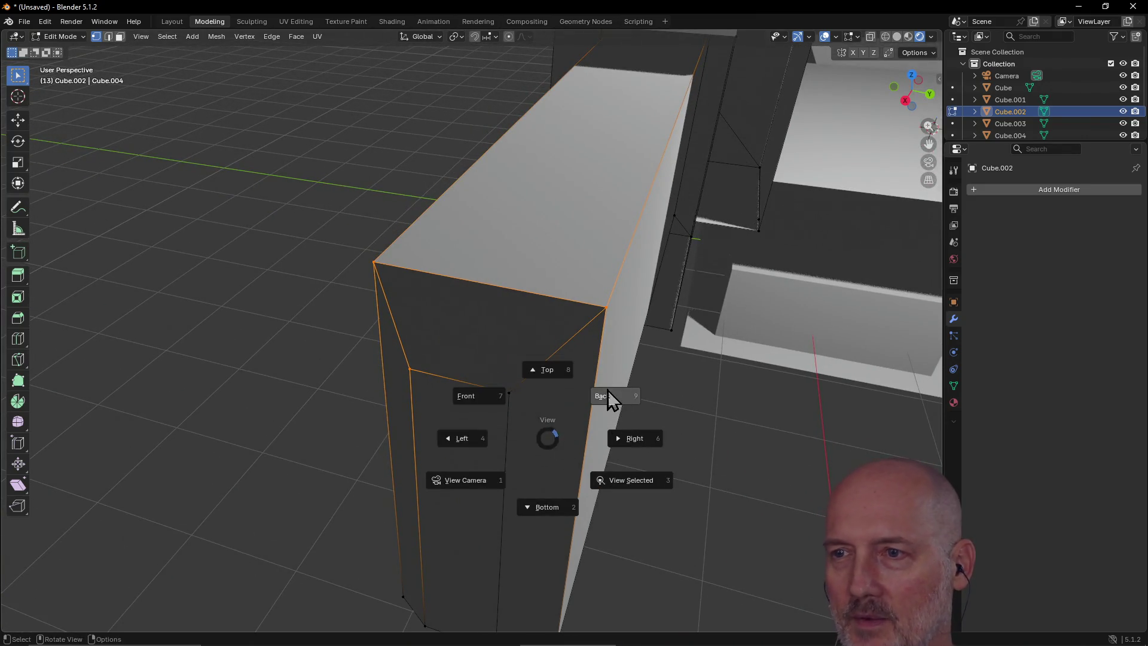
left_click(538, 376)
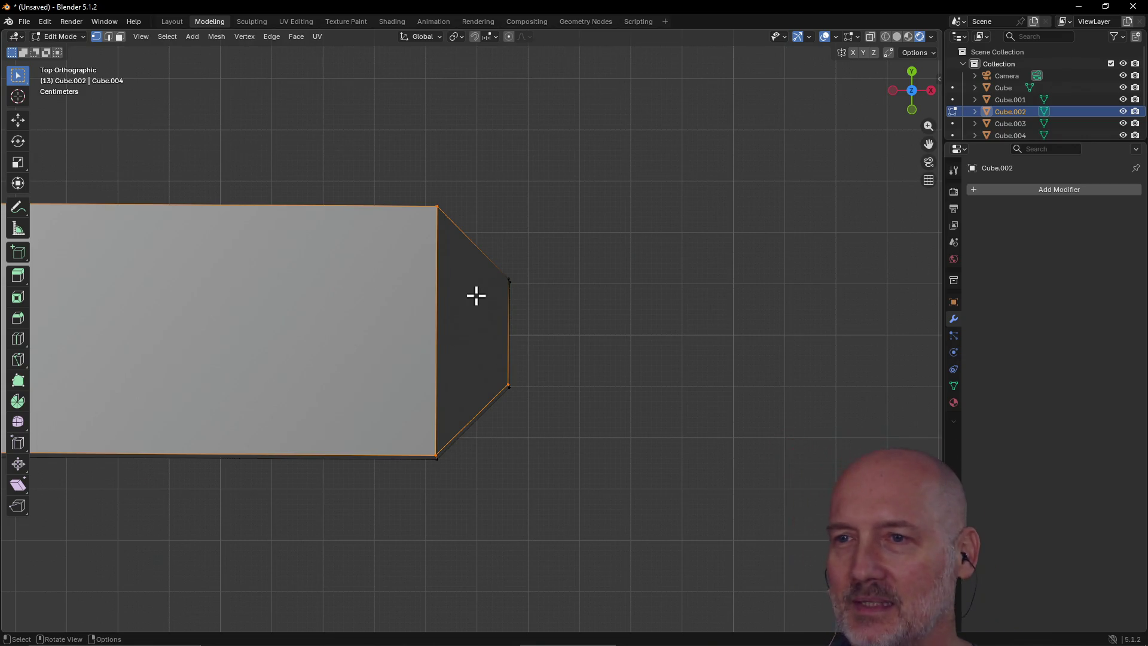
key("alt+Tab")
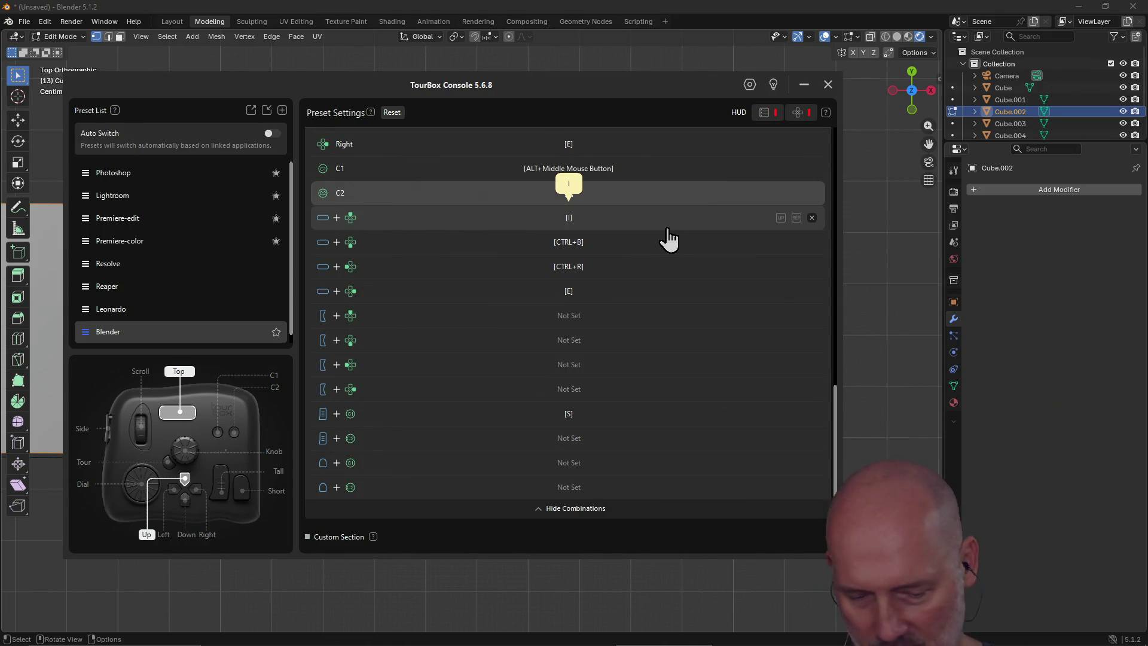
Step: Remap the Blender preset's C2 button from Z to ` and close TourBox Console
scroll(669, 230, "down", 1)
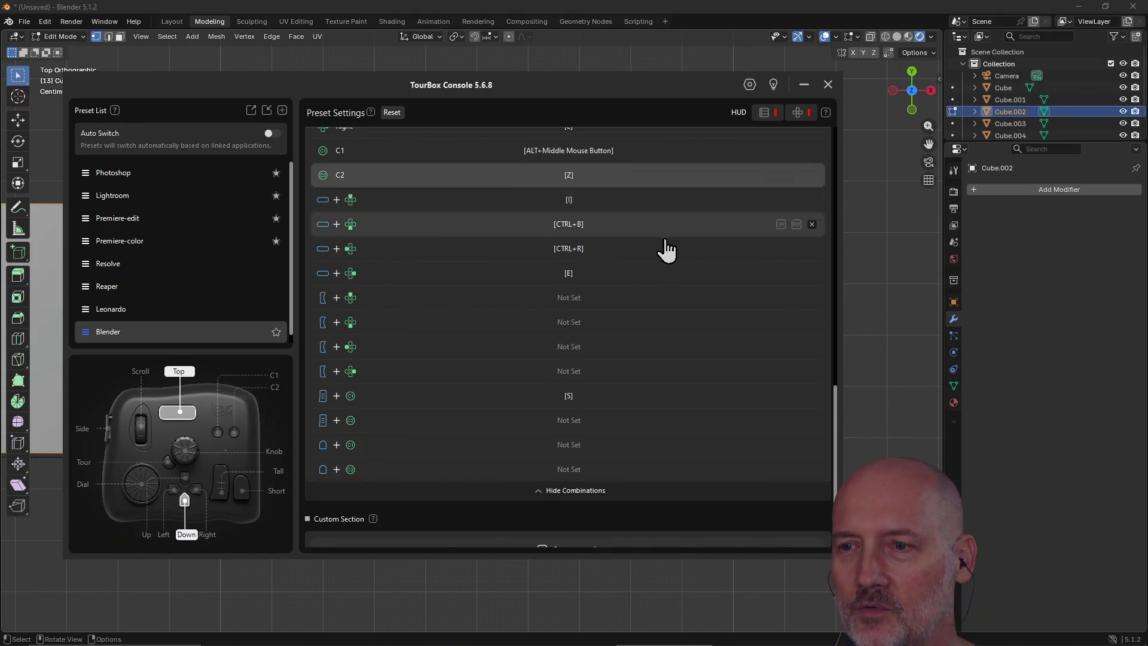
left_click(586, 174)
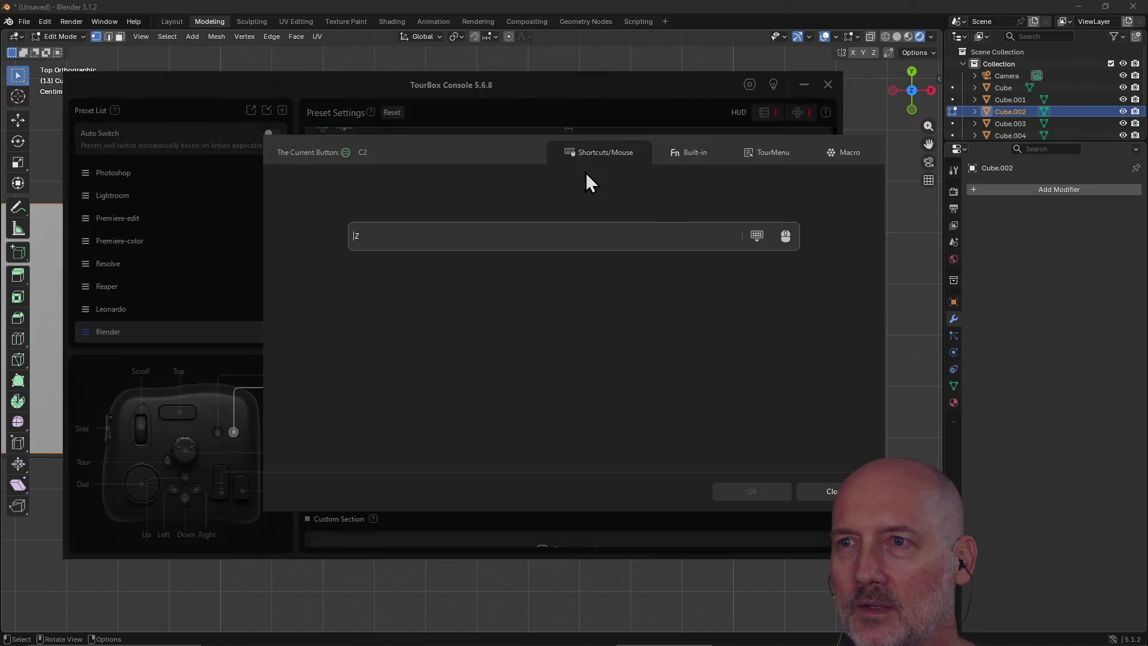
left_click(824, 496)
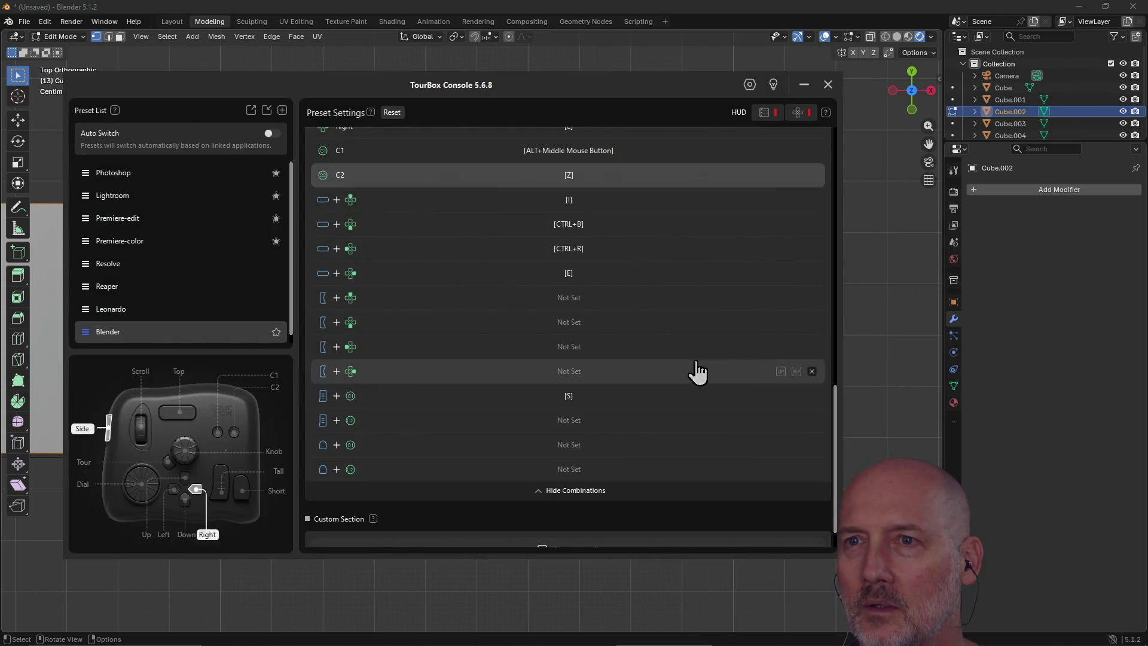
left_click(580, 179)
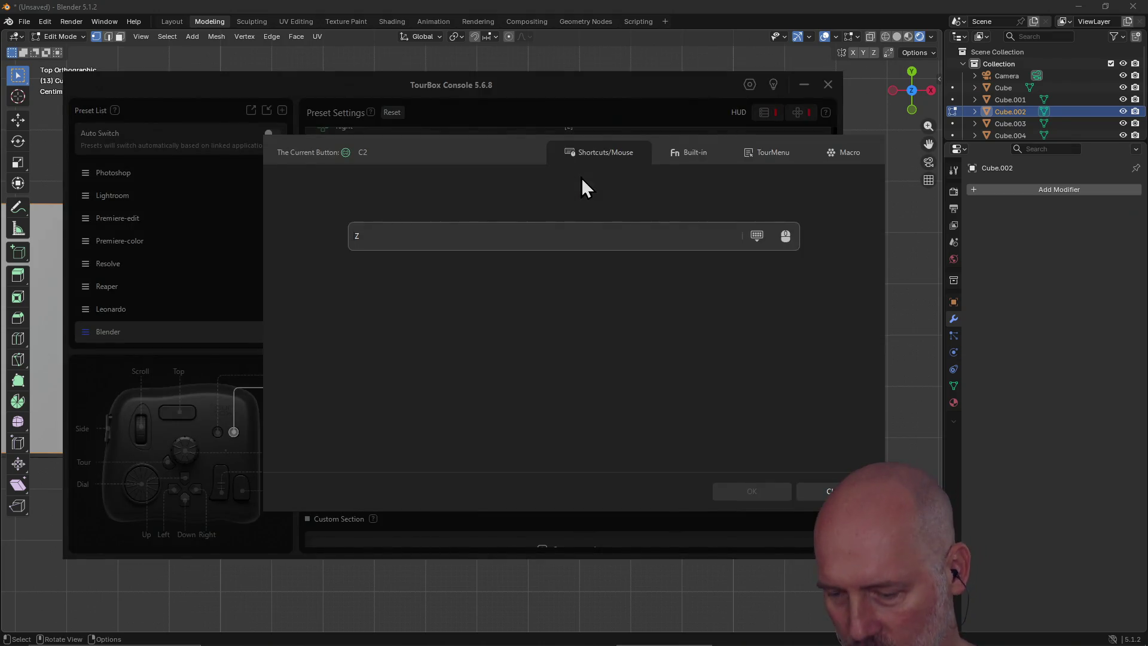
type("`")
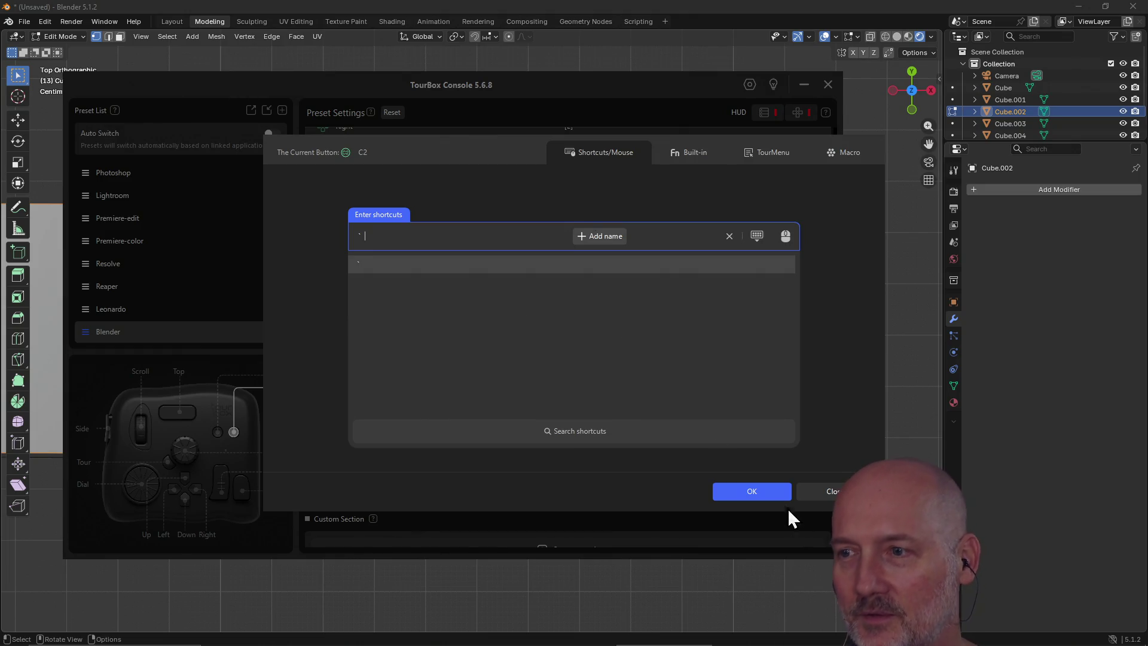
left_click(746, 496)
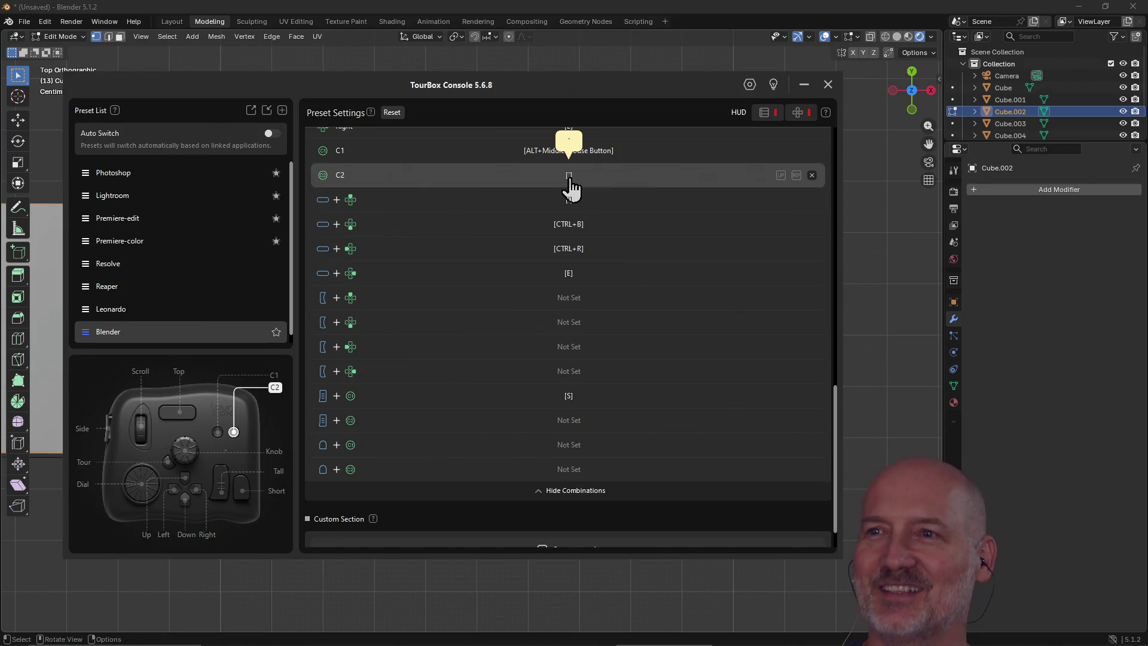
left_click(691, 17)
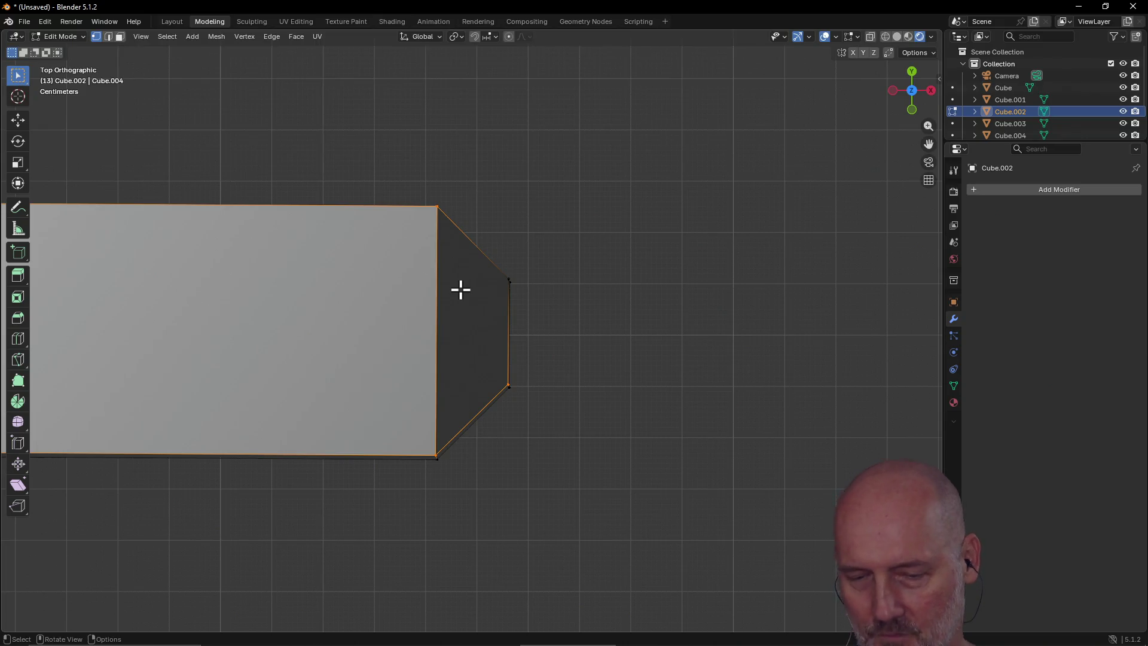
Step: Use the remapped ` View pie to switch between Right, Left, Right and Top views
key("grave")
left_click(564, 290)
key("grave")
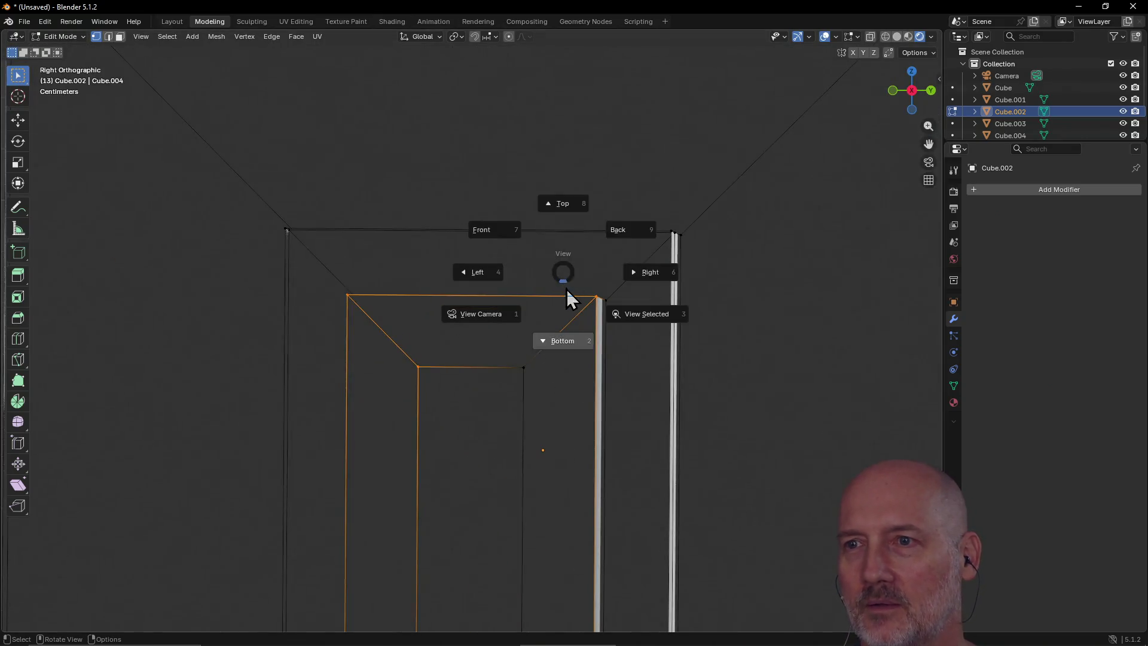
middle_click_drag(569, 225, 564, 206)
key("KP_3")
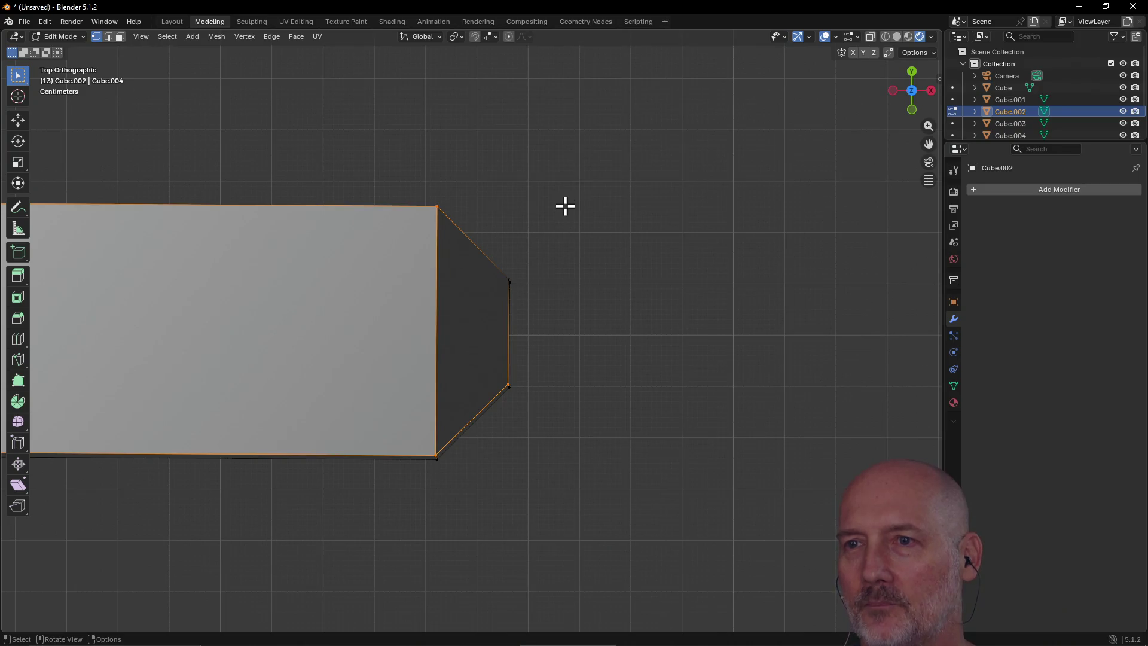
key("grave")
left_click(464, 202)
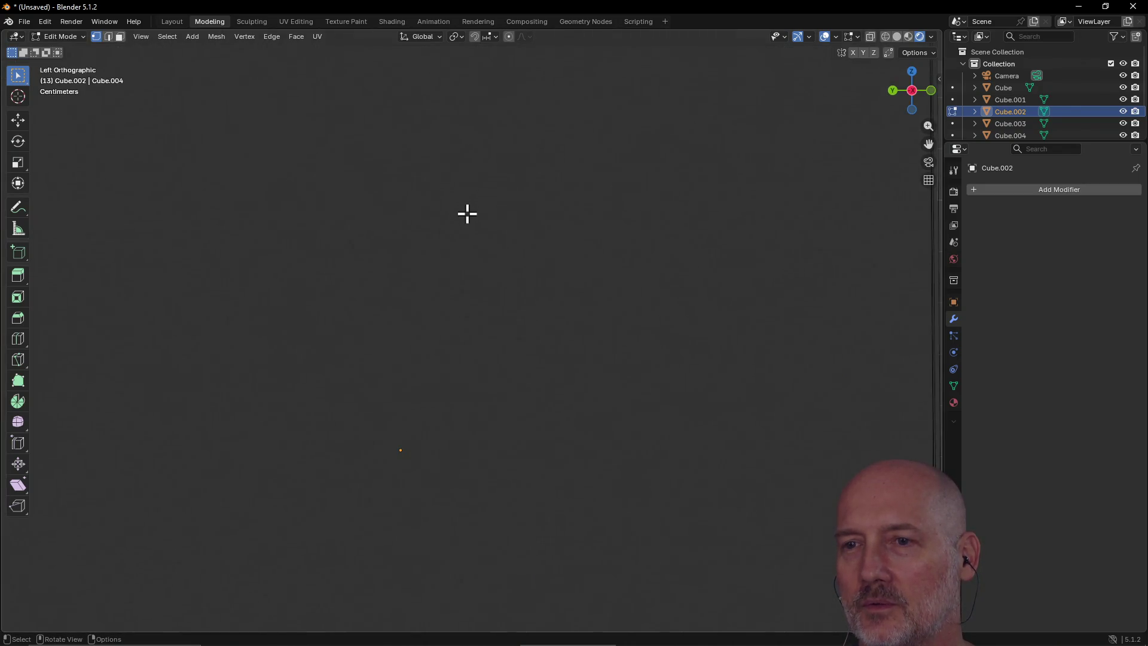
scroll(467, 214, "down", 10)
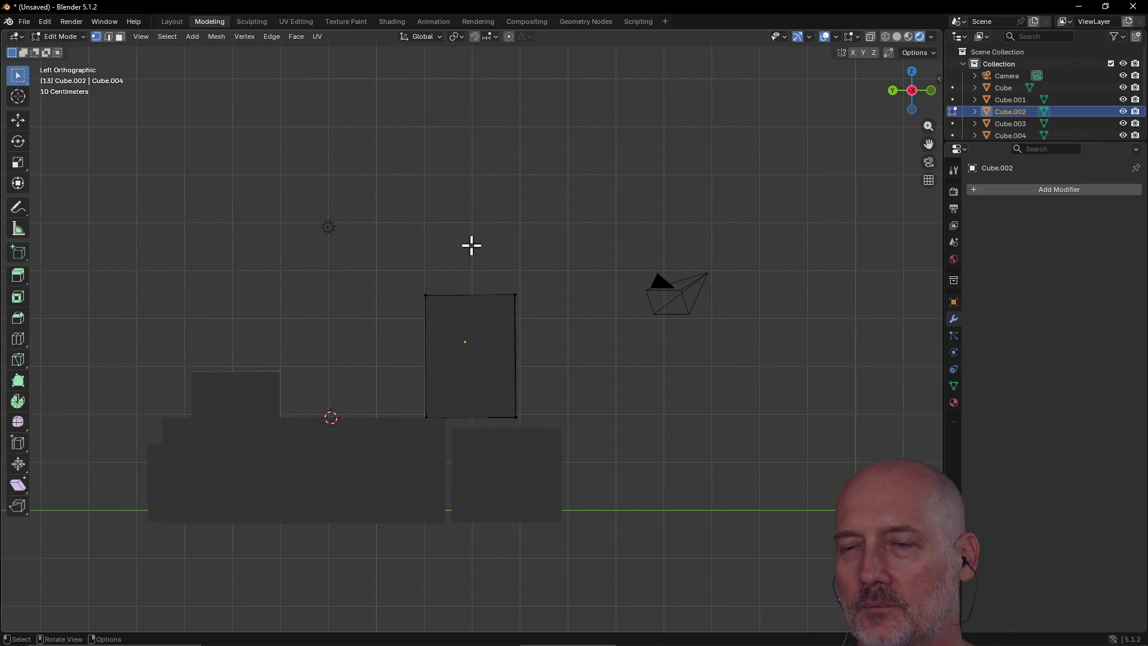
key("grave")
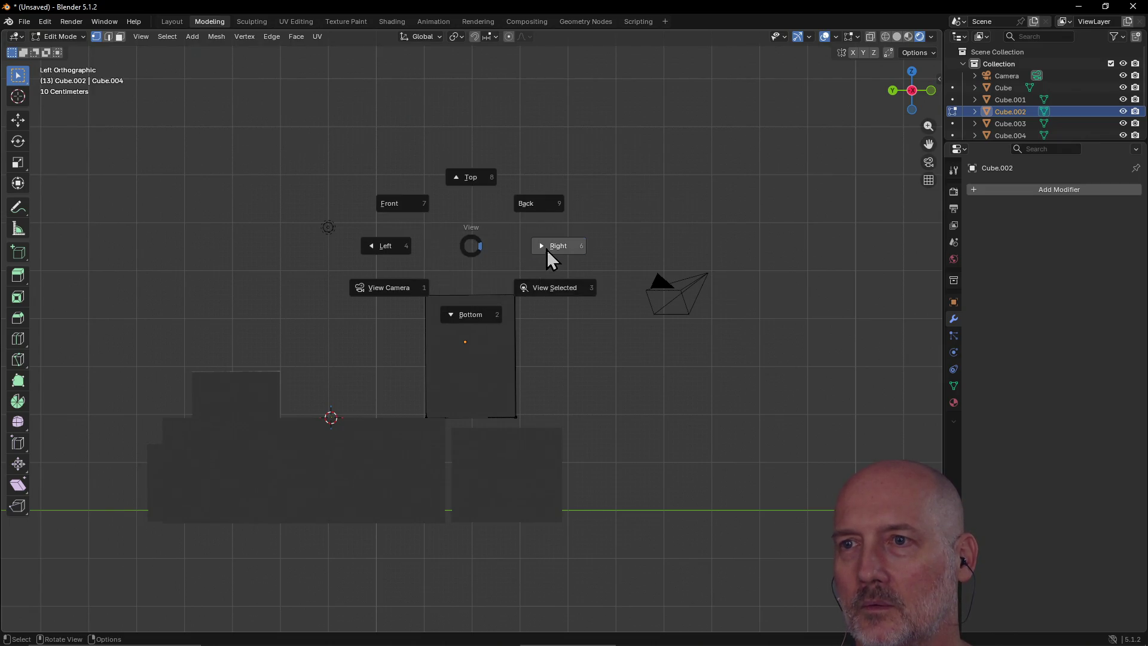
left_click(547, 250)
key("grave")
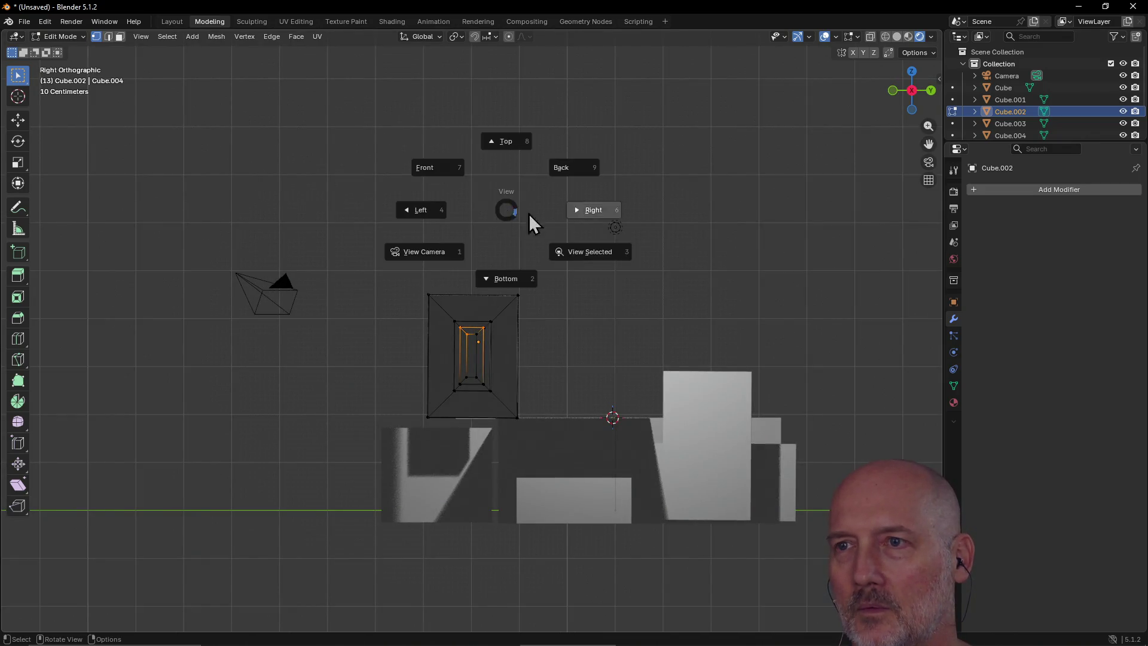
left_click(502, 143)
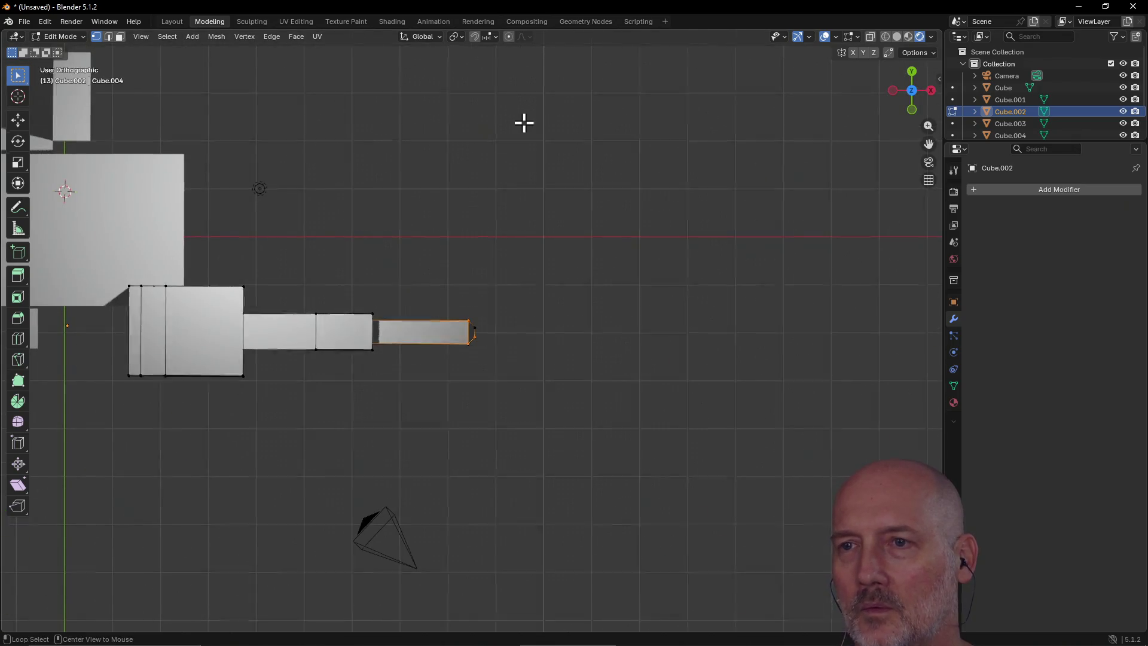
scroll(522, 120, "up", 5)
Step: Frame the whole scene, then check it from the Front and Left views
key("Home")
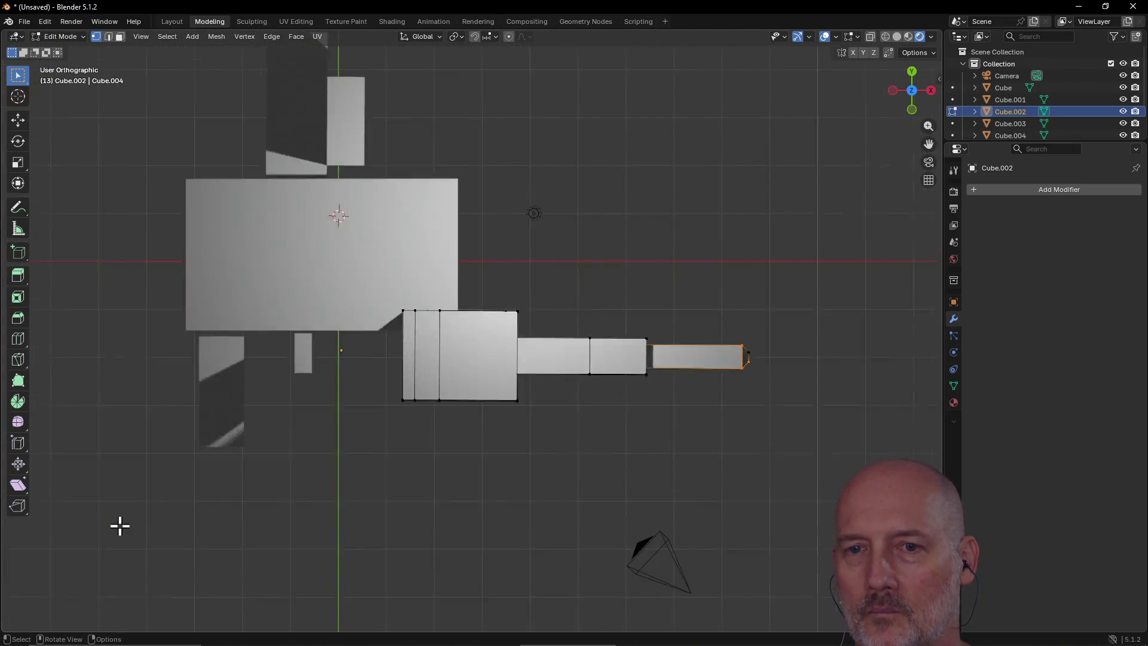
scroll(449, 326, "left", 2)
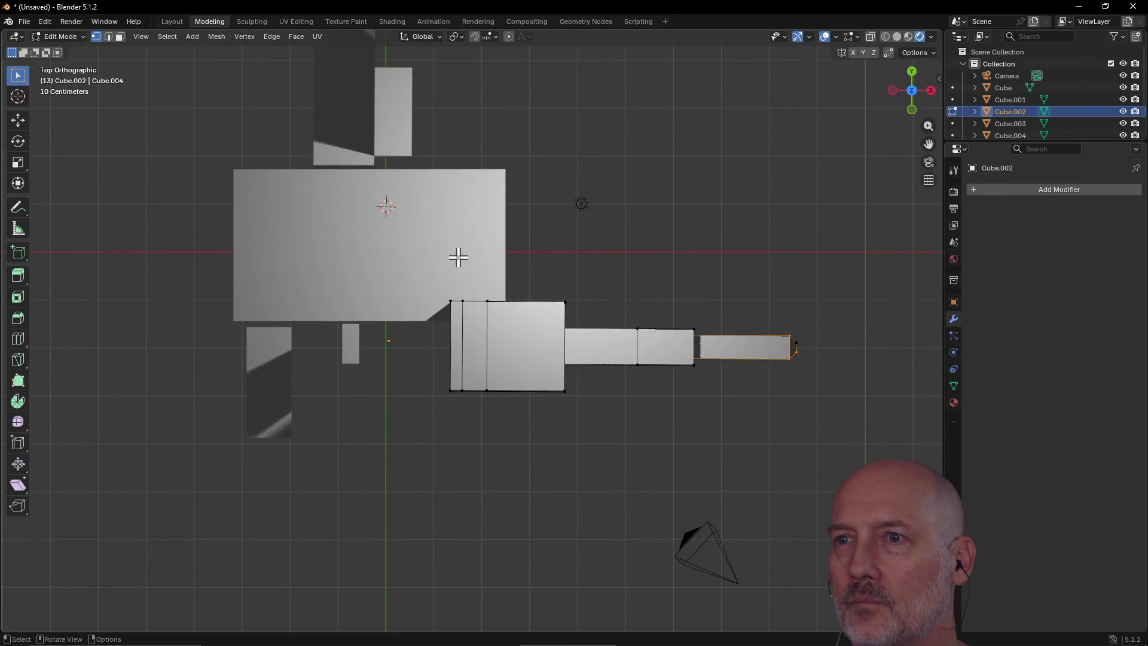
key("KP_1")
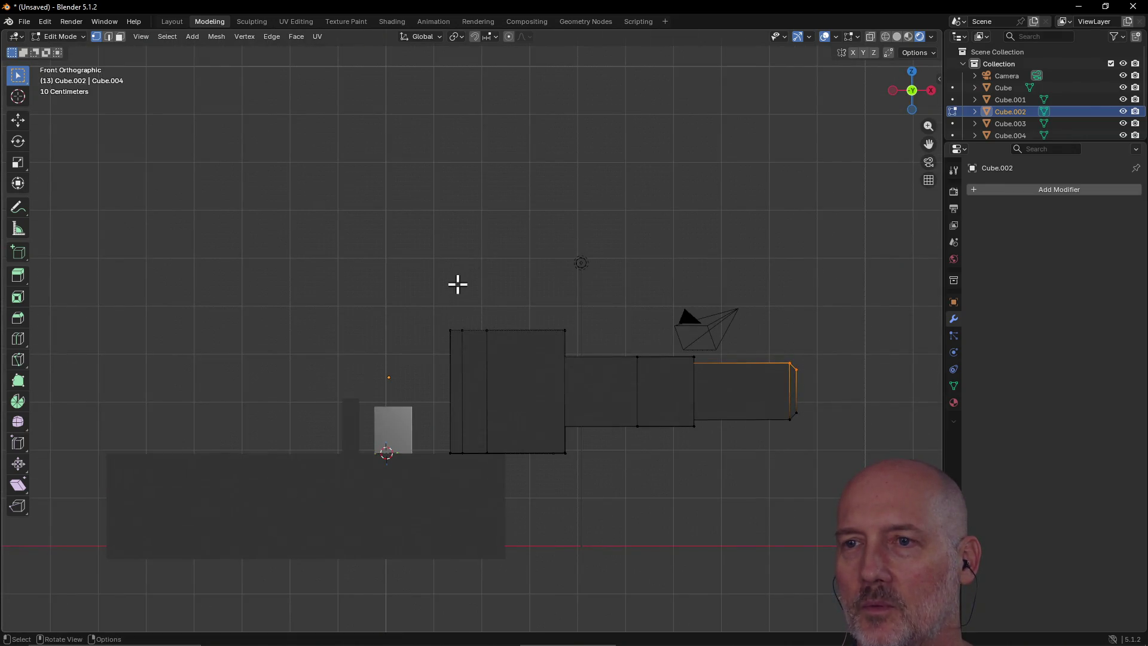
scroll(421, 487, "down", 5)
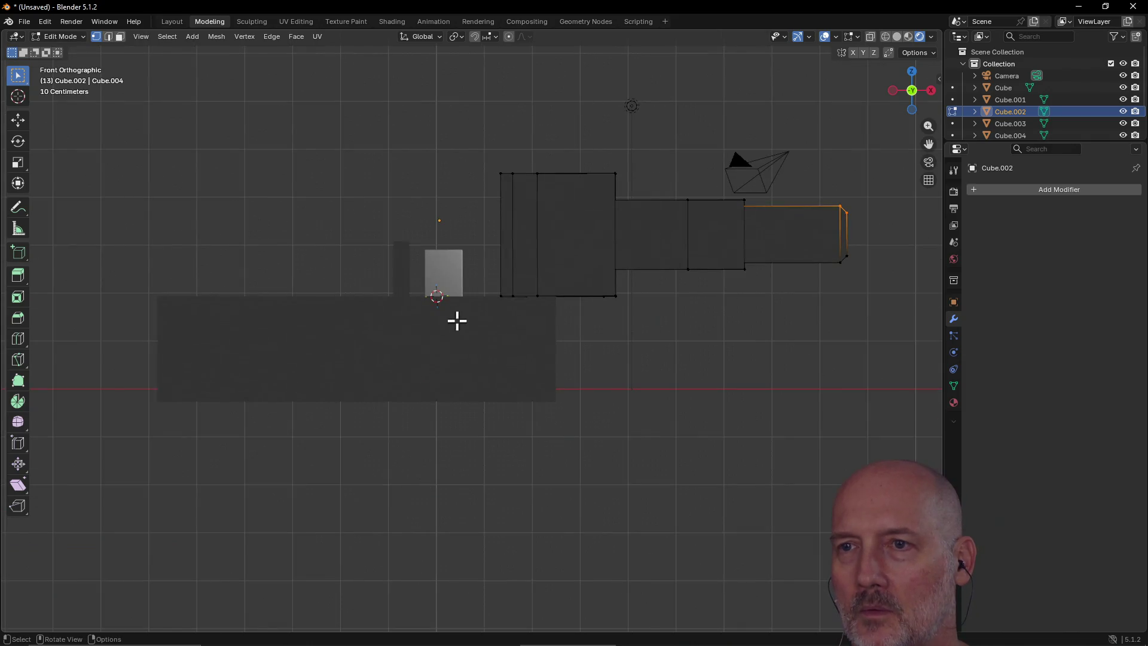
scroll(634, 317, "right", 6)
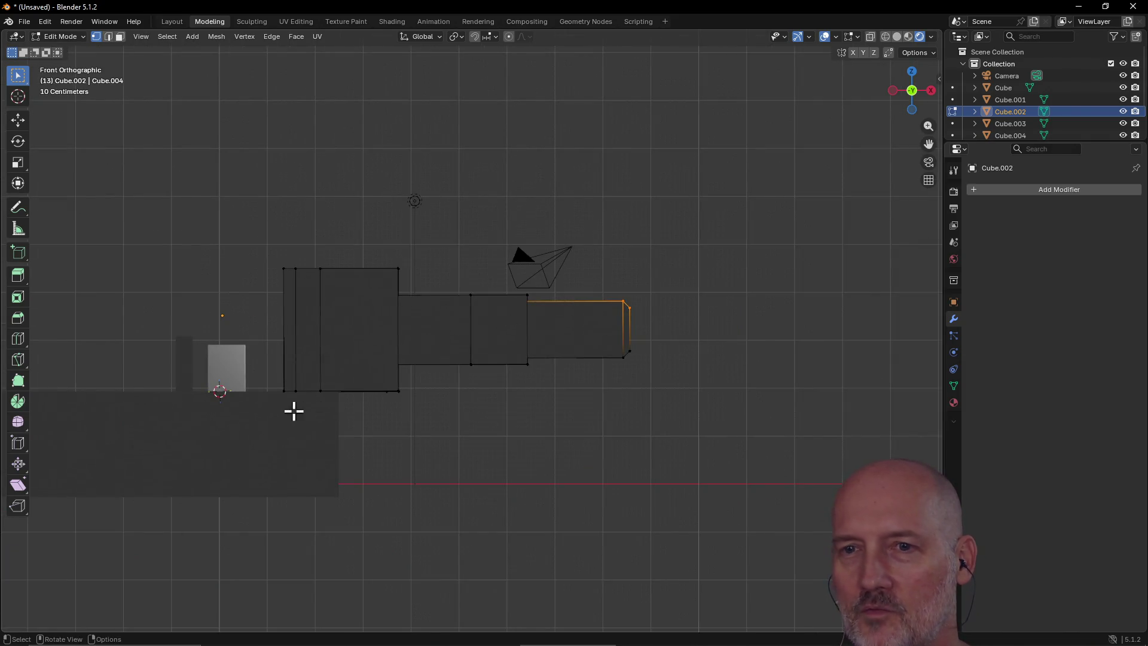
scroll(358, 369, "left", 12)
key("ctrl+KP_3")
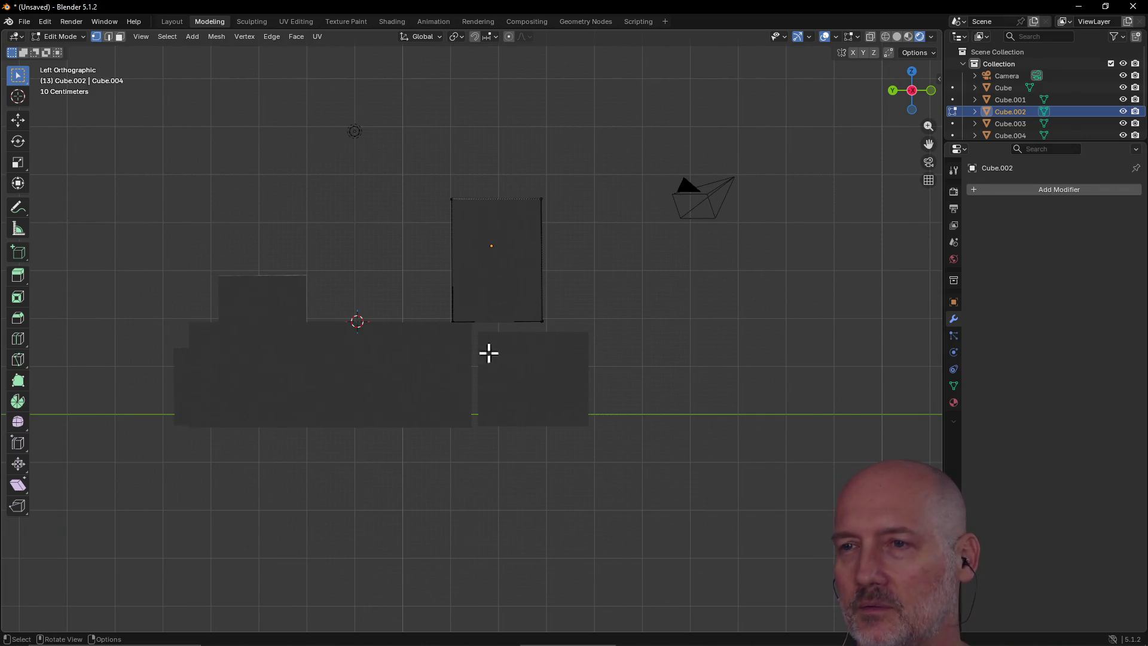
Step: Go to Top and Right views, frame the selected barrel geometry, and orbit into perspective
key("grave")
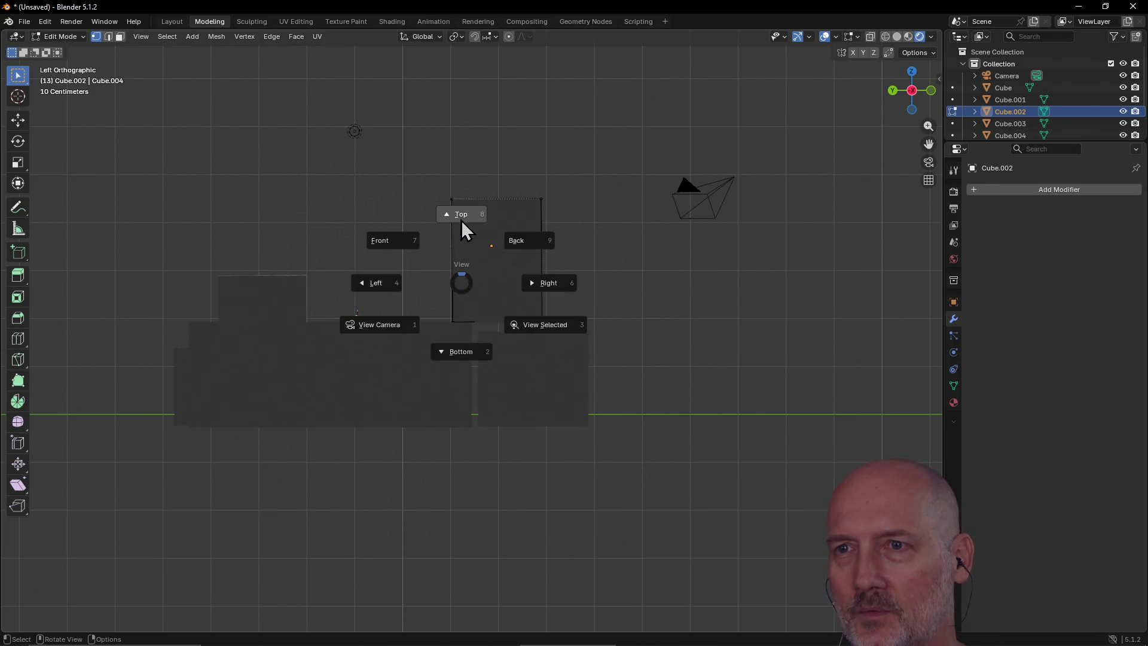
left_click(462, 206)
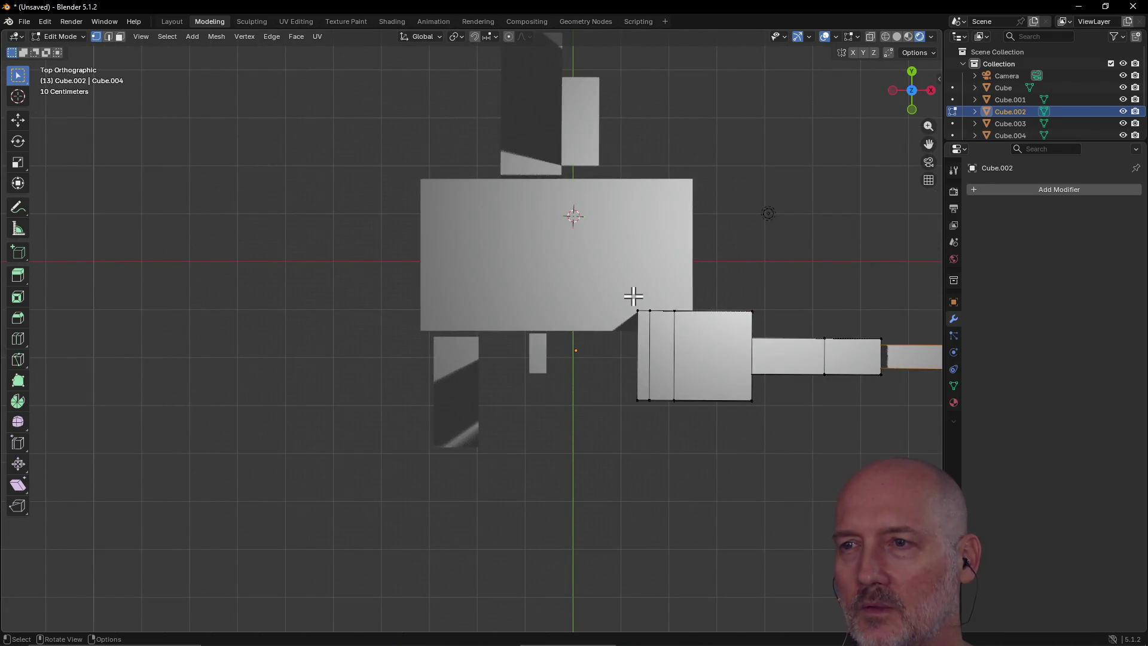
key("grave")
left_click(718, 300)
key("grave")
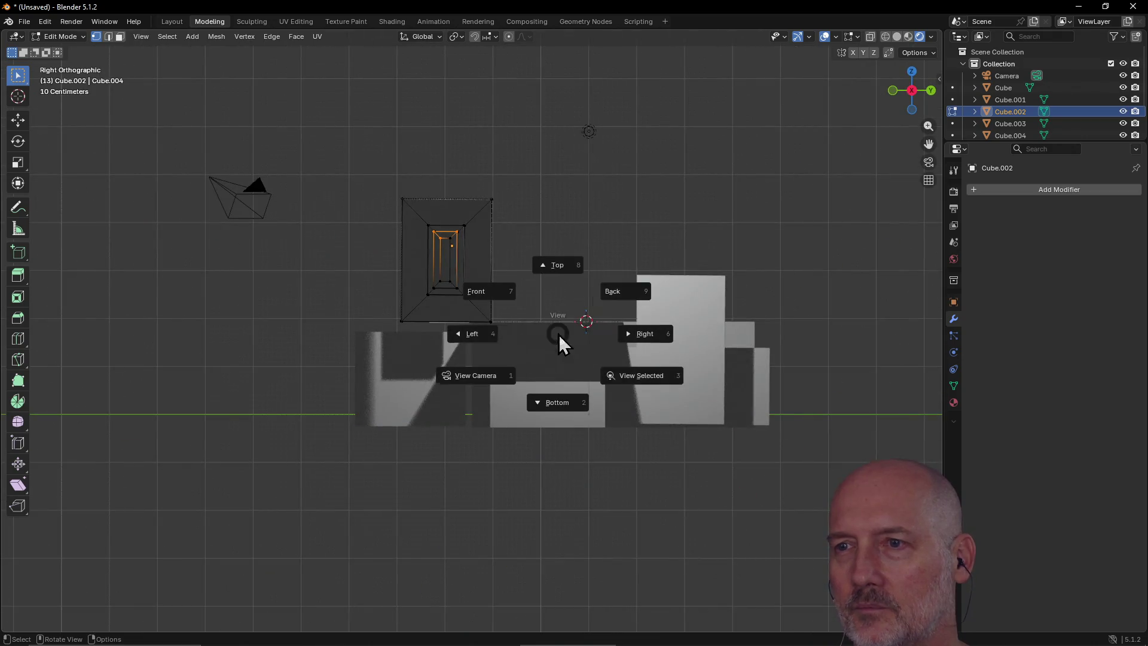
left_click(635, 388)
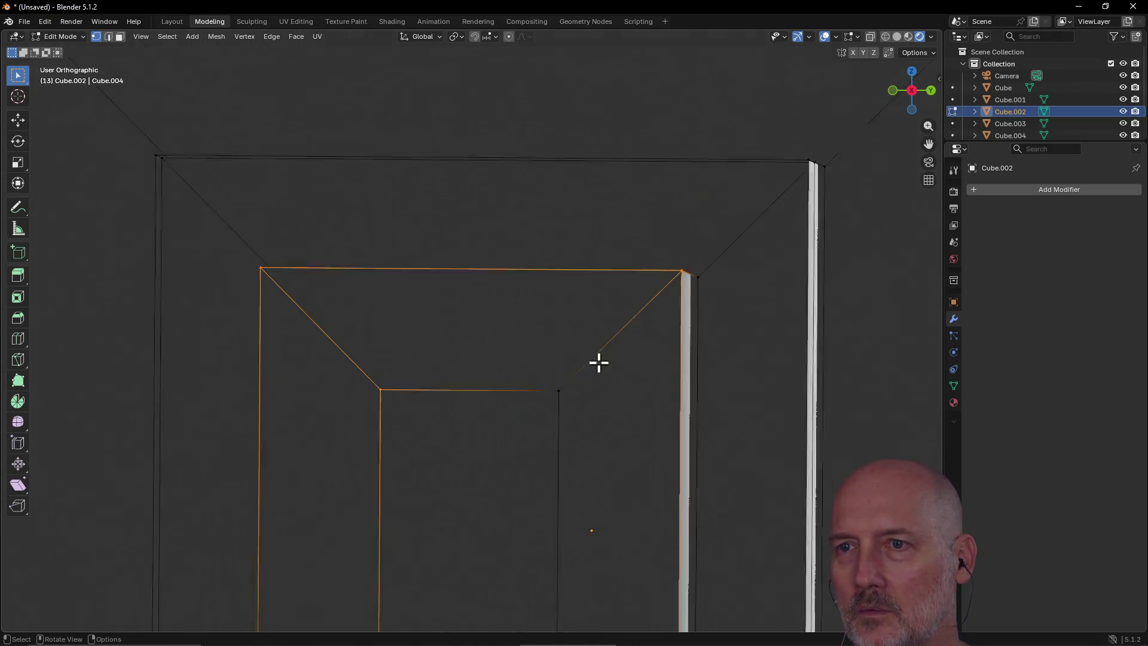
scroll(572, 309, "down", 3)
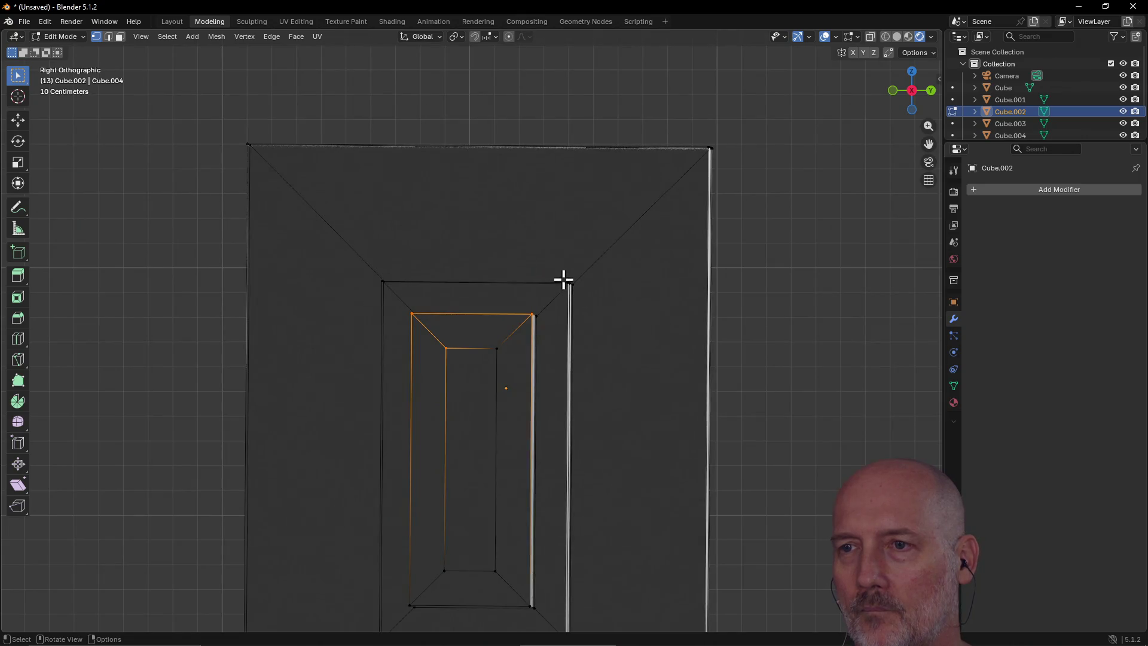
mouse_move(564, 279)
middle_mouse_down()
mouse_move(549, 389)
mouse_move(618, 329)
middle_mouse_up()
Step: View the model from the Bottom, then orbit to an angled close-up from above
key("grave")
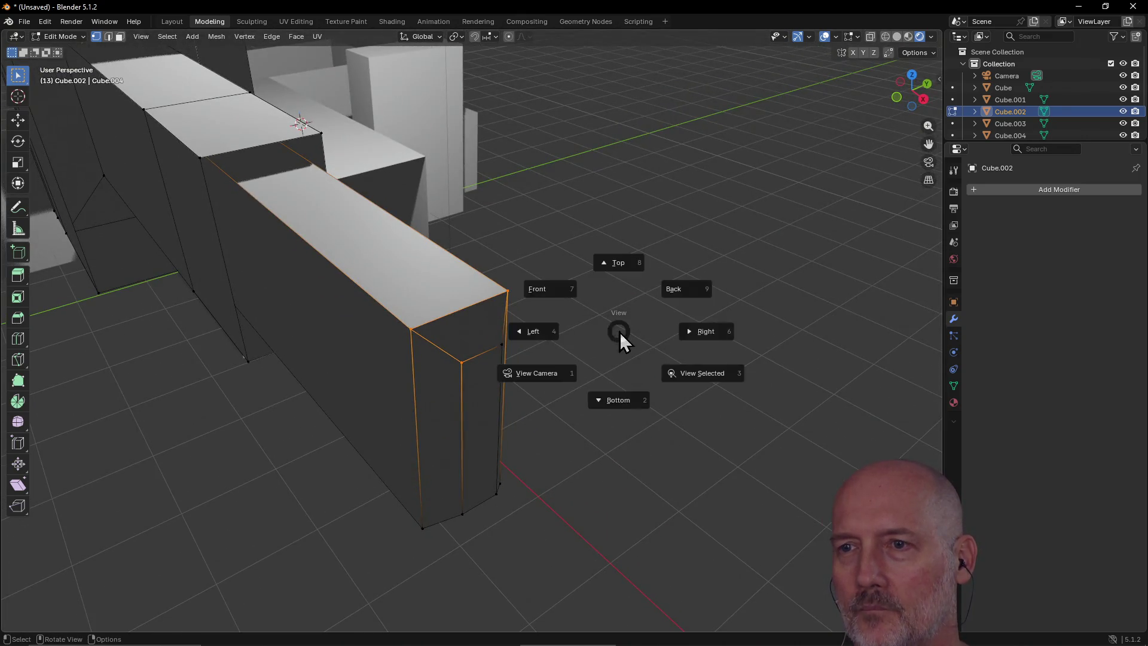
left_click(627, 402)
scroll(533, 369, "down", 5)
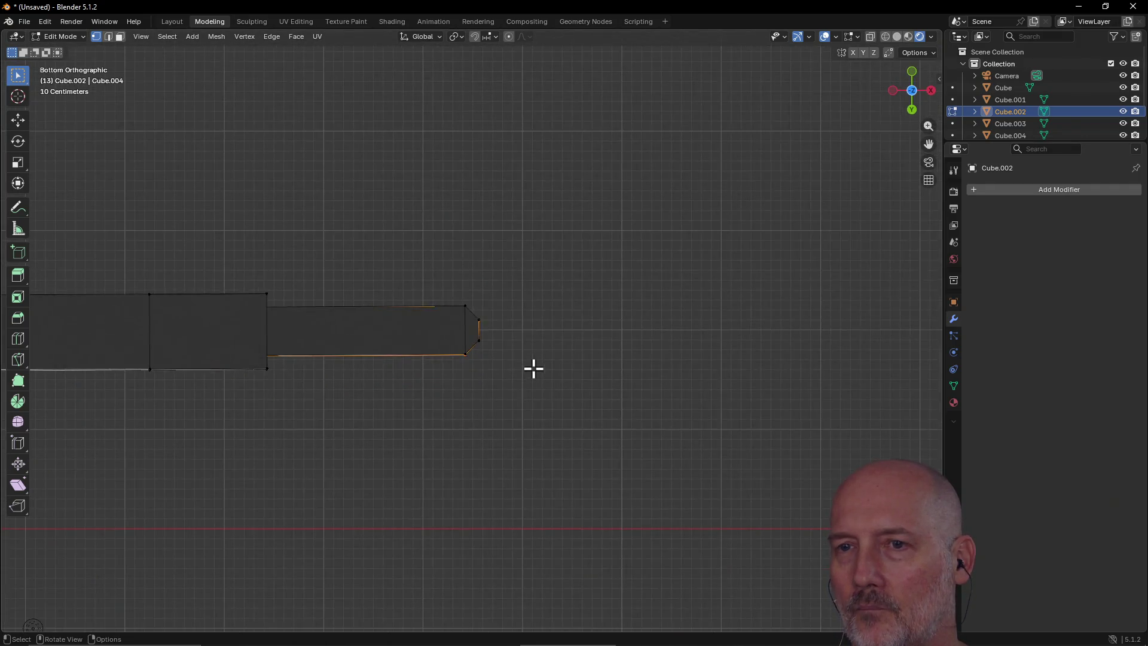
scroll(533, 369, "up", 3)
mouse_move(533, 338)
middle_mouse_down()
mouse_move(497, 449)
mouse_move(386, 546)
mouse_move(486, 353)
mouse_move(567, 274)
mouse_move(436, 233)
mouse_move(646, 244)
mouse_move(626, 227)
middle_mouse_up()
scroll(568, 272, "down", 4)
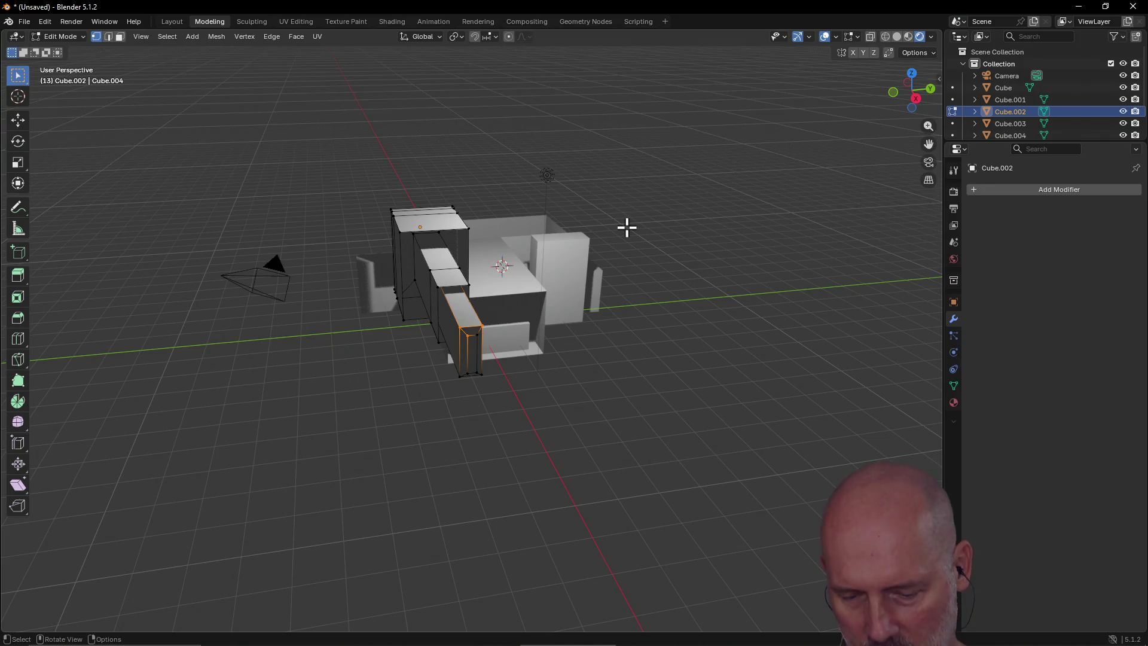
Step: Switch the viewport to Solid shading and orbit to look down on the whole model
key("z")
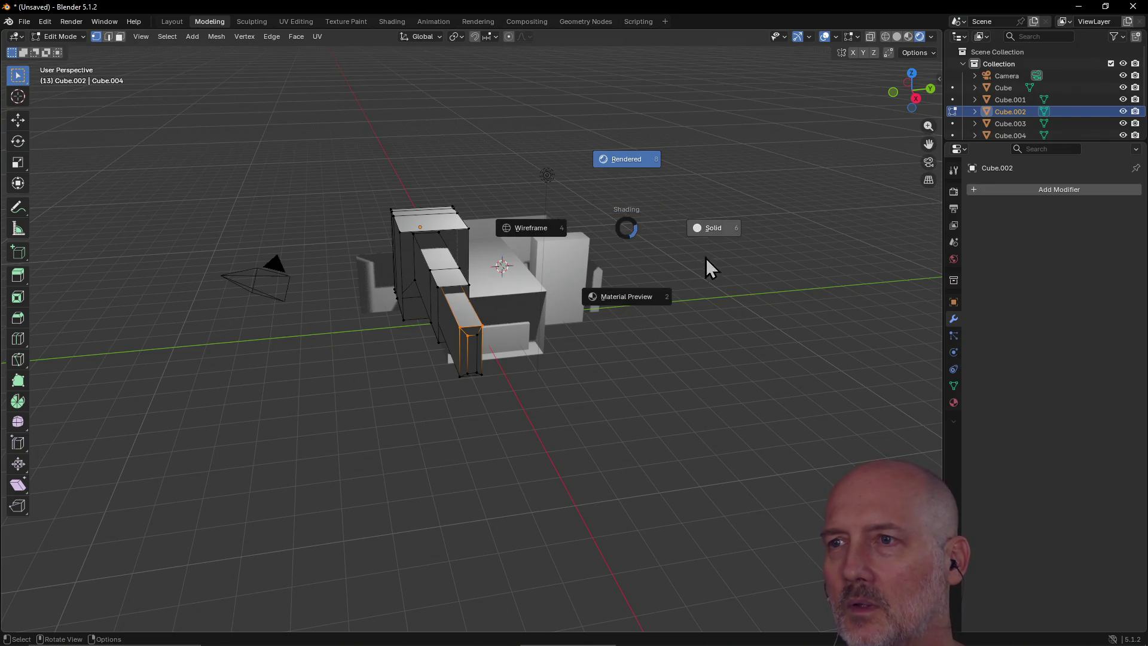
left_click(713, 230)
mouse_move(701, 196)
middle_mouse_down()
mouse_move(556, 223)
mouse_move(673, 212)
middle_mouse_up()
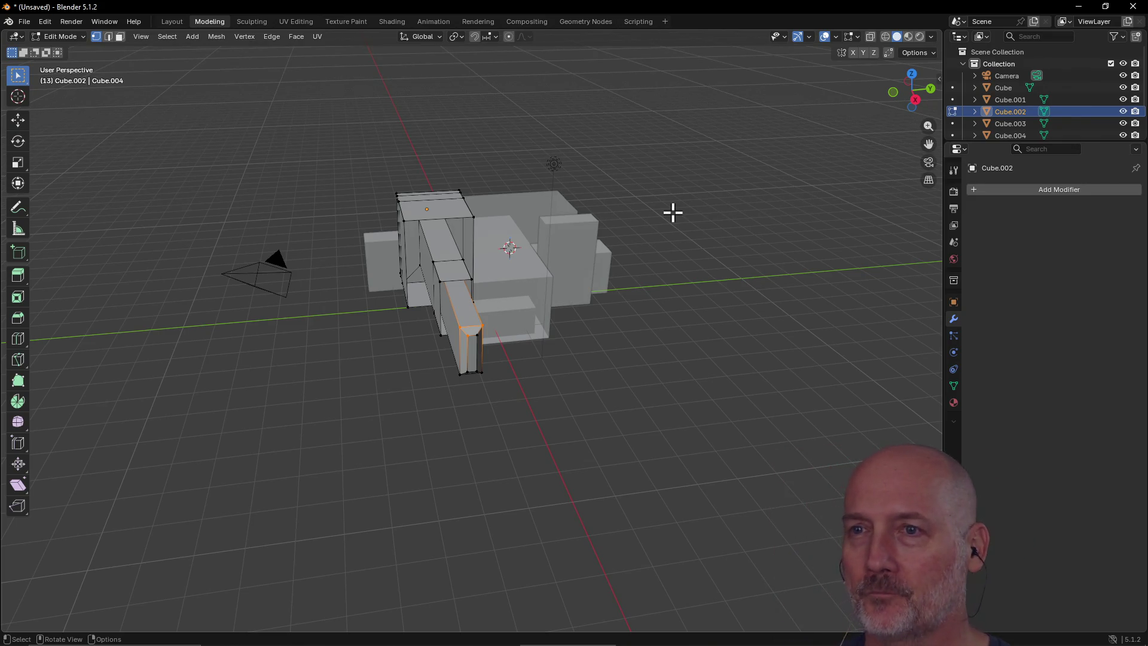
scroll(559, 241, "up", 4)
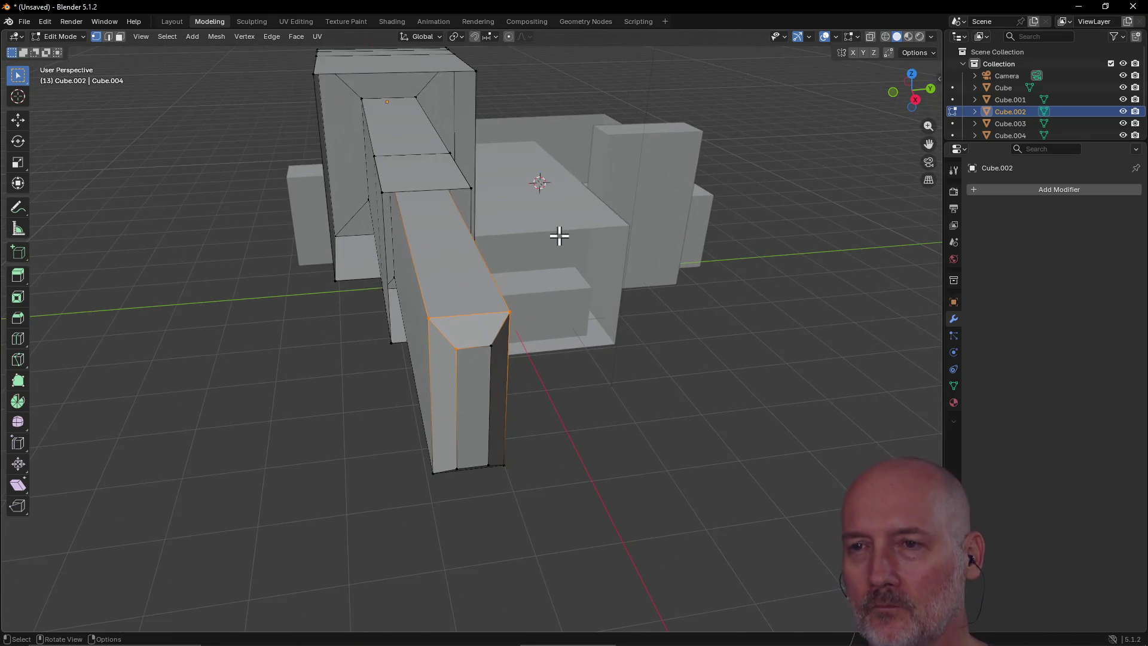
mouse_move(596, 166)
middle_mouse_down()
mouse_move(528, 235)
mouse_move(597, 162)
mouse_move(553, 194)
mouse_move(610, 157)
middle_mouse_up()
mouse_move(557, 205)
middle_mouse_down()
mouse_move(604, 226)
mouse_move(617, 216)
mouse_move(500, 259)
mouse_move(717, 162)
mouse_move(657, 175)
middle_mouse_up()
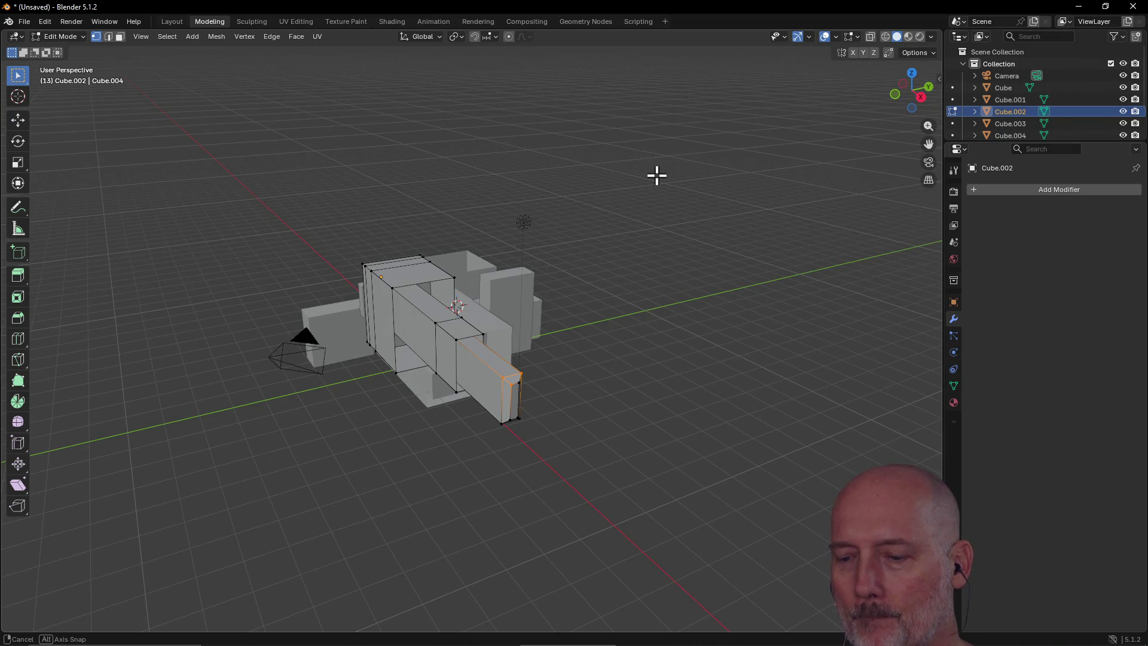
middle_click_drag(656, 175, 656, 175)
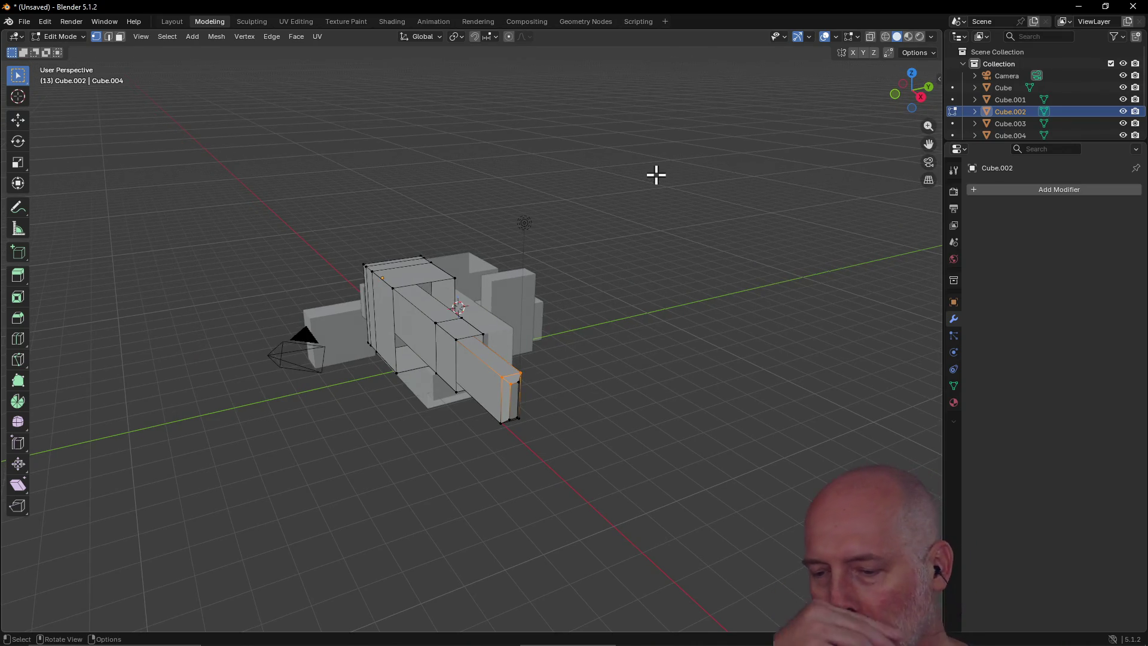
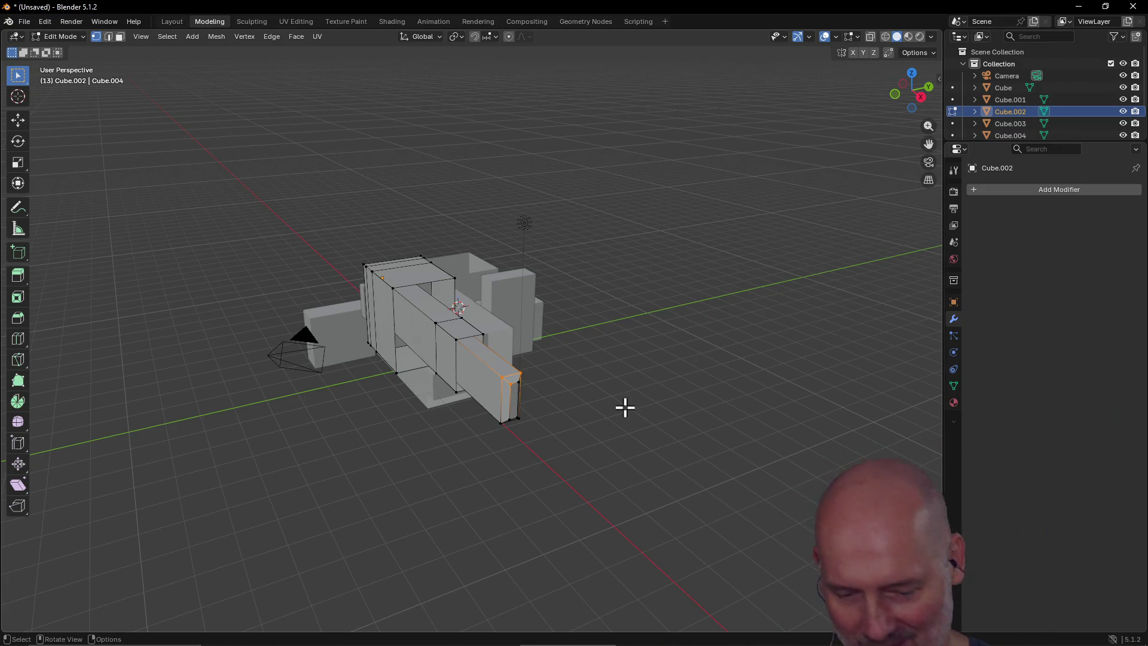
Step: Zoom and orbit around the cube model, then bring up the TourBox Console's Blender preset
scroll(617, 388, "up", 2)
mouse_move(618, 387)
middle_mouse_down()
mouse_move(638, 359)
mouse_move(500, 341)
mouse_move(468, 358)
mouse_move(556, 338)
mouse_move(679, 343)
mouse_move(418, 367)
mouse_move(527, 347)
mouse_move(443, 328)
mouse_move(550, 339)
mouse_move(516, 342)
mouse_move(680, 338)
mouse_move(669, 387)
mouse_move(486, 333)
mouse_move(567, 328)
middle_mouse_up()
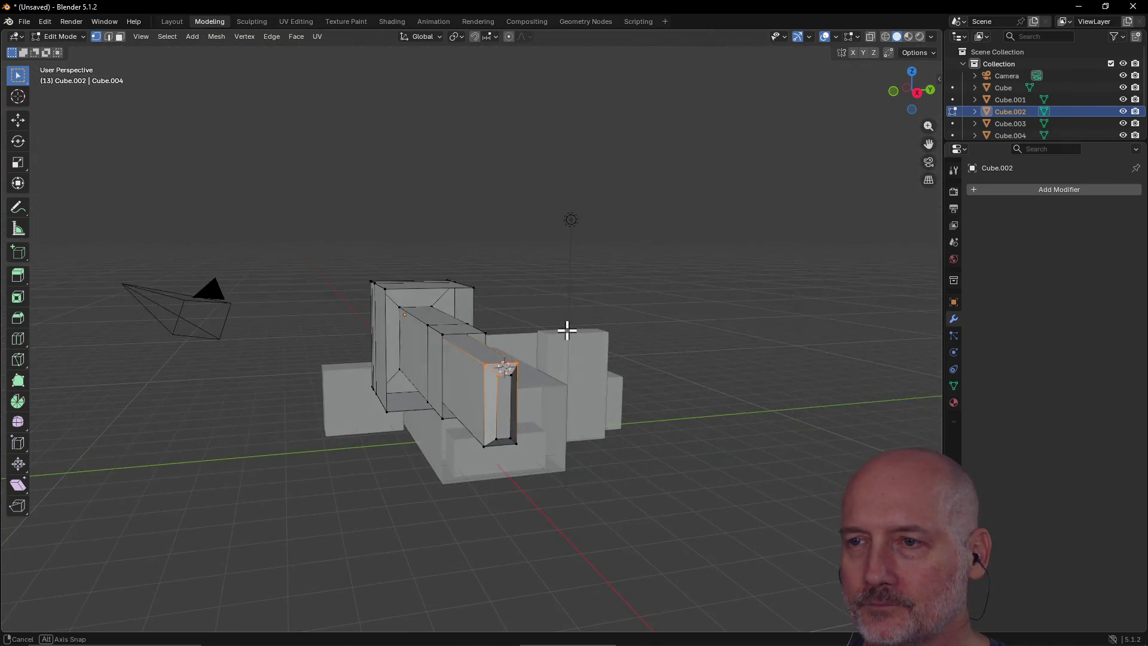
key("alt+Tab")
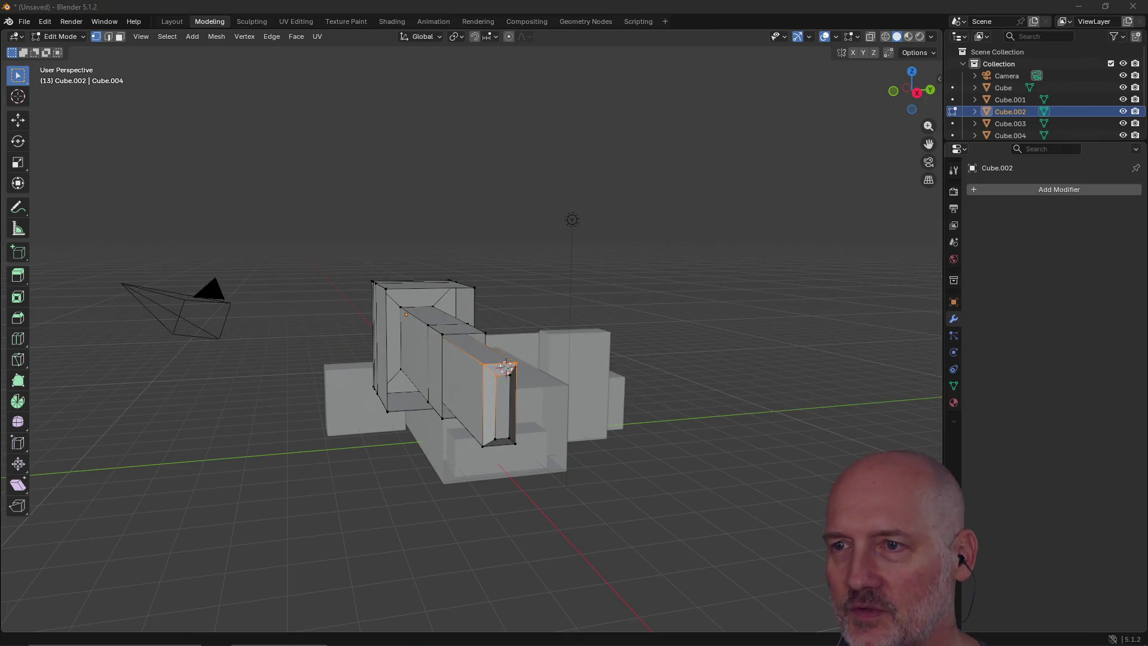
key("alt+Tab")
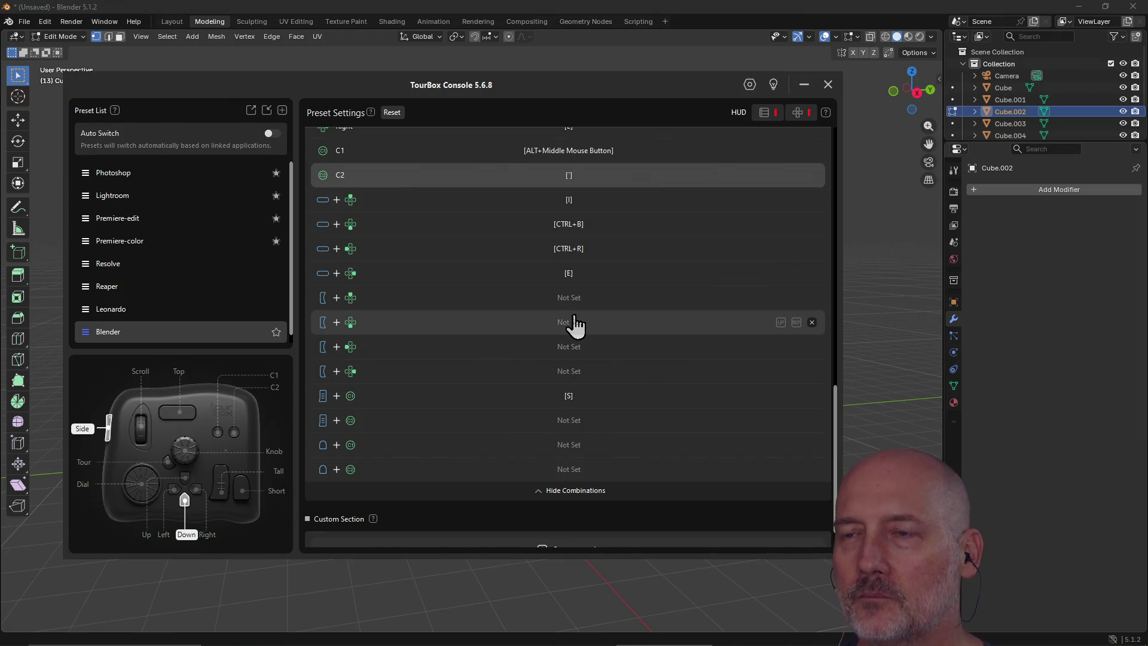
Step: Map the last unset combination, Short+C2, in the Blender preset to Z, then close TourBox Console
scroll(576, 316, "down", 1)
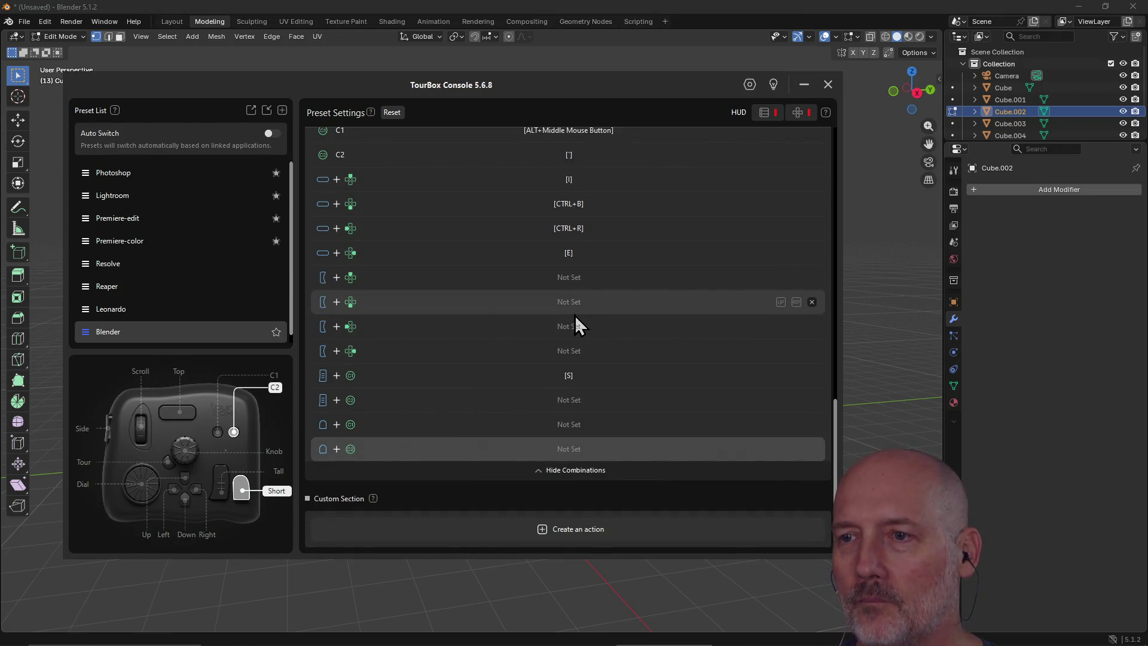
left_click(572, 453)
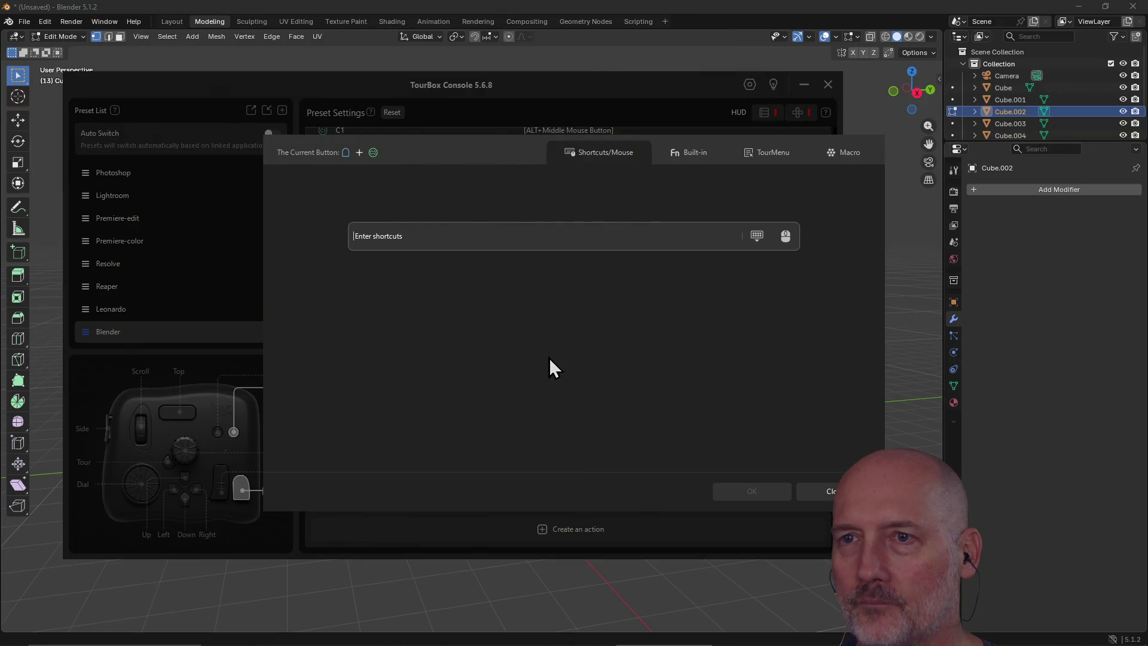
key("shift+z")
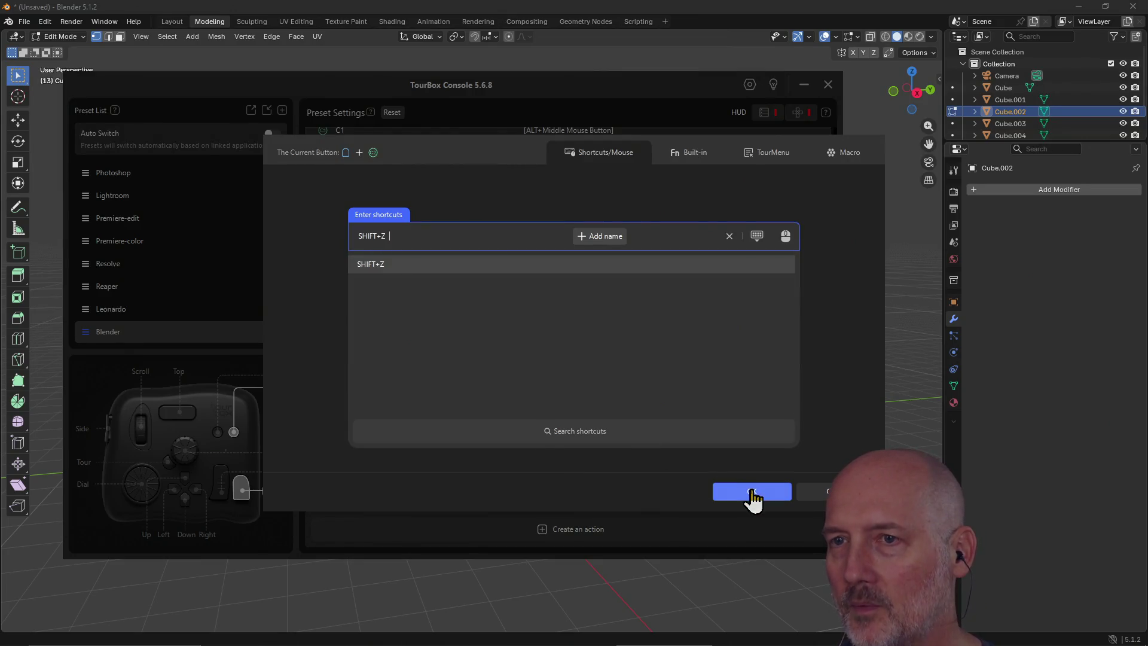
key("z")
left_click(727, 494)
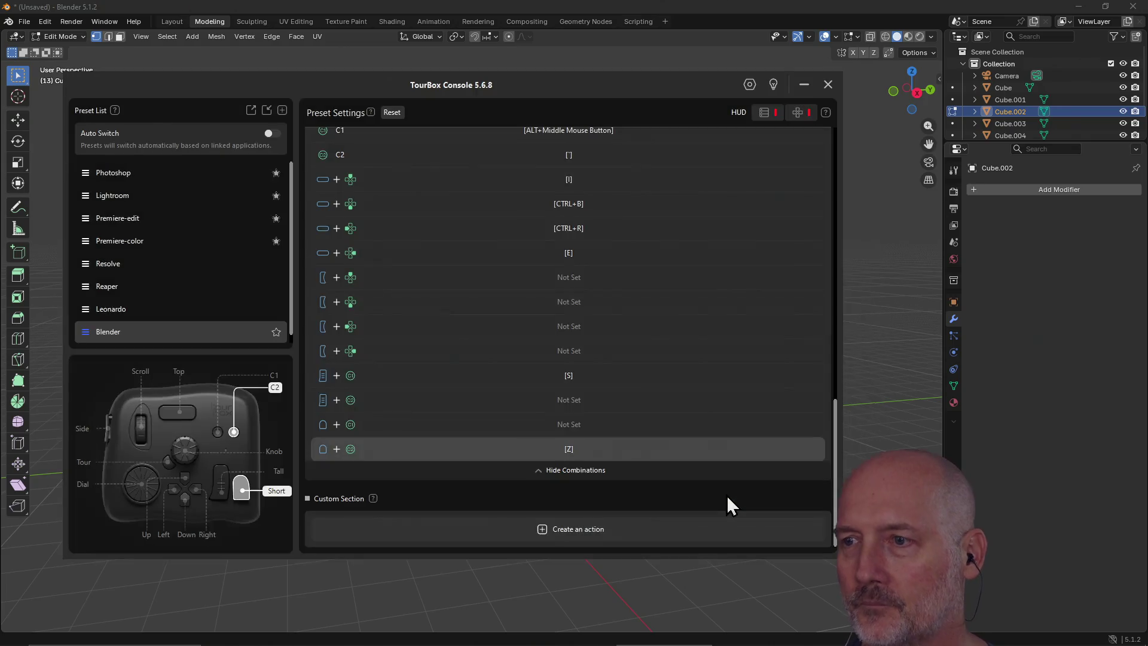
left_click(713, 9)
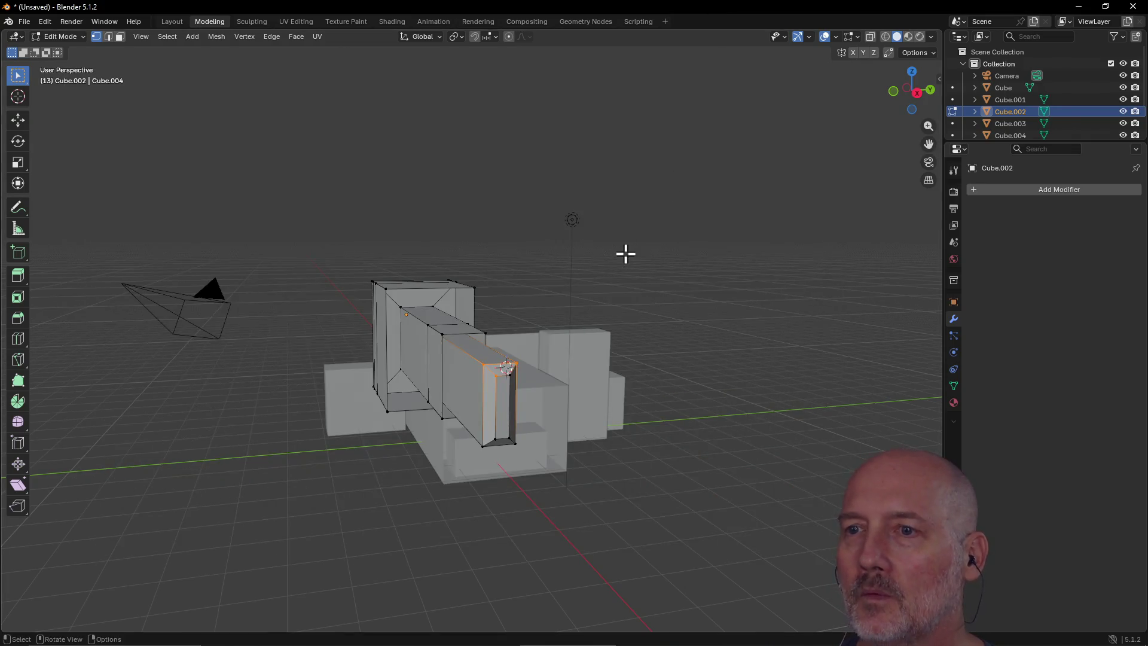
Step: Try Material Preview shading, then switch the viewport to Wireframe through the Z shading menu
mouse_move(625, 252)
middle_mouse_down()
mouse_move(445, 370)
mouse_move(482, 317)
mouse_move(538, 303)
middle_mouse_up()
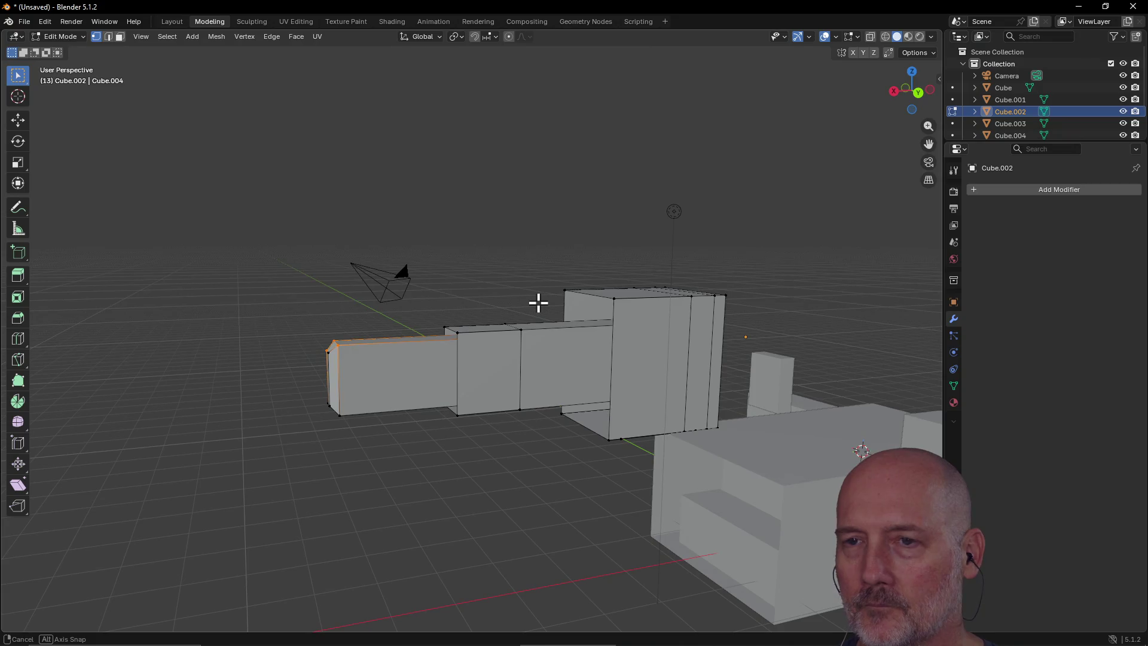
key("z")
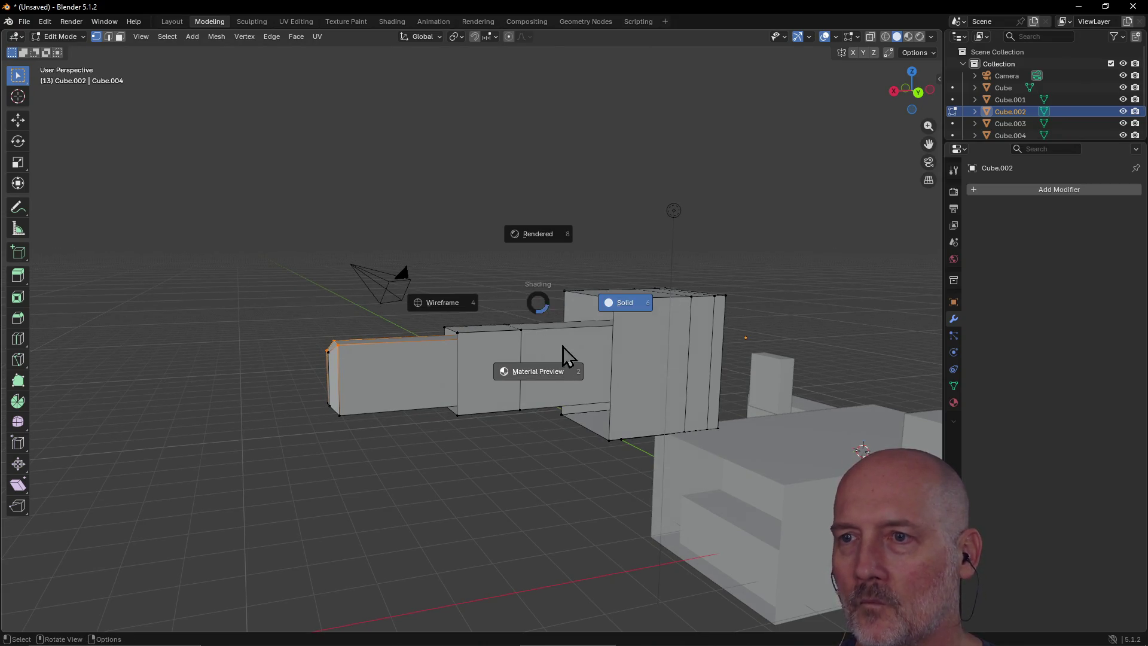
left_click(540, 374)
mouse_move(540, 374)
middle_mouse_down()
mouse_move(574, 305)
mouse_move(720, 299)
mouse_move(581, 298)
mouse_move(649, 296)
mouse_move(634, 281)
mouse_move(472, 277)
mouse_move(525, 280)
mouse_move(614, 309)
mouse_move(536, 246)
mouse_move(605, 290)
mouse_move(615, 268)
mouse_move(558, 282)
middle_mouse_up()
key("z")
left_click(502, 310)
key("grave")
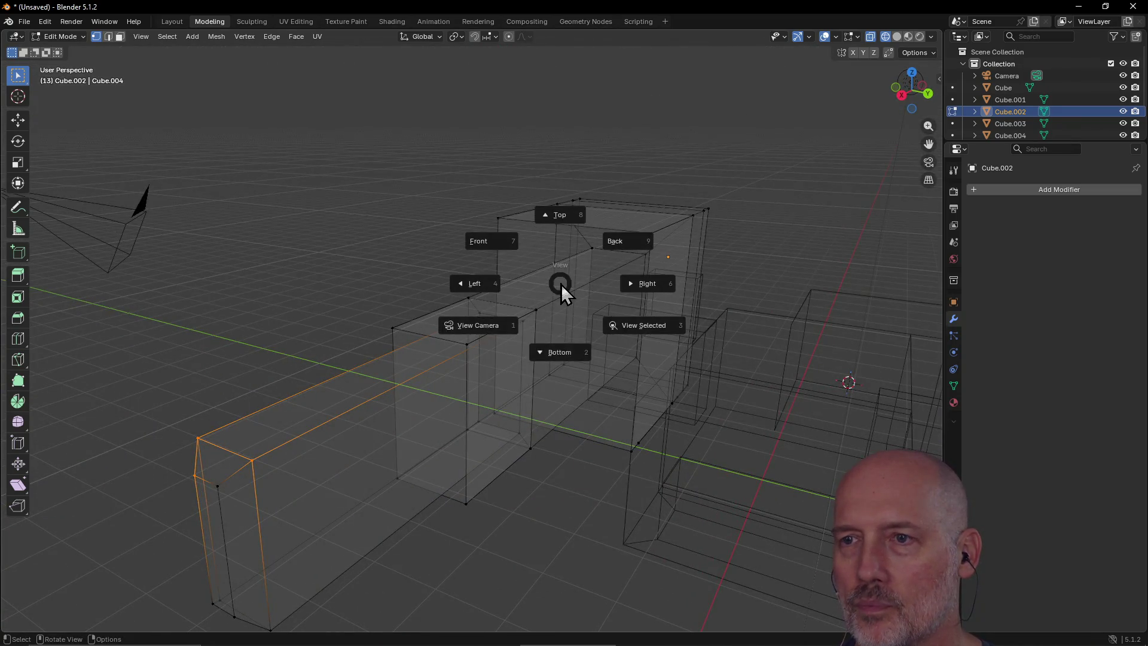
Step: Frame the arm's selected end, then view it through the camera and from the right
left_click(616, 328)
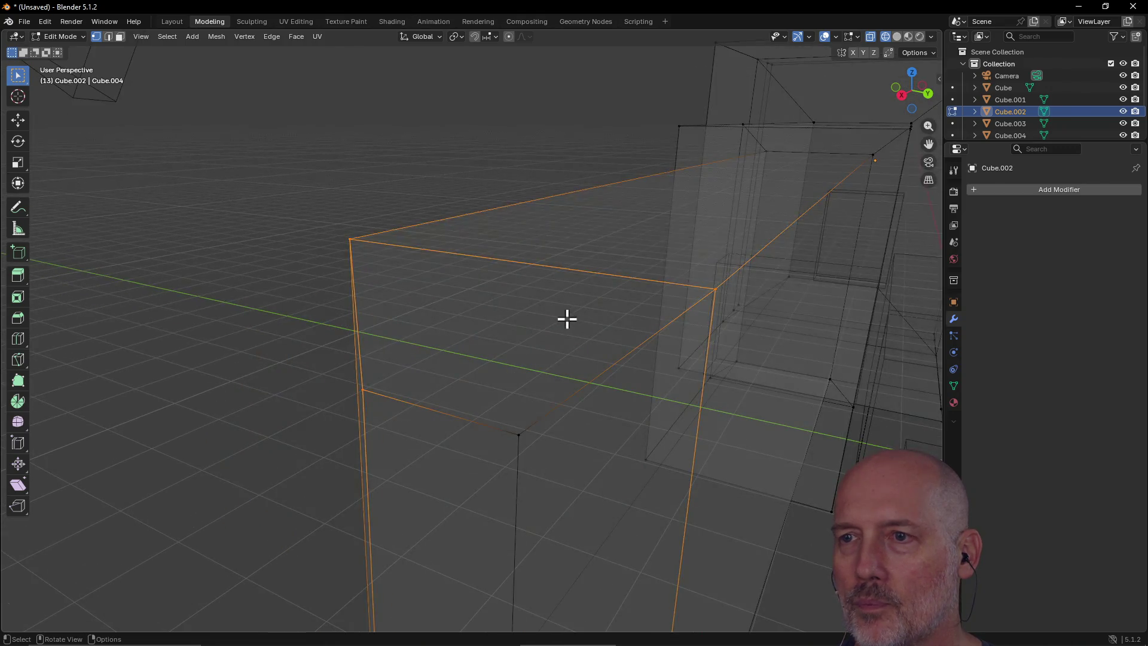
scroll(586, 312, "down", 3)
key("grave")
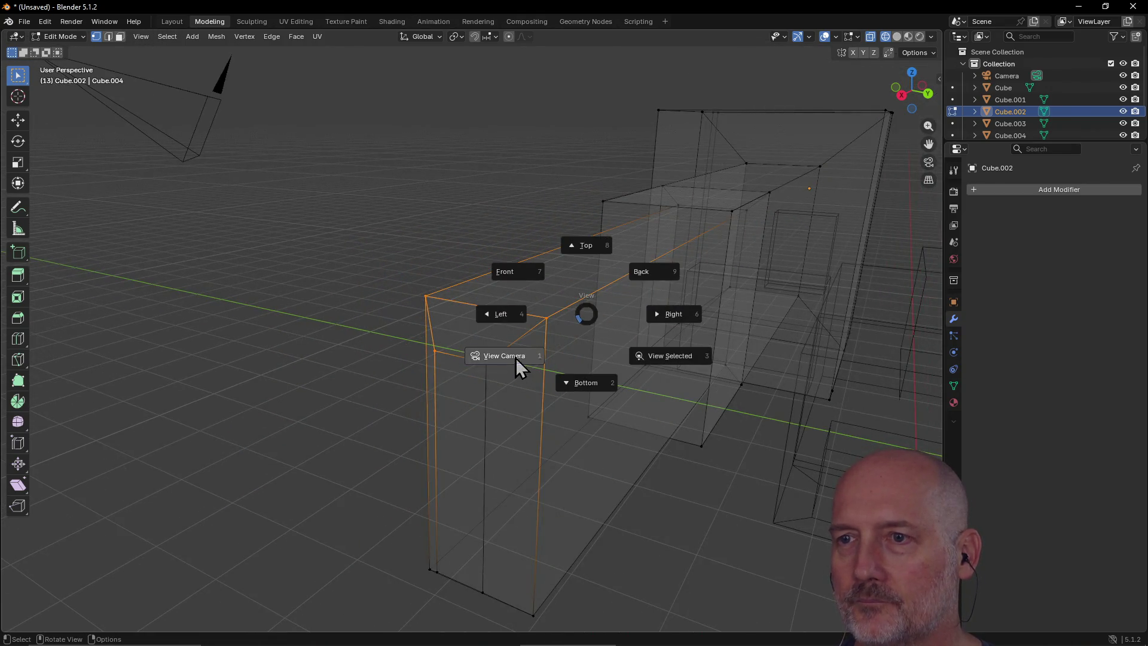
left_click(516, 357)
key("grave")
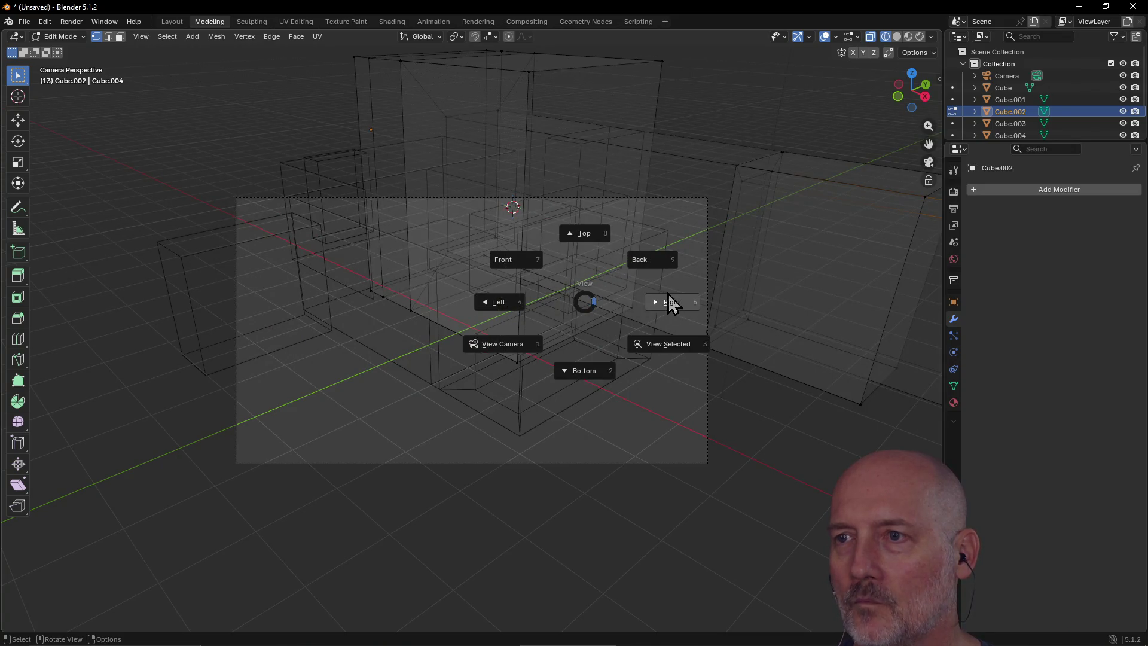
left_click(672, 305)
Step: Reframe the selection, view it from the top, then snap to left orthographic
key("grave")
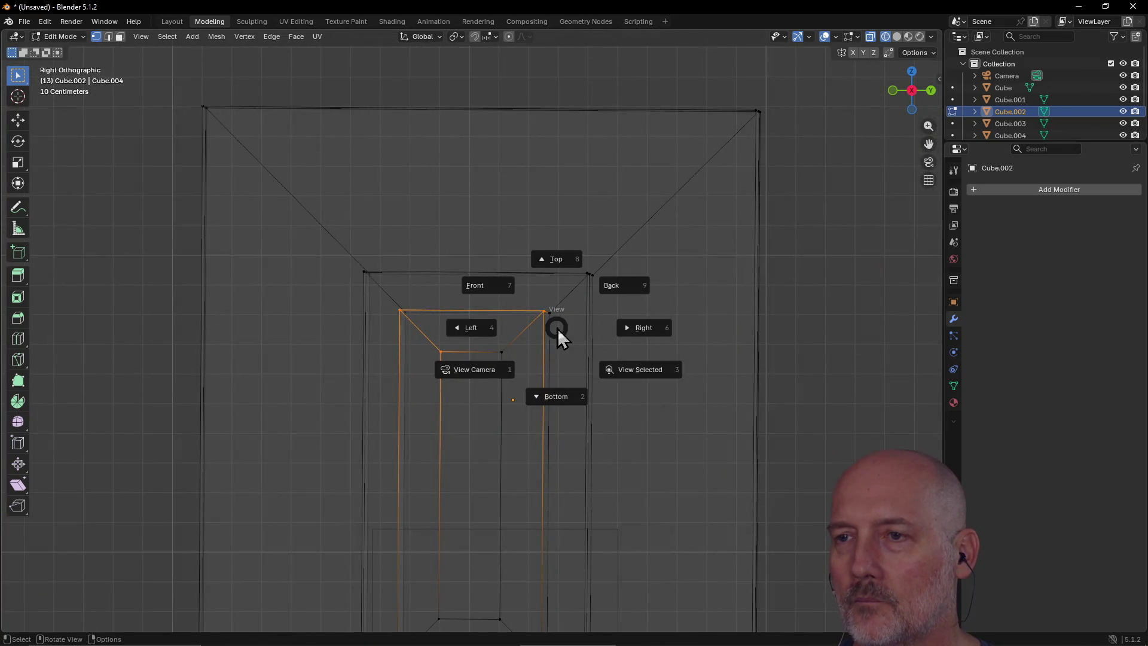
left_click(633, 383)
scroll(630, 309, "down", 10)
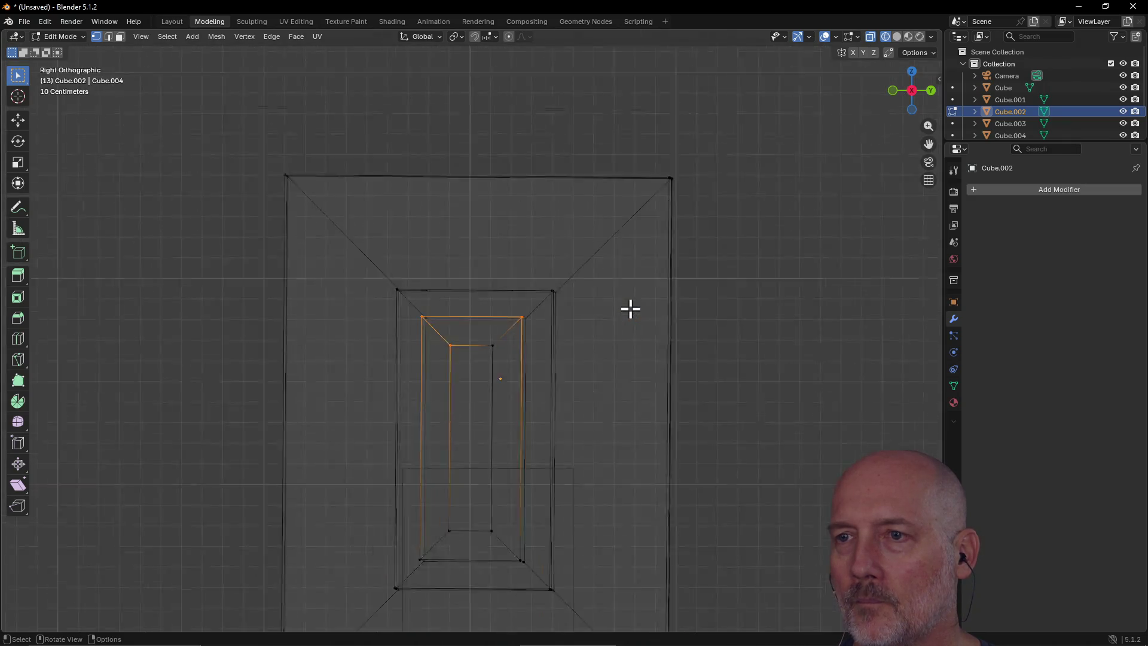
key("grave")
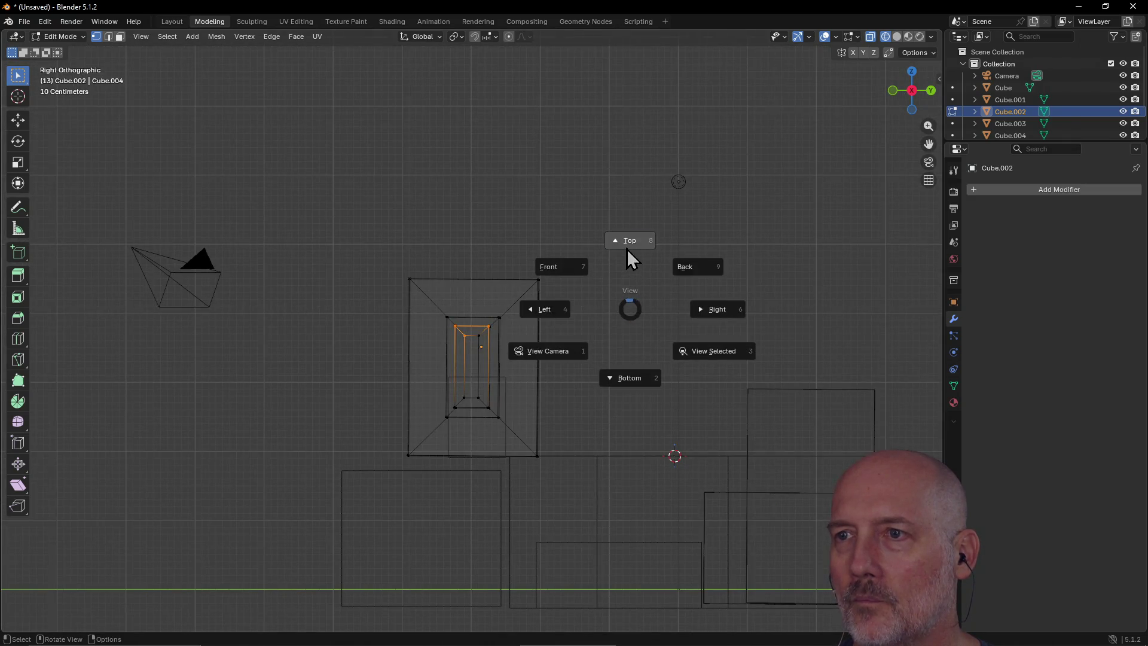
left_click(628, 240)
key("grave")
mouse_move(527, 332)
middle_mouse_down()
mouse_move(556, 276)
mouse_move(485, 277)
middle_mouse_up()
key("grave")
key("ctrl+KP_3")
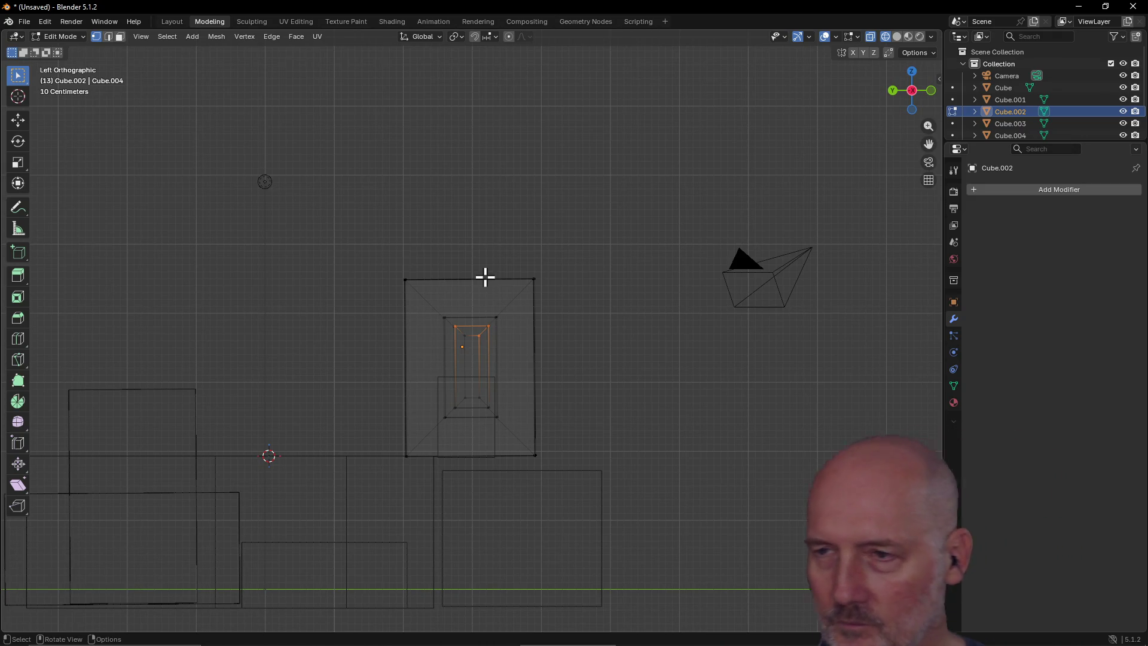
Step: Check the chamfered end from side, front and top orthographic views, framing the selection
key("grave")
left_click(536, 336)
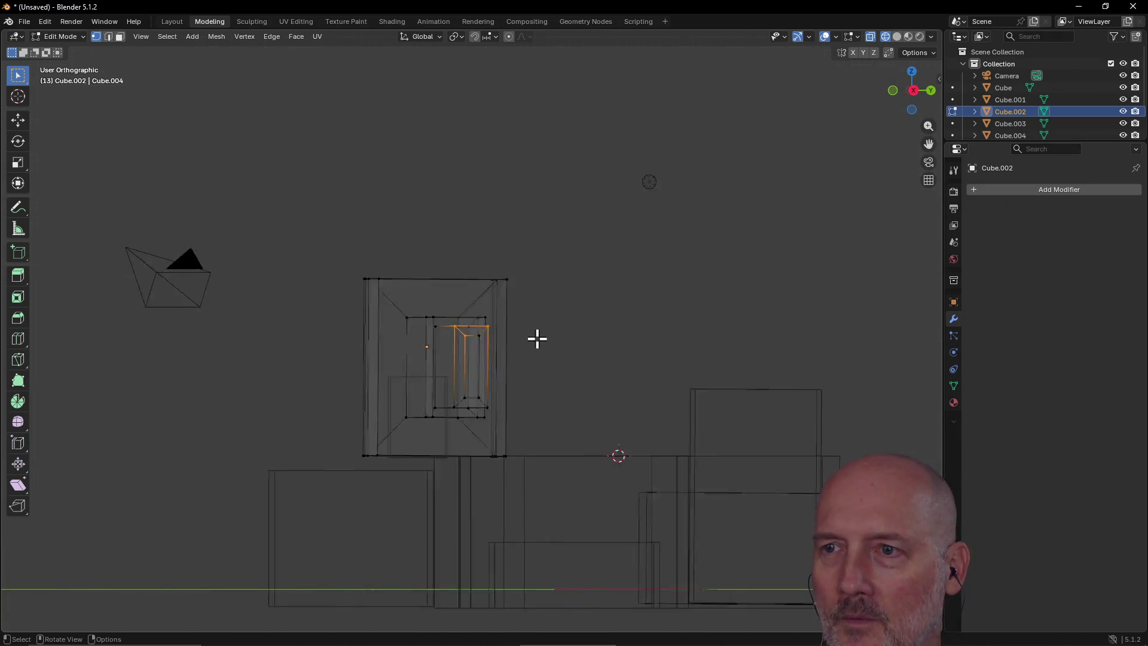
key("grave")
left_click(462, 287)
key("grave")
left_click(461, 341)
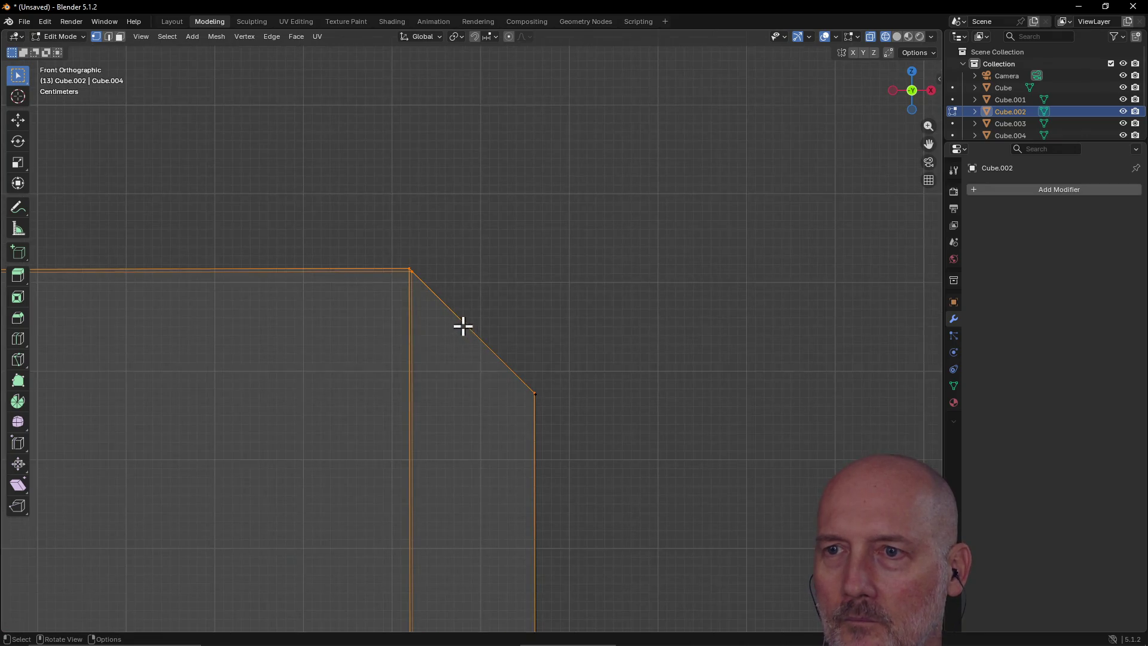
key("grave")
left_click(461, 269)
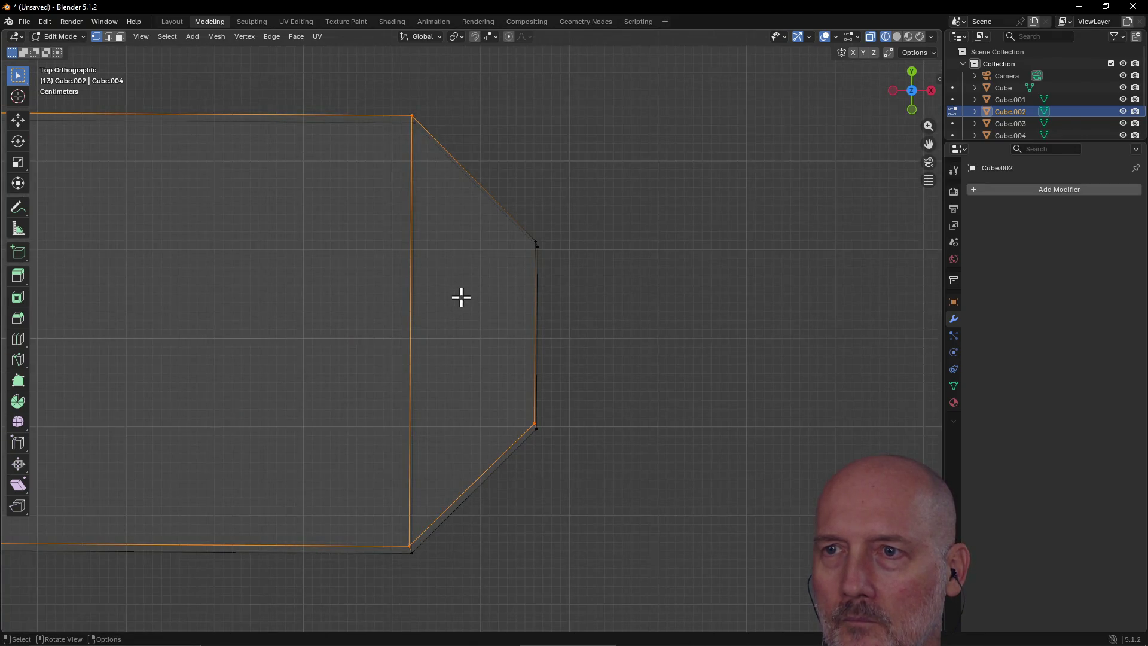
key("grave")
left_click(537, 350)
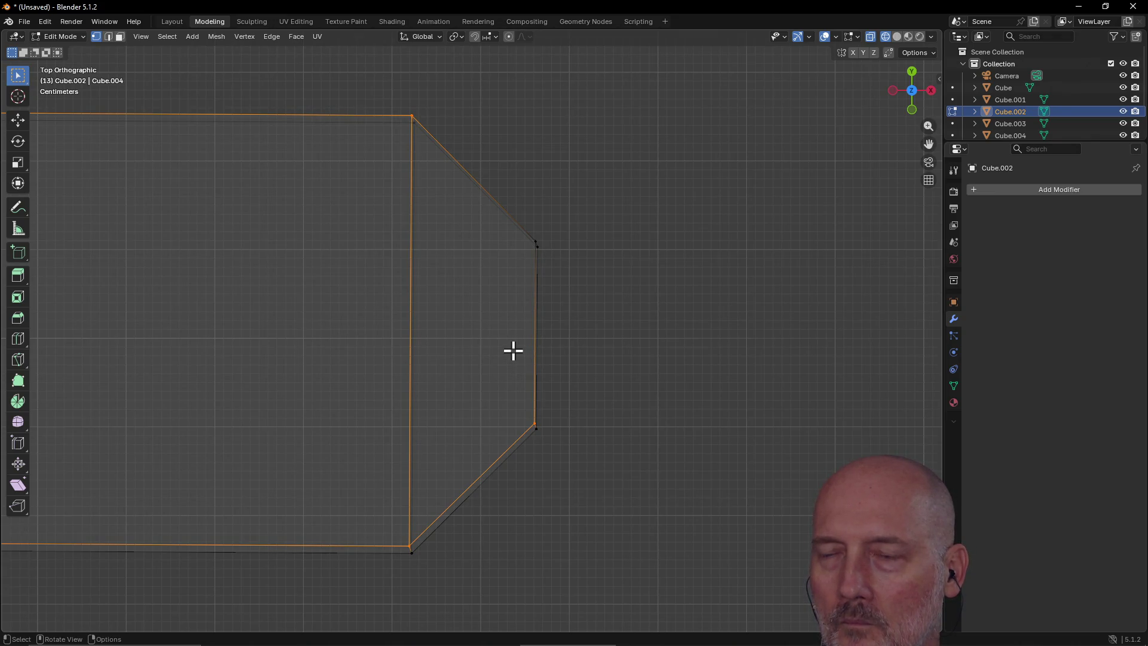
scroll(518, 350, "down", 12)
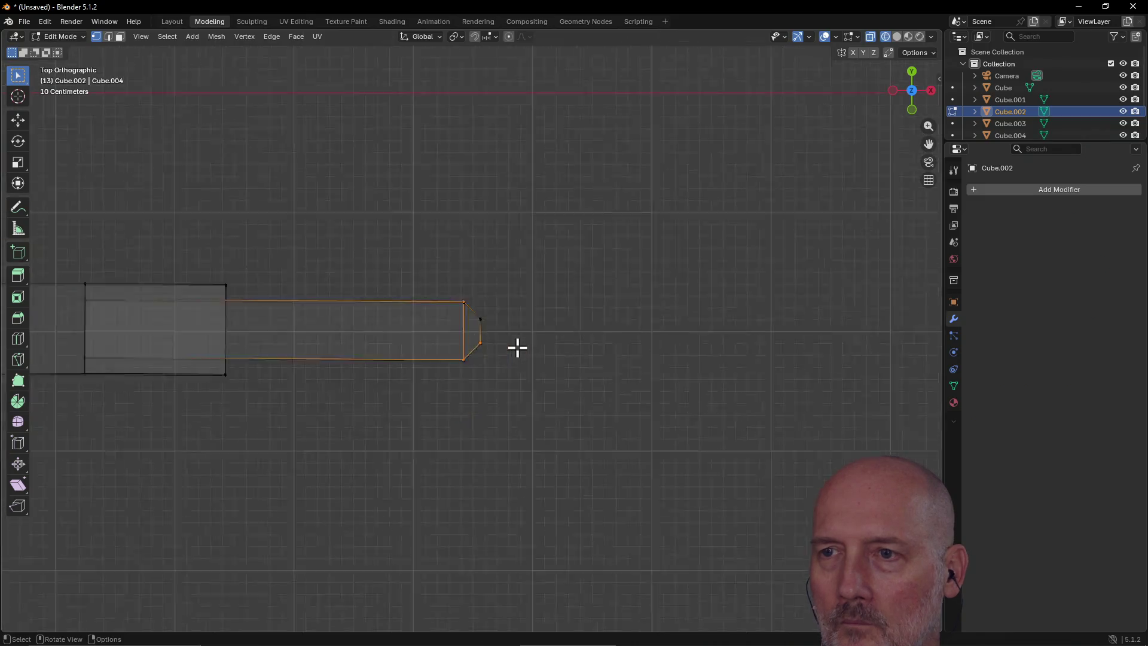
Step: Orbit out of top view, select a vertex on the arm and frame it
scroll(517, 345, "down", 2)
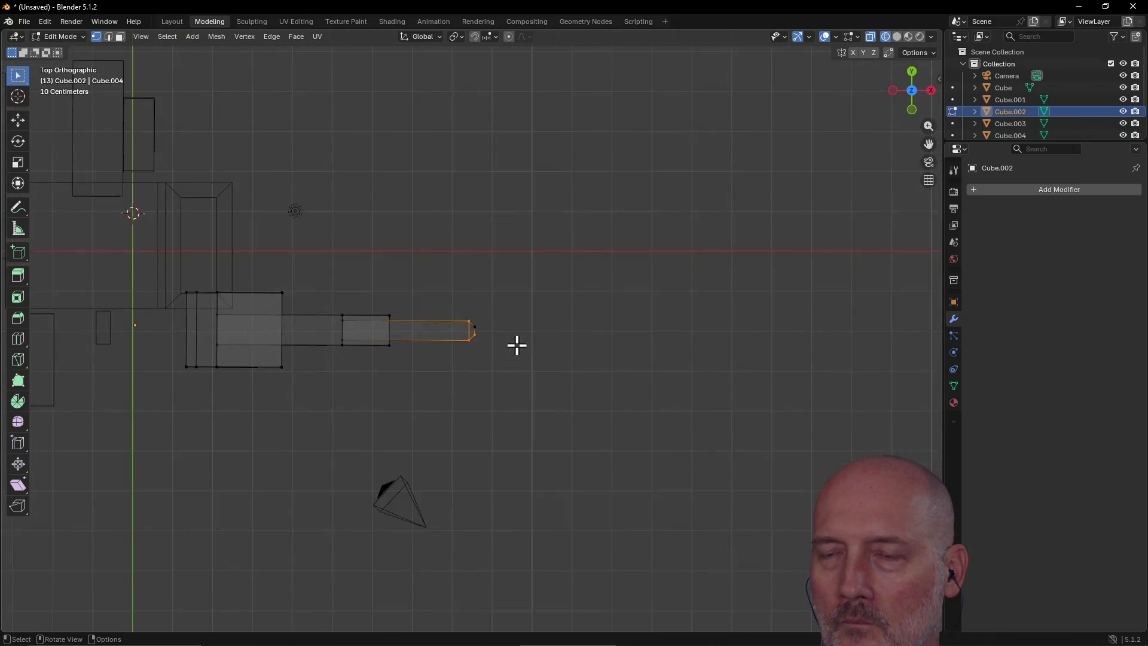
mouse_move(341, 380)
middle_mouse_down()
mouse_move(313, 382)
mouse_move(387, 356)
mouse_move(304, 359)
mouse_move(314, 358)
middle_mouse_up()
left_click(412, 379)
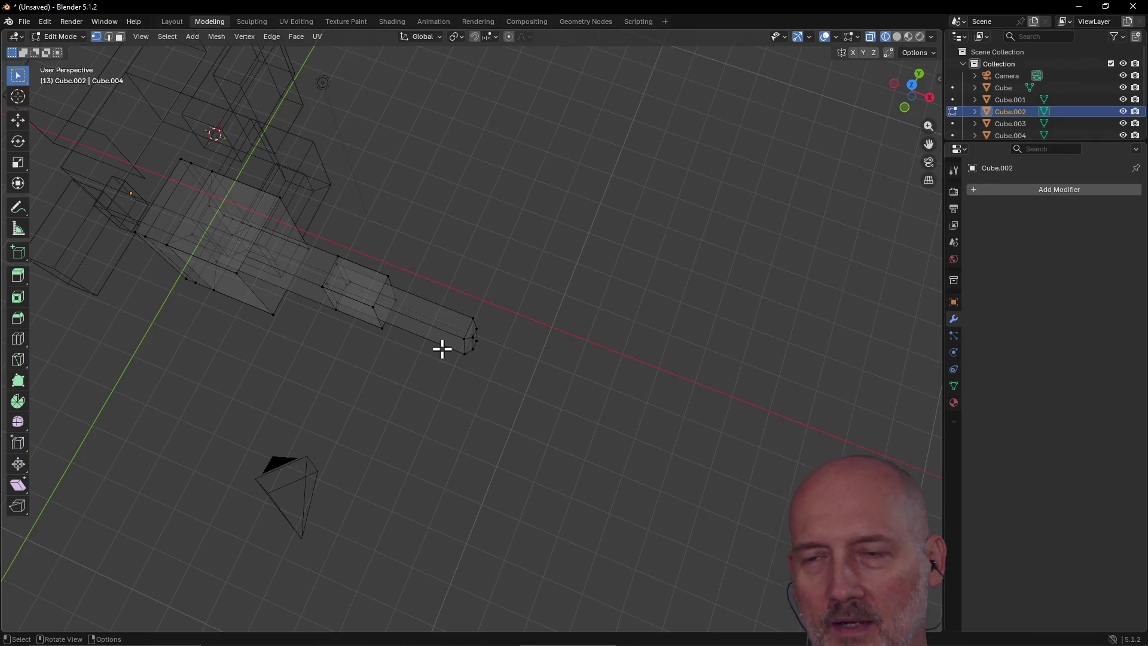
middle_click_drag(395, 220, 386, 233)
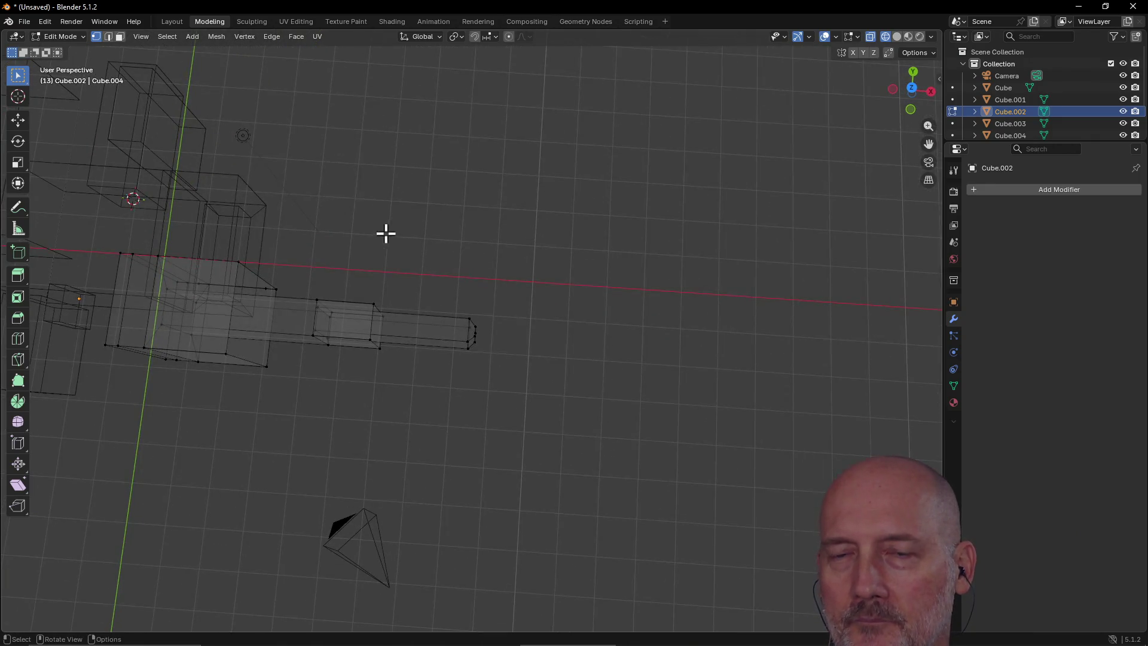
left_click(199, 297)
key("grave")
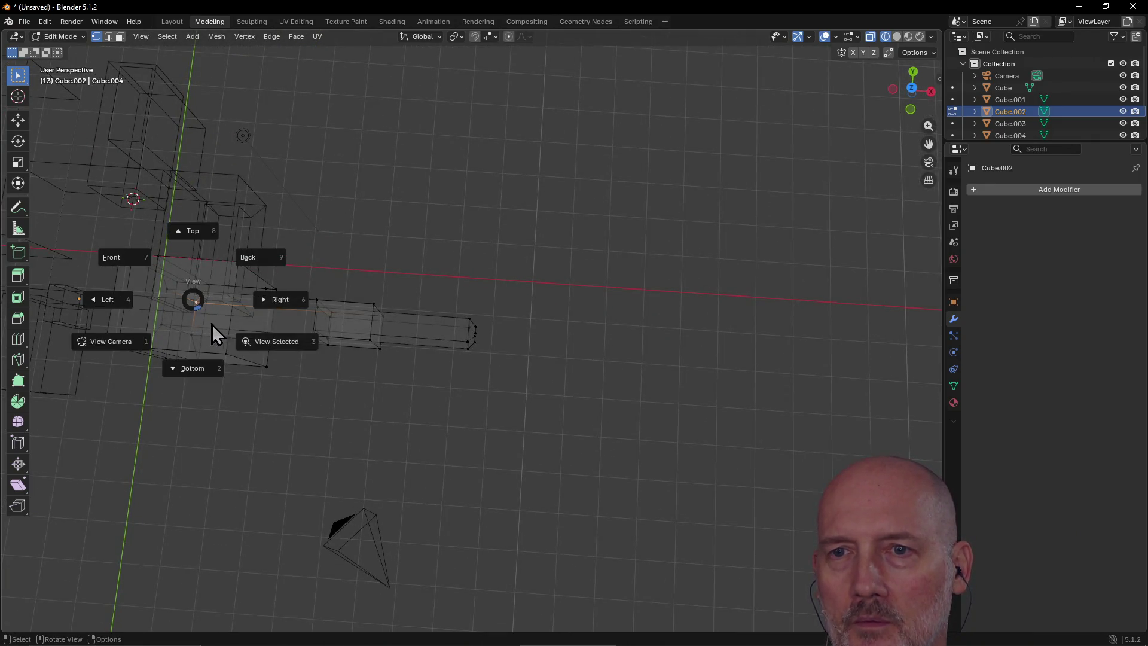
left_click(263, 339)
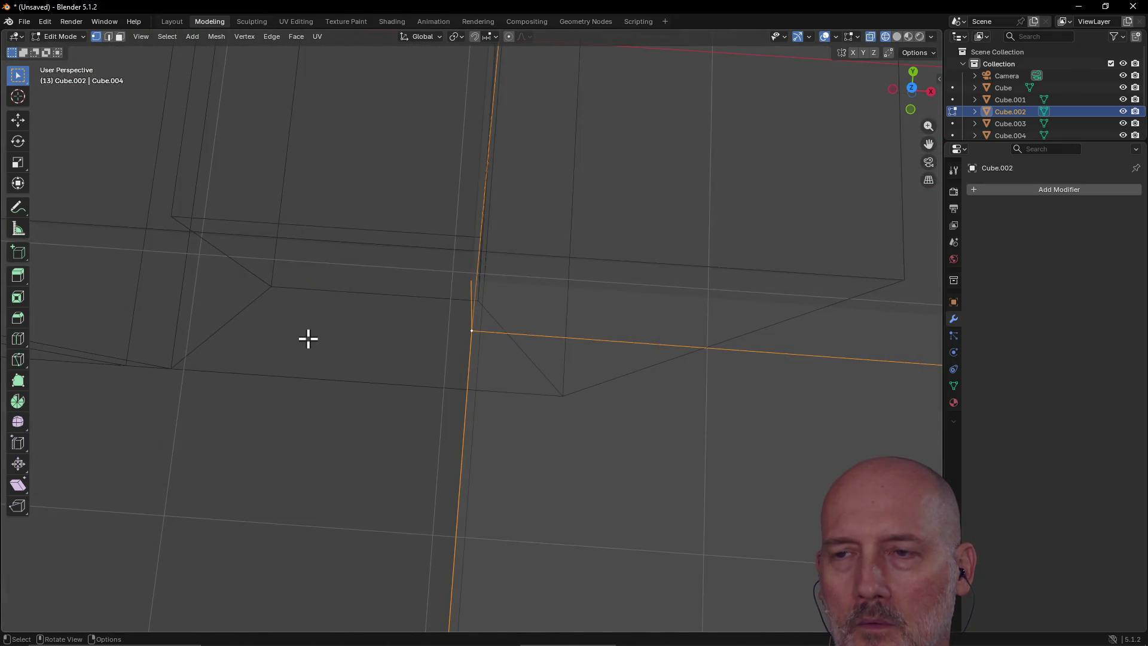
scroll(308, 338, "down", 10)
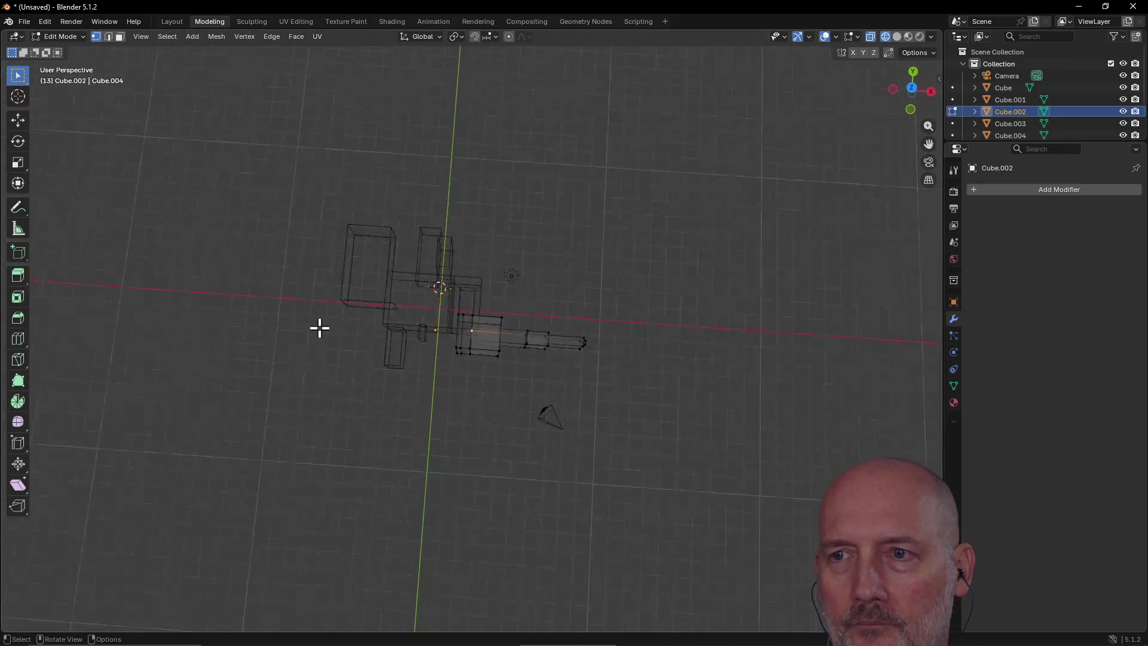
scroll(320, 327, "up", 6)
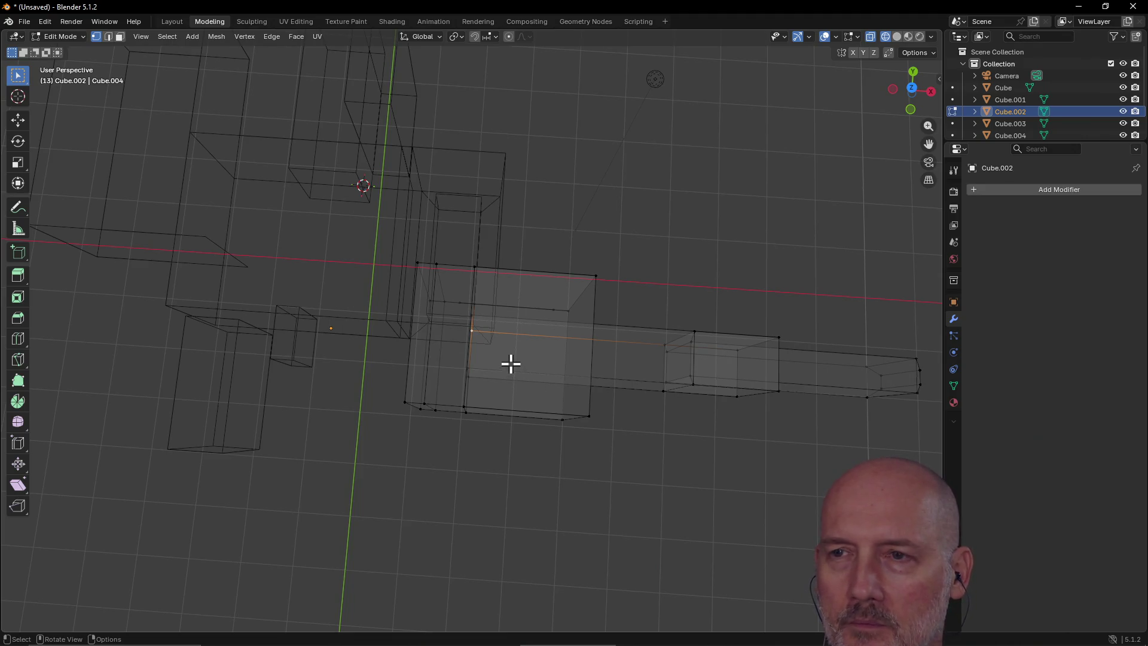
Step: Orbit around the arm from several sides, then clear the edge selection
mouse_move(509, 357)
middle_mouse_down()
mouse_move(402, 266)
mouse_move(505, 354)
mouse_move(335, 259)
mouse_move(348, 265)
mouse_move(251, 285)
mouse_move(300, 240)
middle_mouse_up()
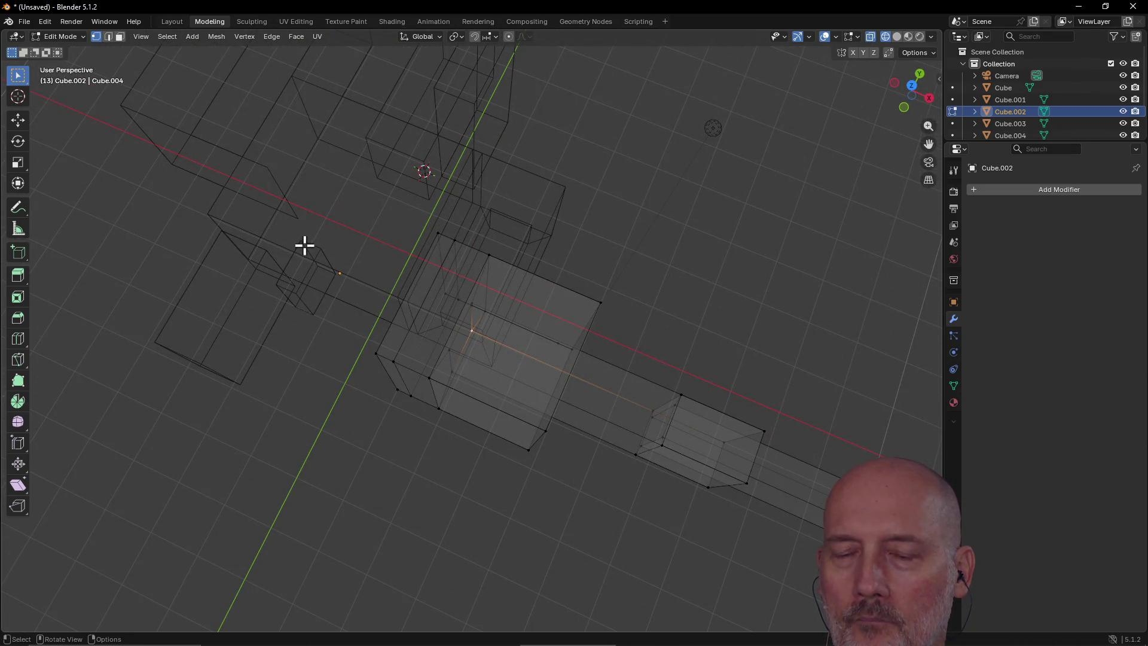
middle_click_drag(299, 247, 392, 231)
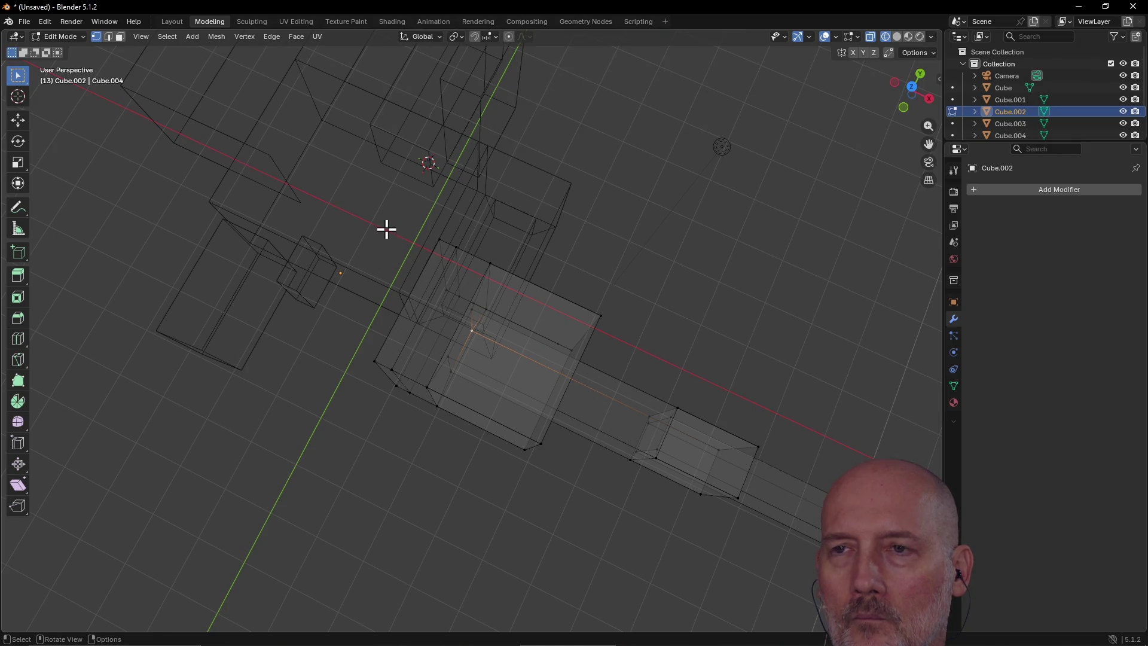
mouse_move(387, 228)
middle_mouse_down()
mouse_move(451, 309)
mouse_move(774, 274)
mouse_move(674, 257)
middle_mouse_up()
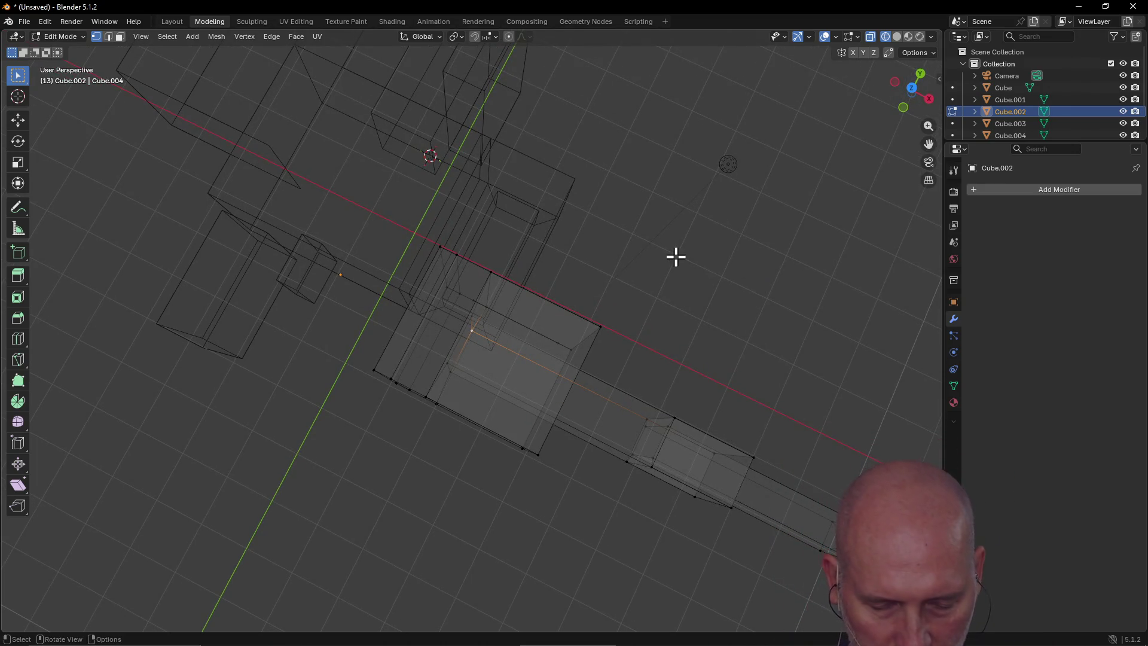
mouse_move(676, 256)
middle_mouse_down()
mouse_move(633, 297)
mouse_move(451, 329)
mouse_move(446, 313)
mouse_move(459, 326)
mouse_move(469, 305)
mouse_move(469, 275)
mouse_move(453, 415)
mouse_move(436, 436)
mouse_move(356, 400)
mouse_move(504, 397)
mouse_move(501, 414)
mouse_move(464, 433)
mouse_move(415, 410)
mouse_move(489, 415)
mouse_move(497, 249)
mouse_move(428, 382)
mouse_move(393, 356)
mouse_move(441, 285)
mouse_move(454, 298)
middle_mouse_up()
left_click(656, 309)
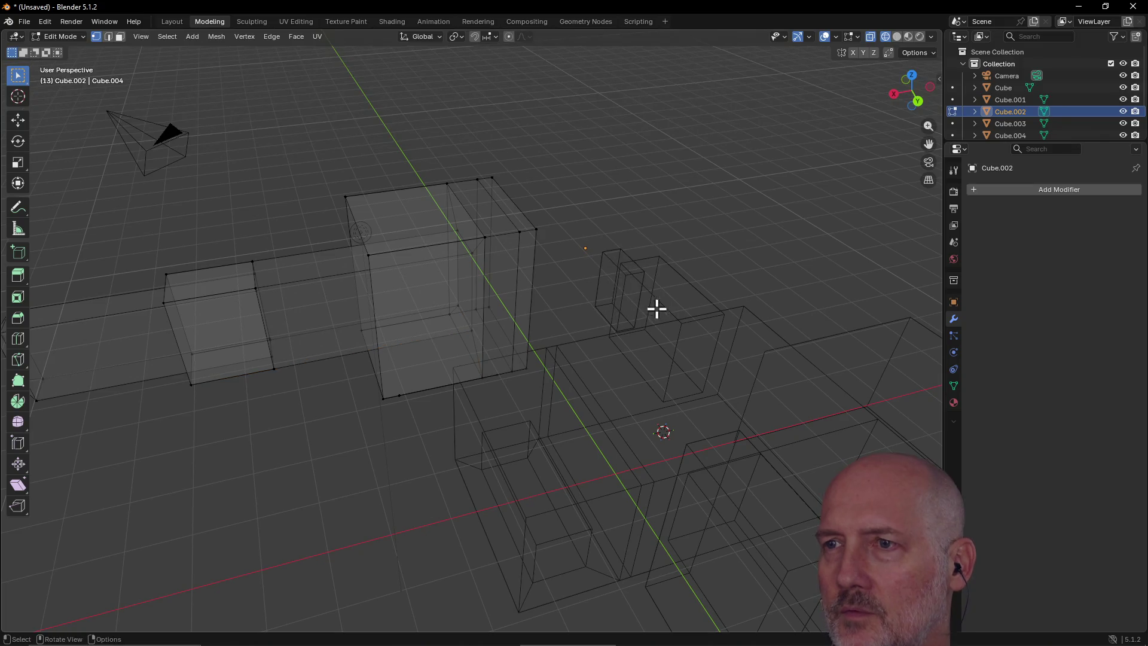
Step: Select the edge loop at the block's corner and frame it in the view
left_click(535, 252, "alt")
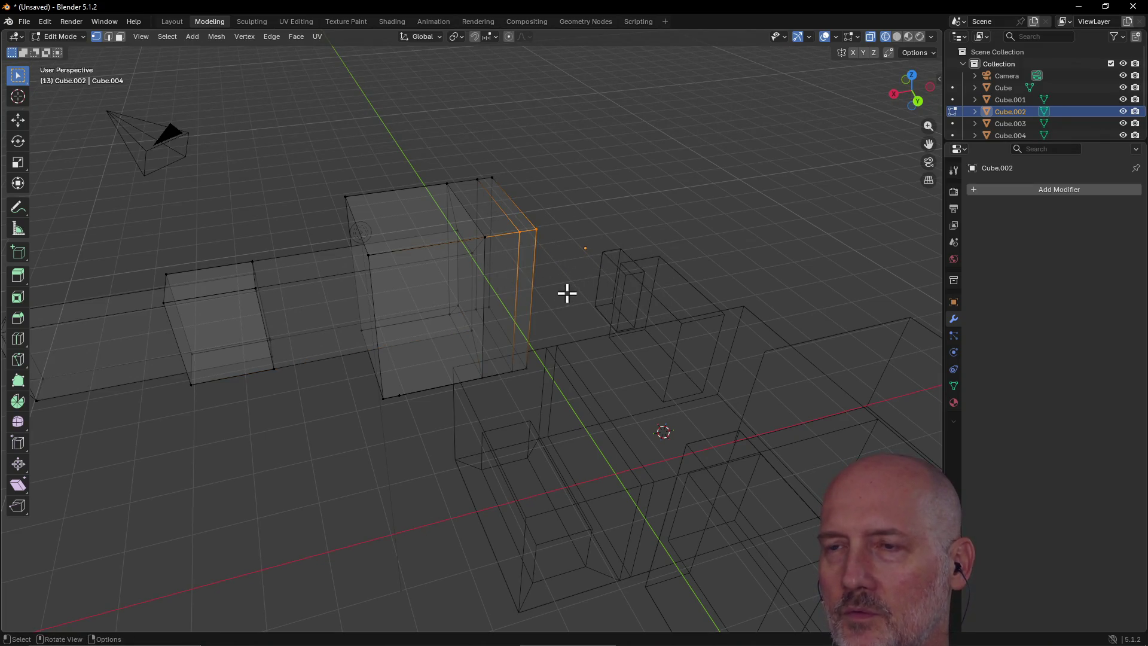
key("grave")
left_click(656, 333)
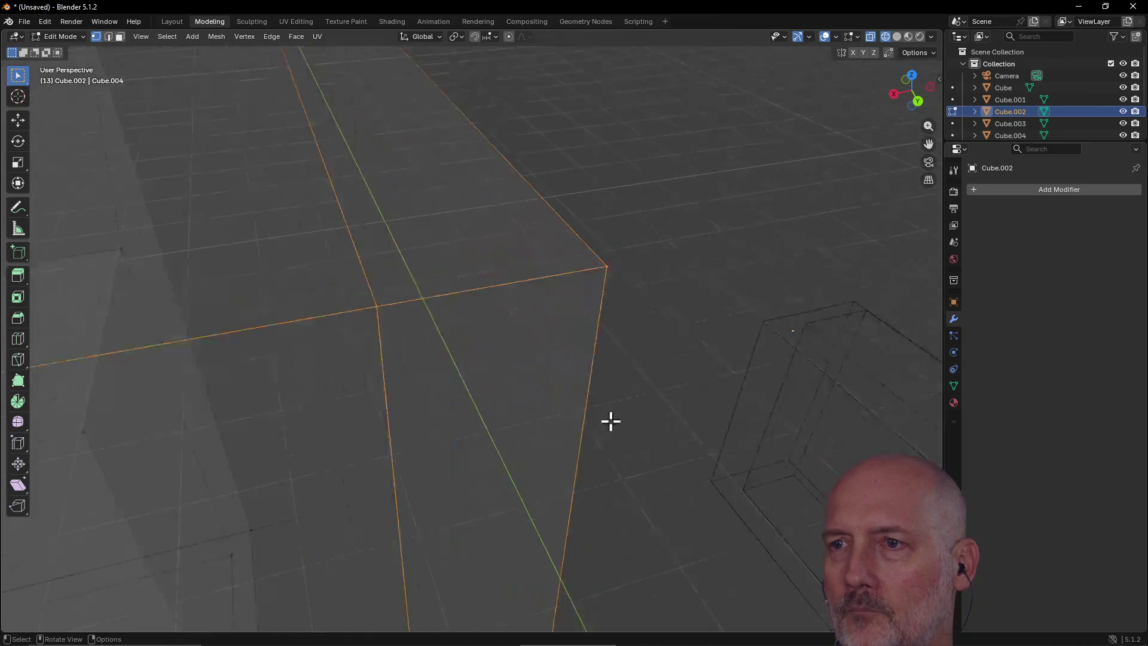
mouse_move(469, 245)
middle_mouse_down()
mouse_move(425, 241)
mouse_move(515, 264)
middle_mouse_up()
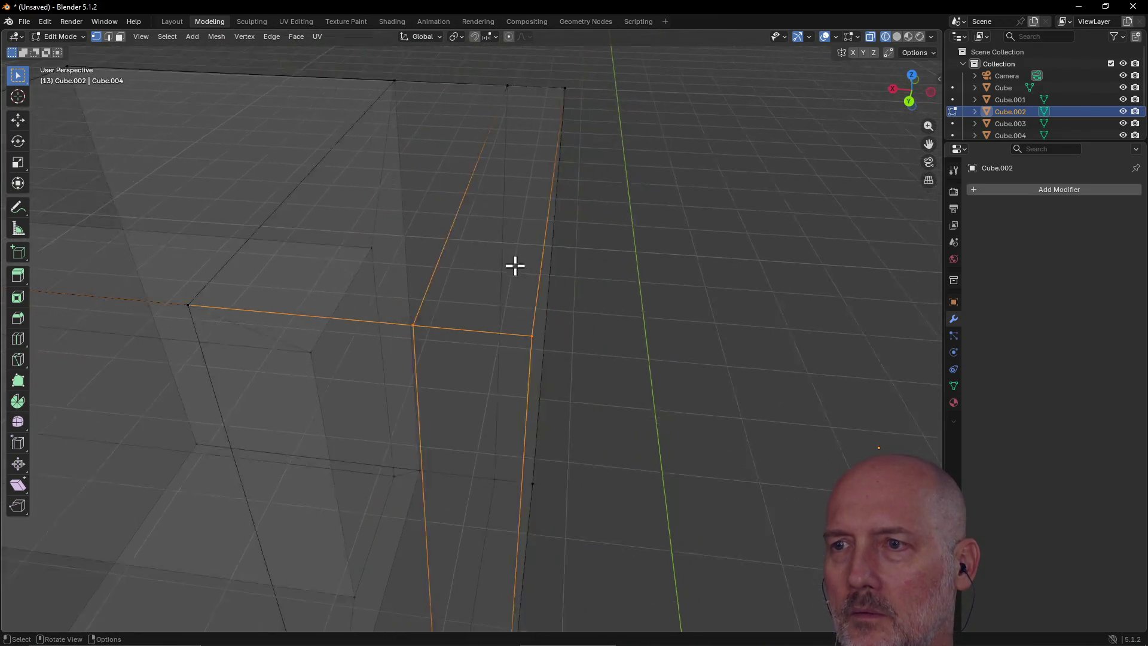
scroll(515, 263, "down", 5)
mouse_move(558, 305)
middle_mouse_down()
mouse_move(449, 295)
mouse_move(471, 305)
mouse_move(465, 373)
mouse_move(512, 269)
middle_mouse_up()
Step: Select the large block's end section with L and inspect it up close
key("l")
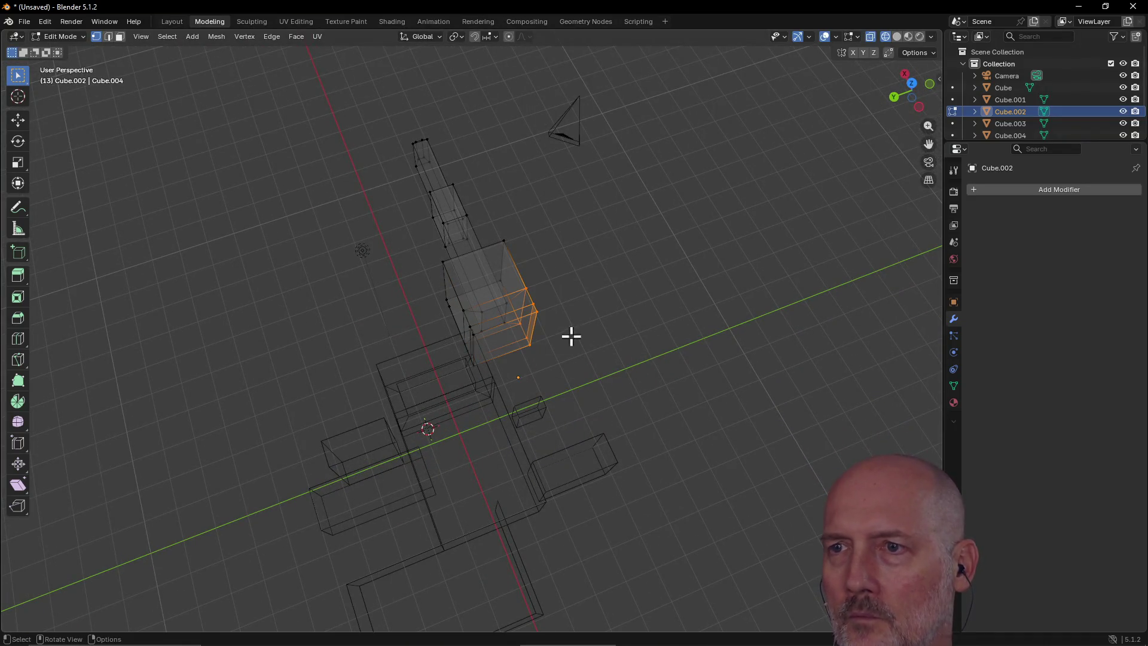
key("grave")
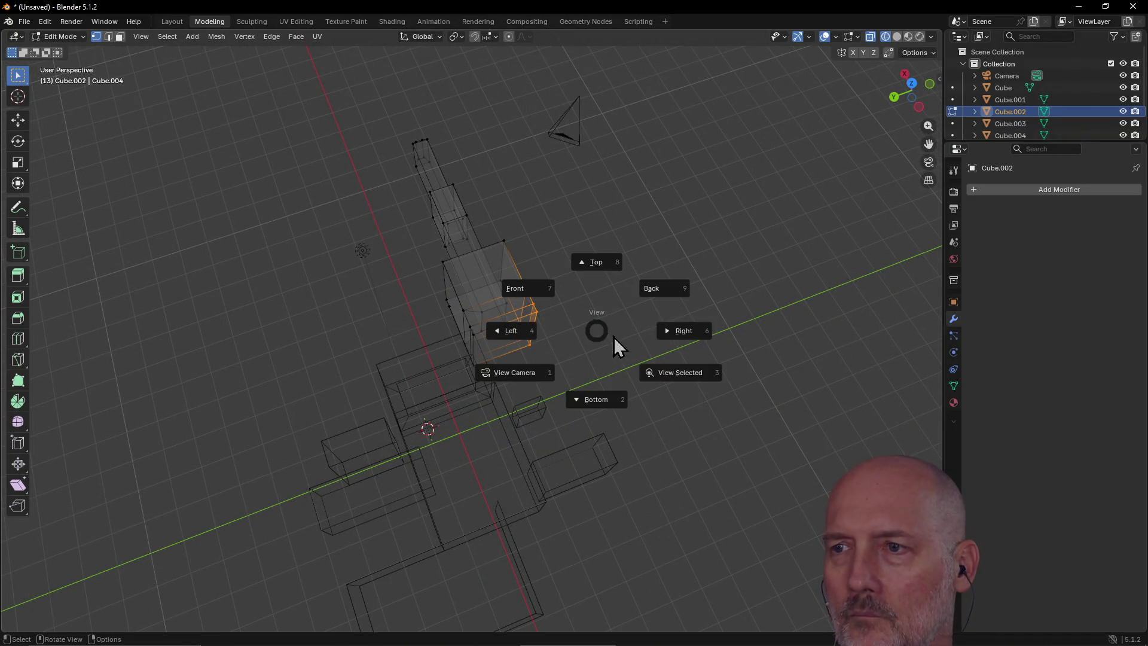
left_click(676, 376)
mouse_move(530, 295)
middle_mouse_down()
mouse_move(454, 267)
mouse_move(456, 326)
mouse_move(490, 253)
mouse_move(425, 199)
mouse_move(464, 198)
mouse_move(477, 282)
middle_mouse_up()
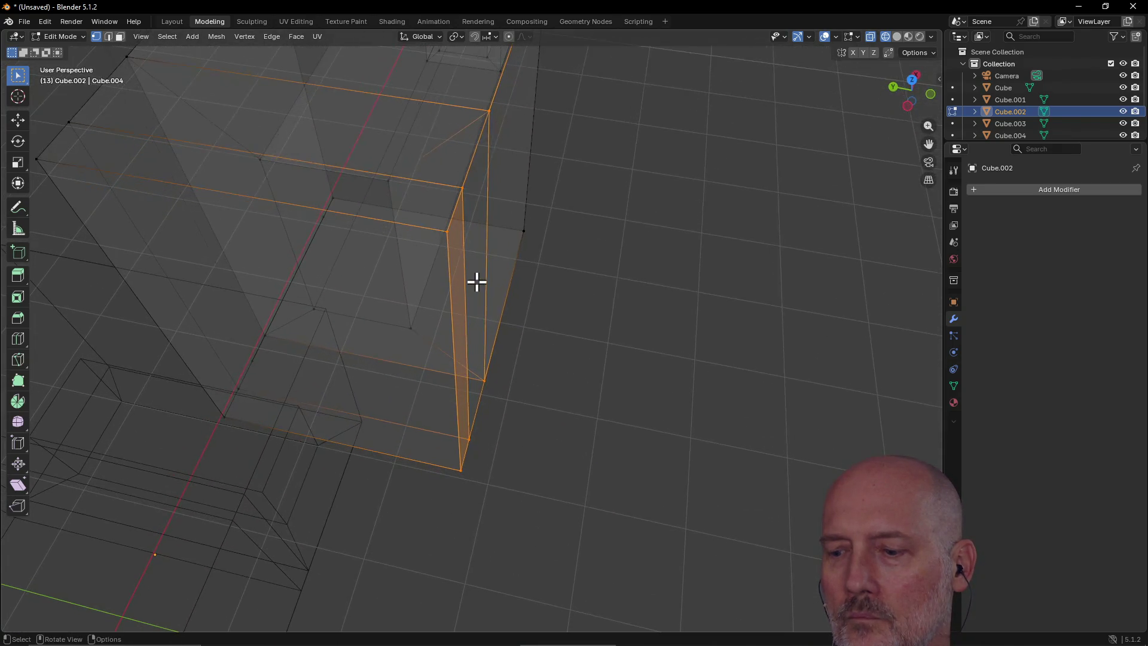
middle_click(485, 284, "alt")
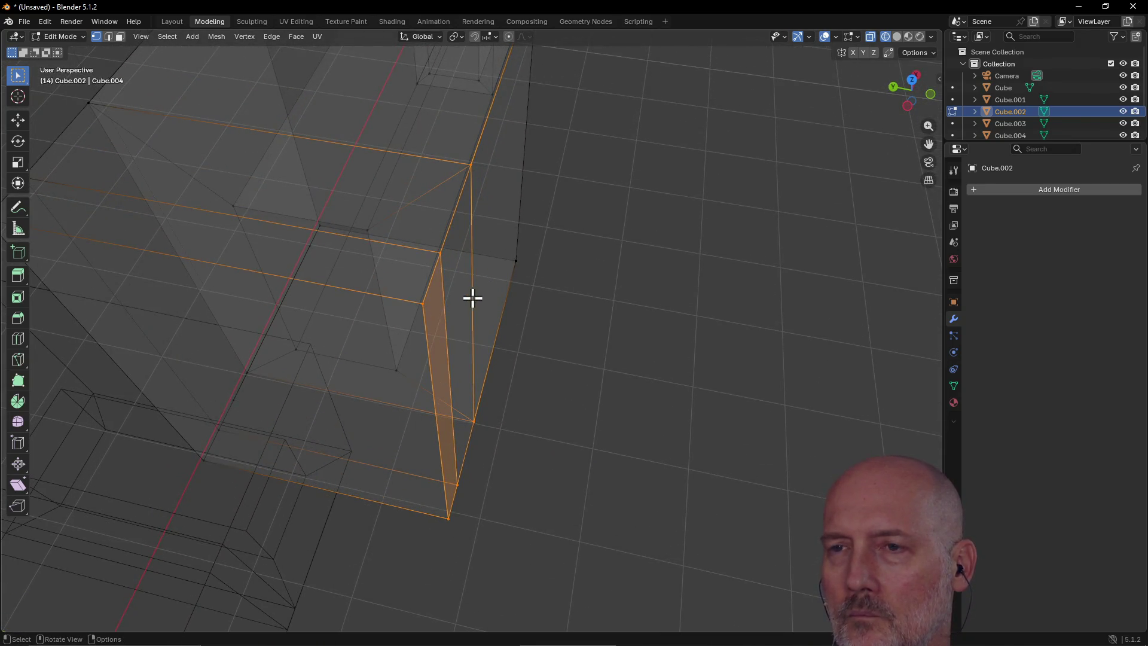
mouse_move(467, 307)
middle_mouse_down()
mouse_move(454, 251)
mouse_move(476, 298)
middle_mouse_up()
scroll(476, 298, "down", 10)
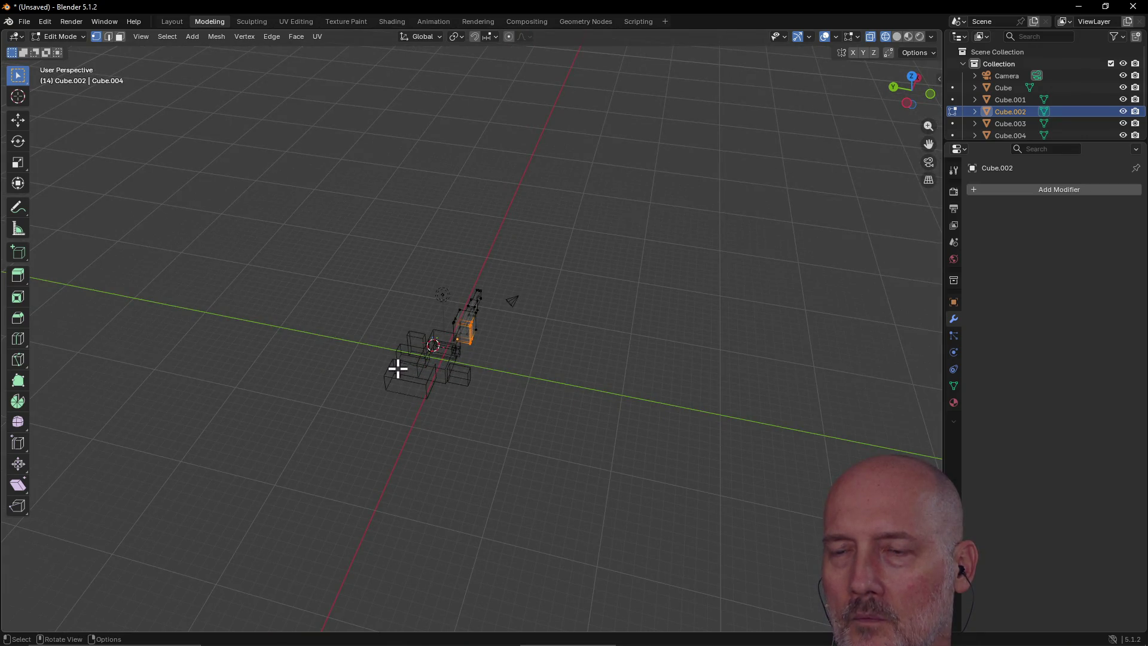
middle_click(403, 367, "alt")
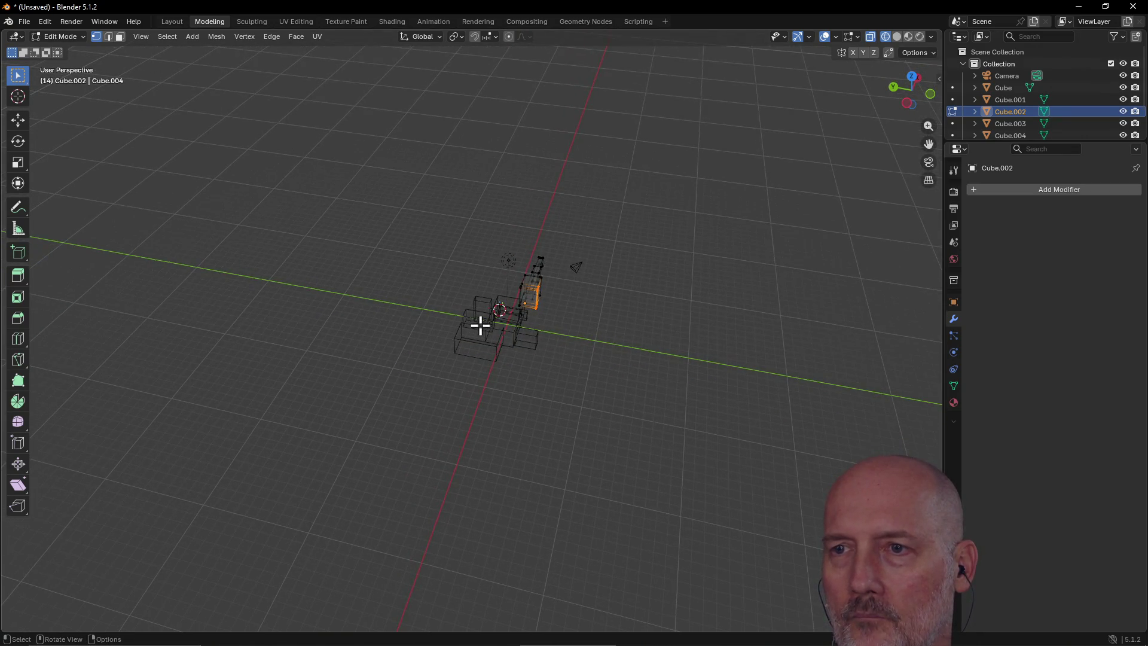
scroll(476, 330, "down", 5)
scroll(471, 334, "up", 15)
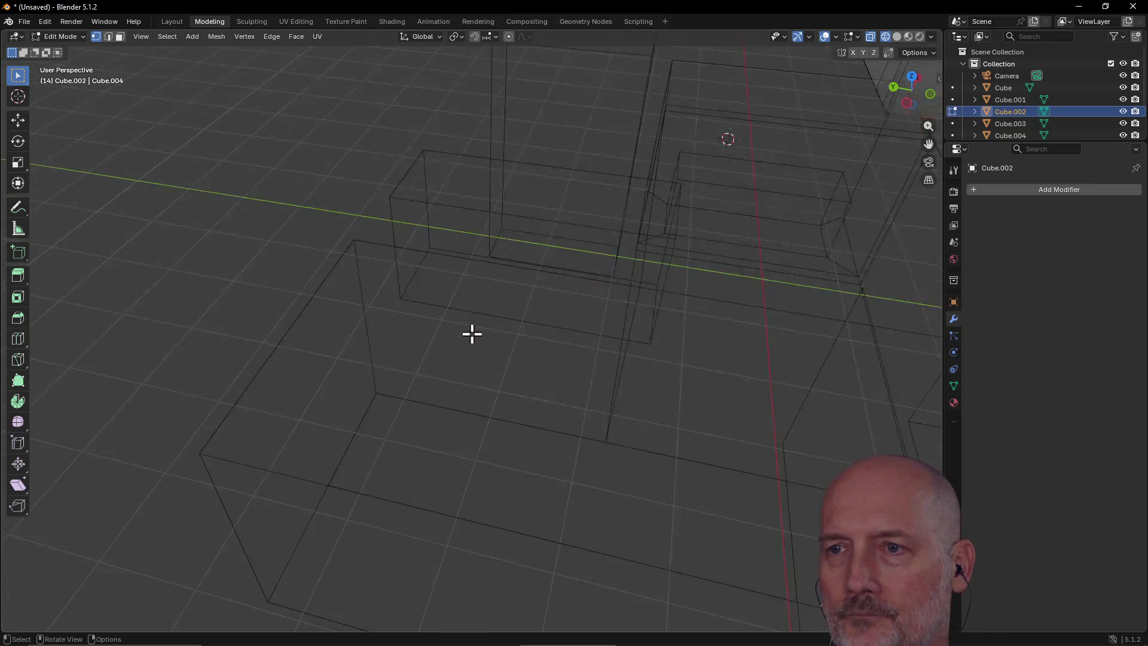
scroll(471, 333, "down", 2)
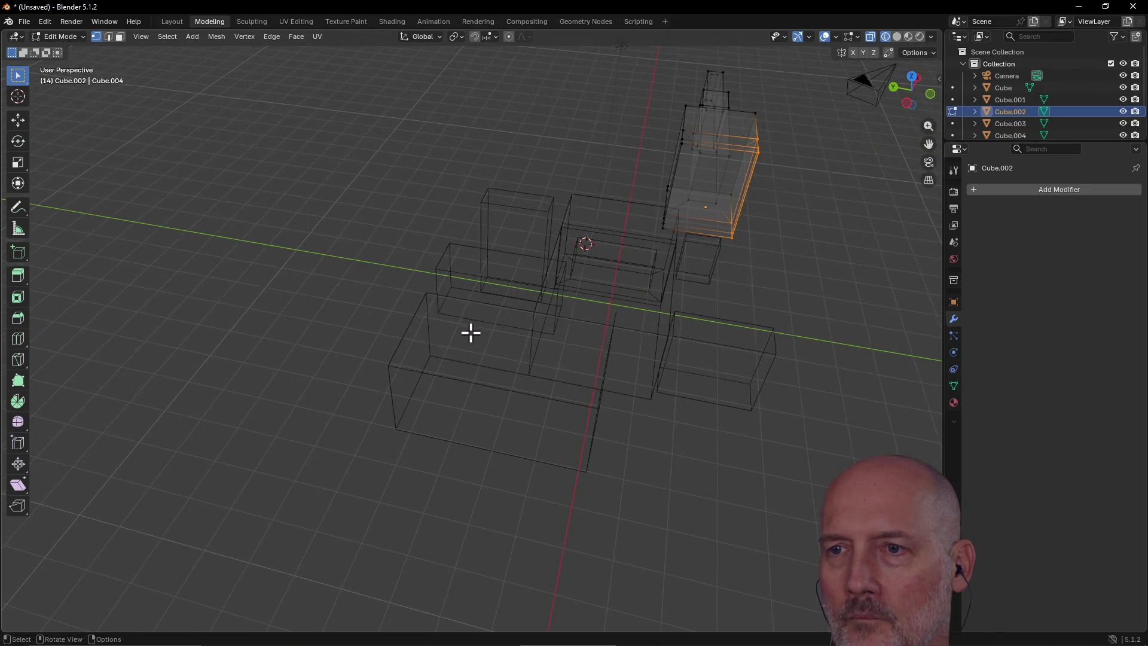
Step: Snap to top, then back orthographic view, recentring on the model
middle_click_drag(572, 279, 572, 325, "alt")
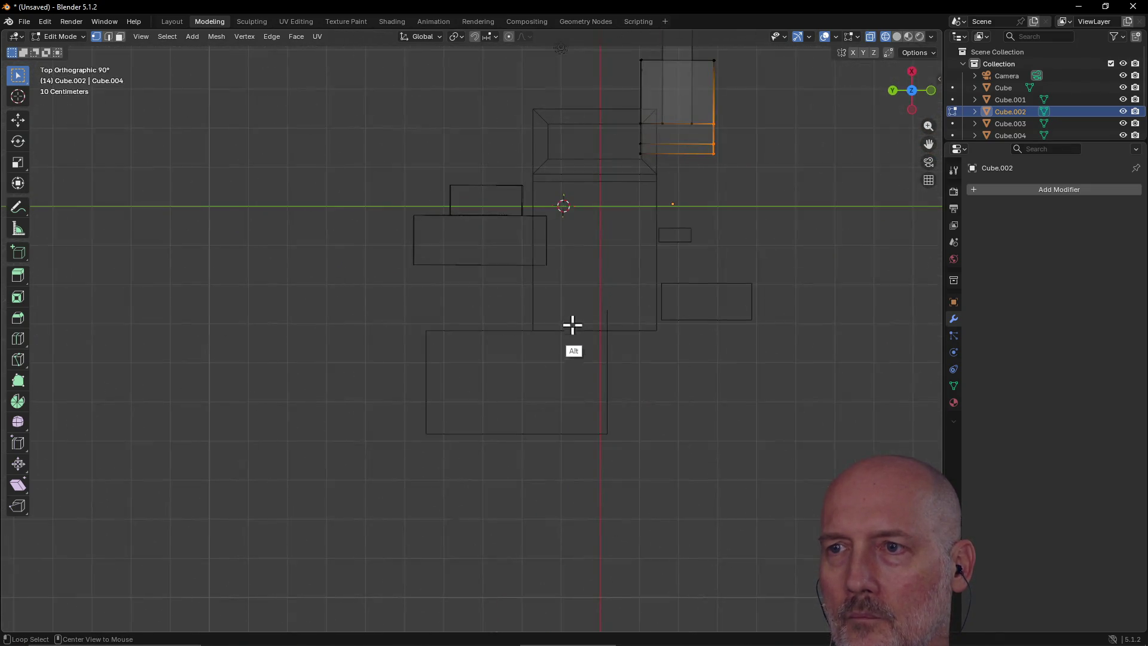
middle_click(519, 261, "alt")
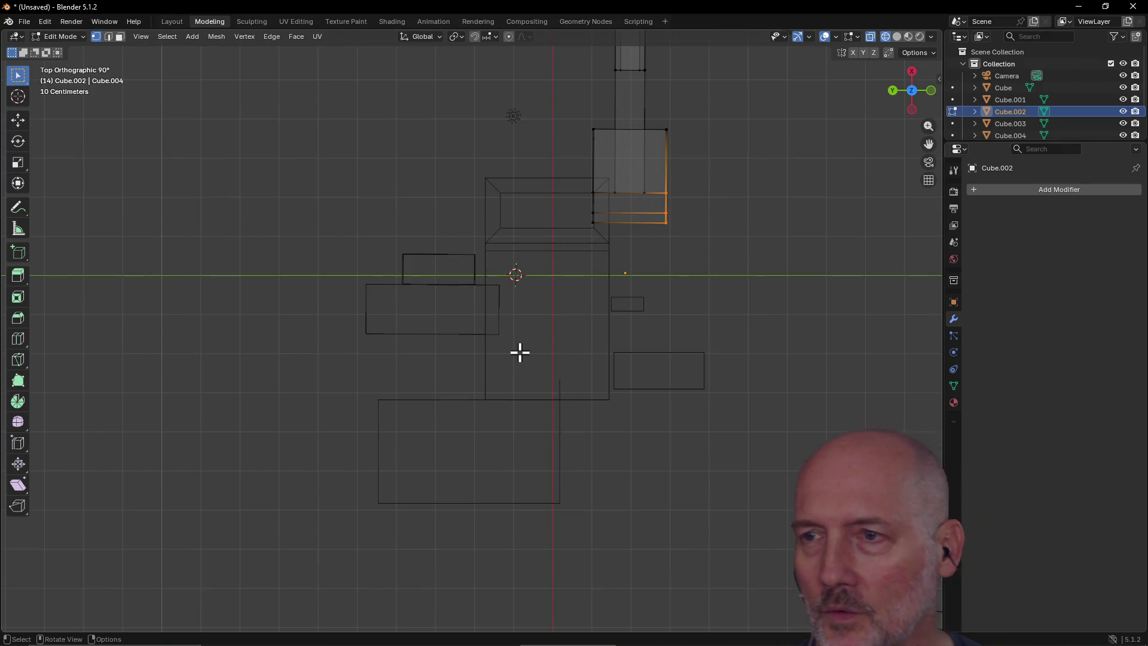
key("alt")
middle_click_drag(605, 297, 697, 239, "alt")
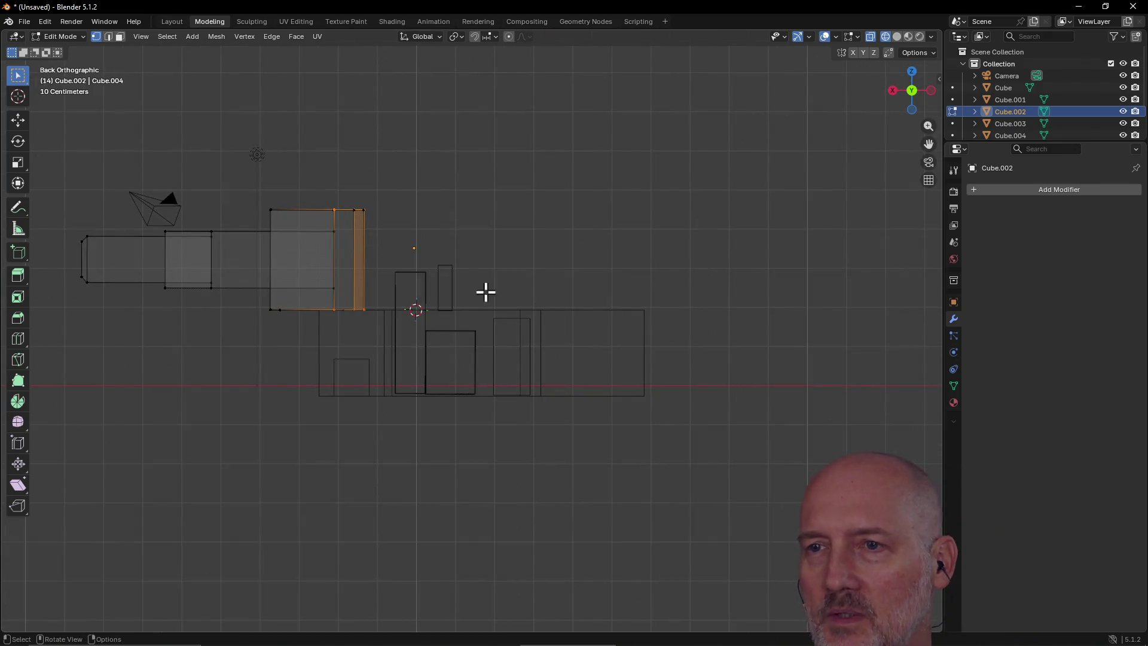
middle_click(169, 316, "alt")
key("alt")
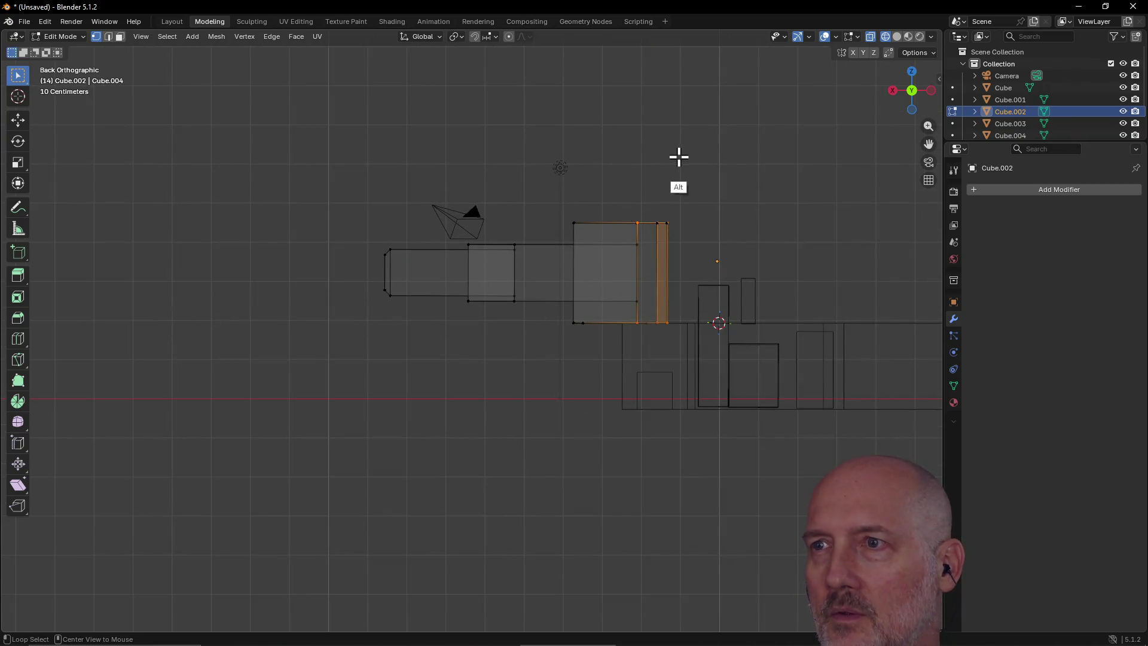
key("alt")
middle_click(891, 328, "alt")
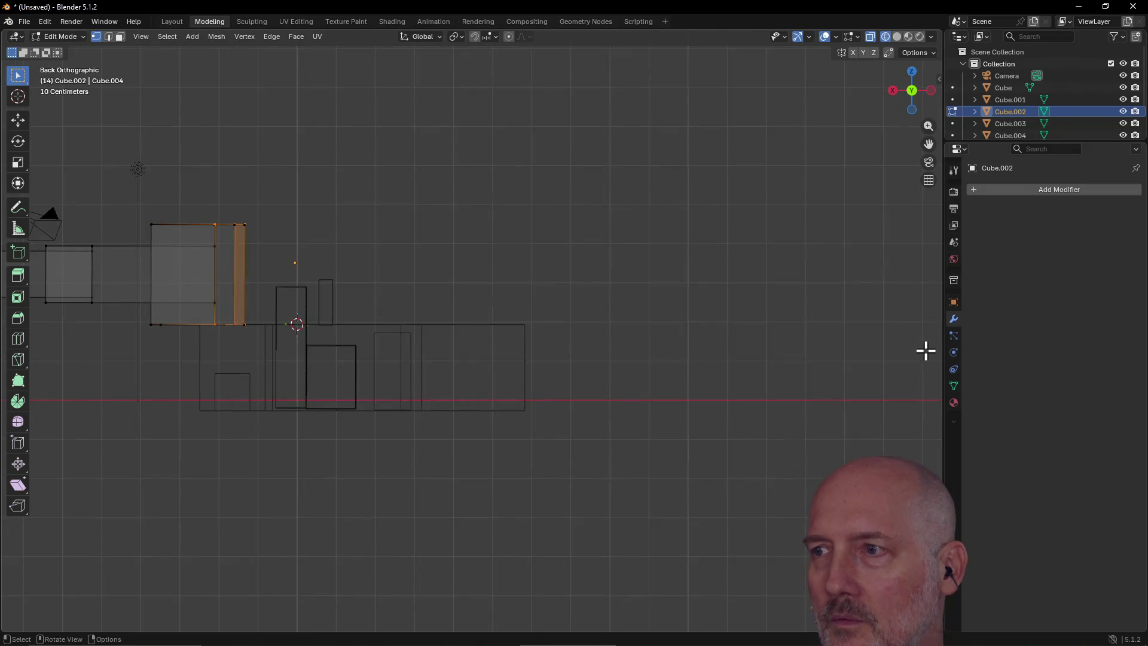
Step: Orbit into perspective and back to Back Orthographic, centred on the arm
mouse_move(507, 225)
middle_mouse_down()
mouse_move(359, 389)
mouse_move(359, 323)
mouse_move(378, 271)
middle_mouse_up()
key("alt")
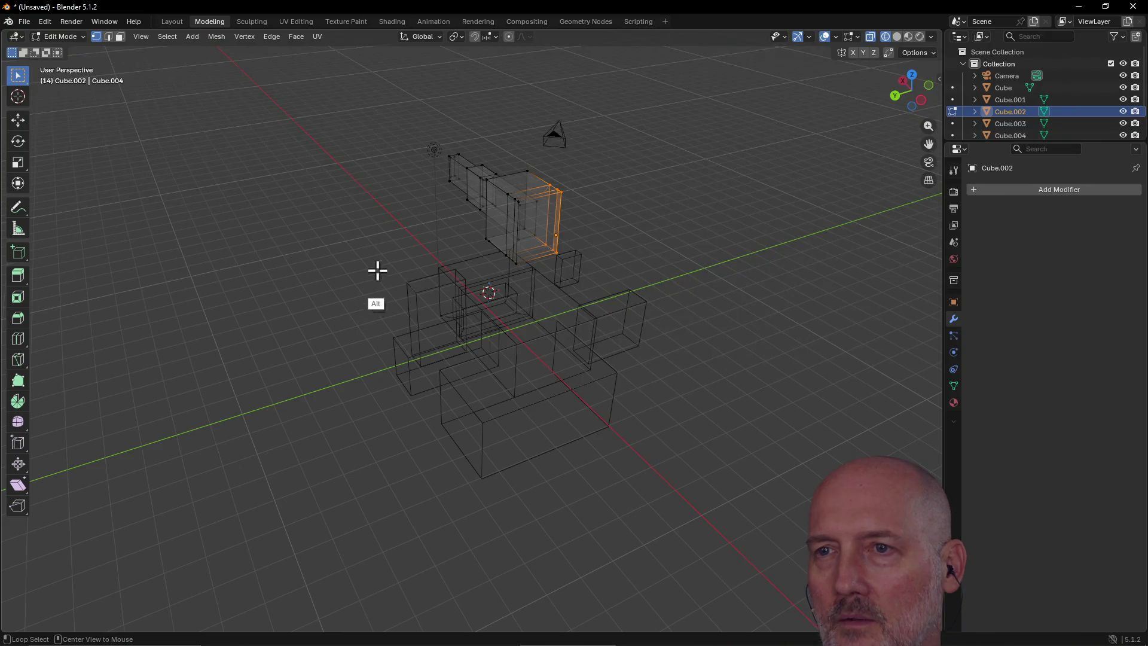
middle_click(390, 233, "alt")
middle_click(543, 241, "alt")
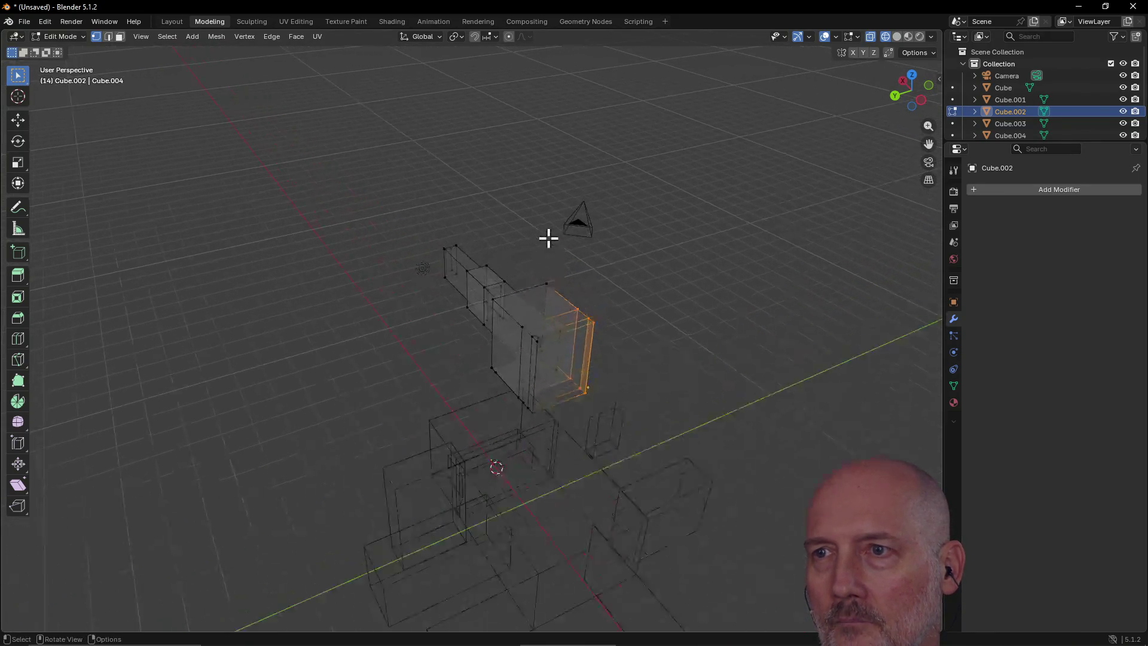
middle_click(572, 451, "alt")
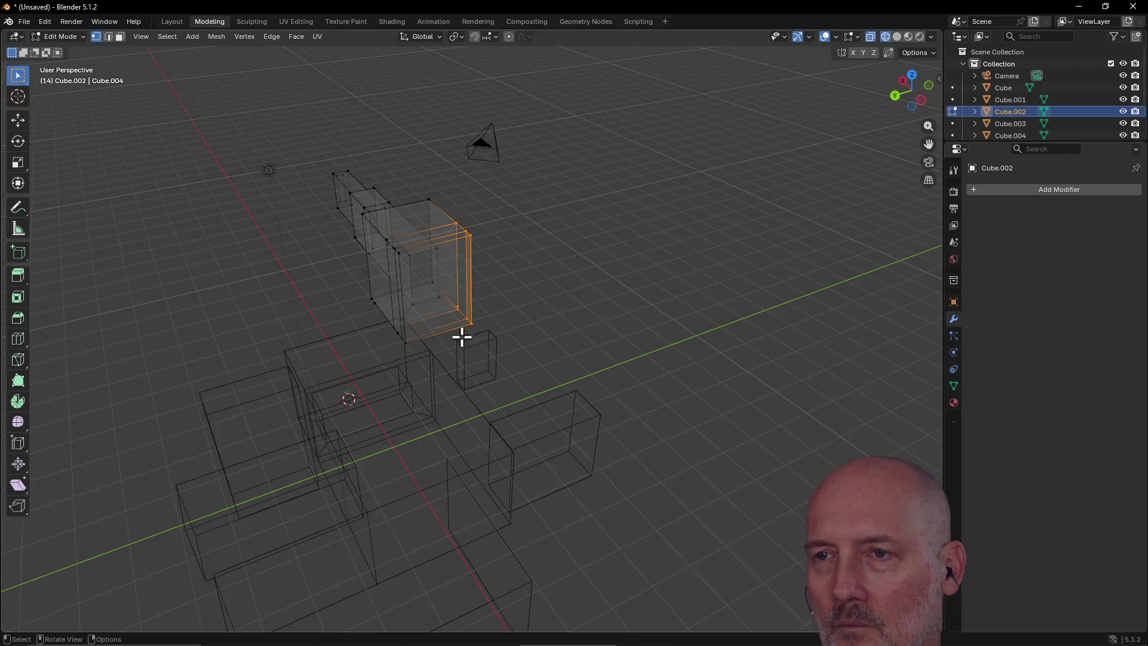
mouse_move(462, 338)
middle_mouse_down()
mouse_move(392, 348)
mouse_move(440, 295)
mouse_move(503, 281)
mouse_move(452, 304)
middle_mouse_up()
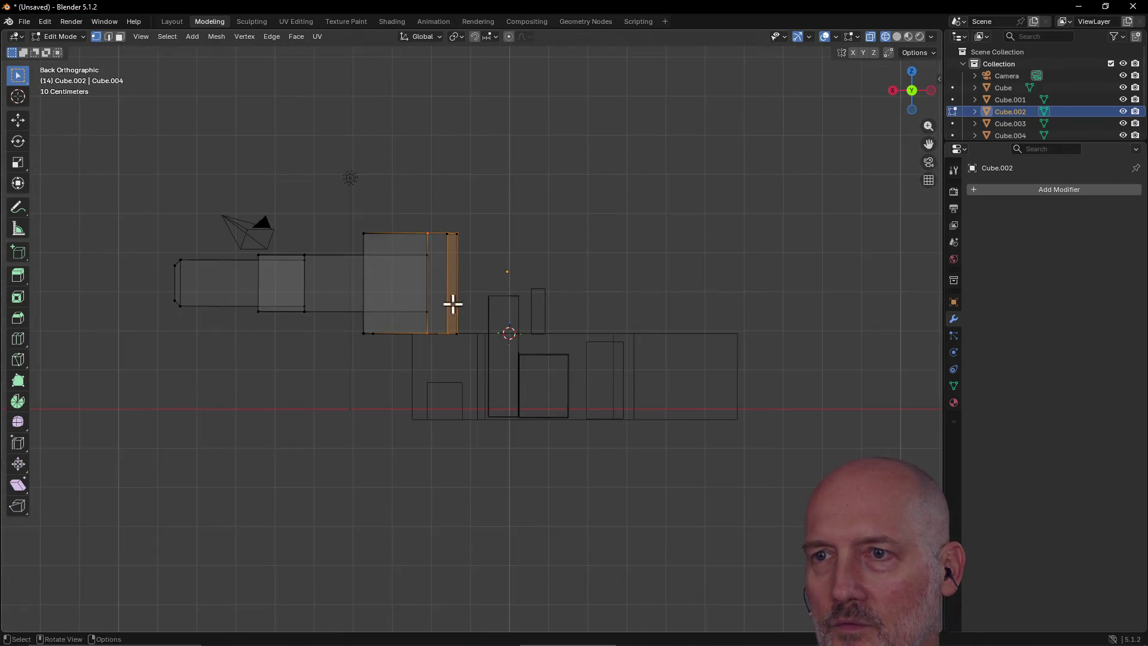
key("grave")
left_click(519, 331)
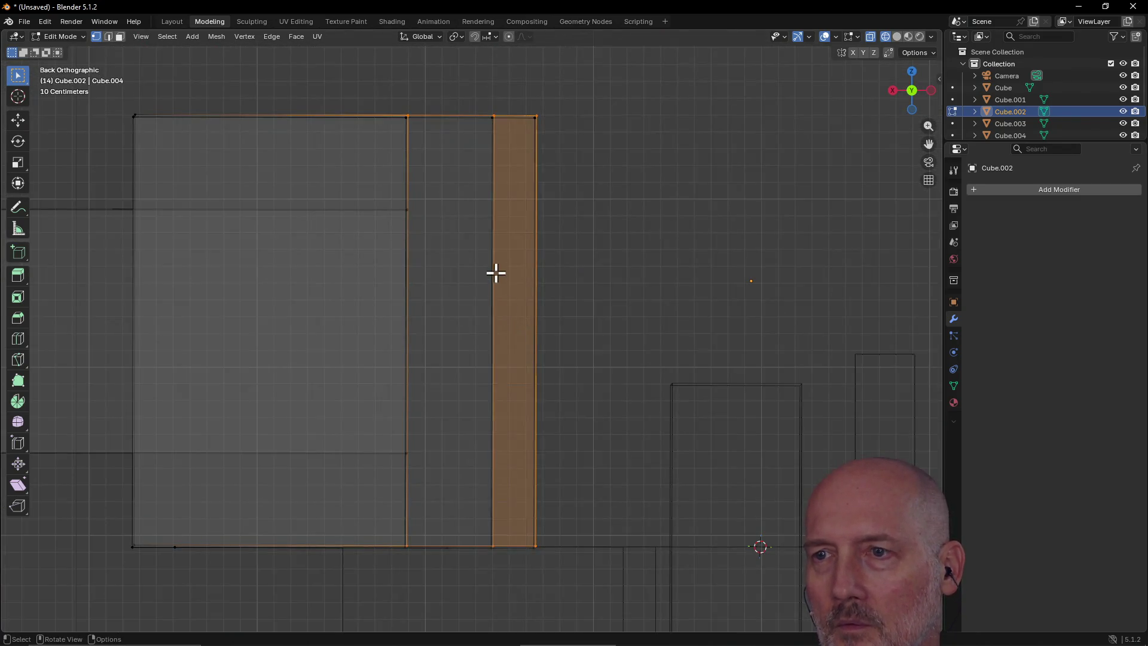
mouse_move(495, 272)
middle_mouse_down()
mouse_move(390, 296)
mouse_move(407, 297)
mouse_move(405, 321)
mouse_move(479, 159)
middle_mouse_up()
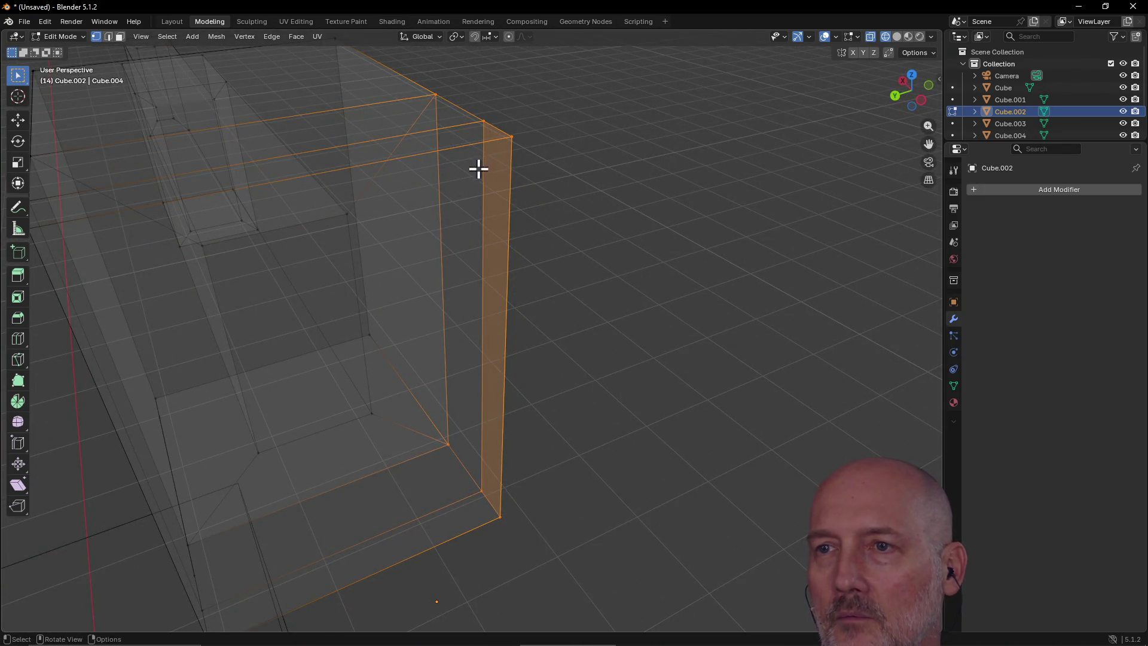
key("grave")
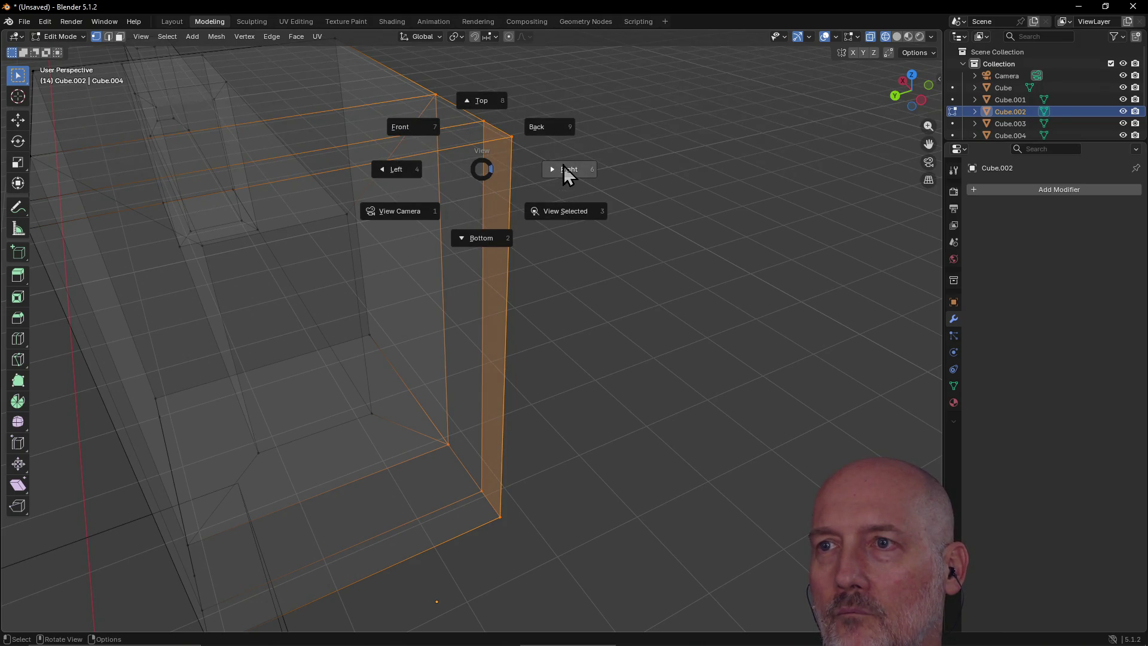
left_click(565, 169)
key("grave")
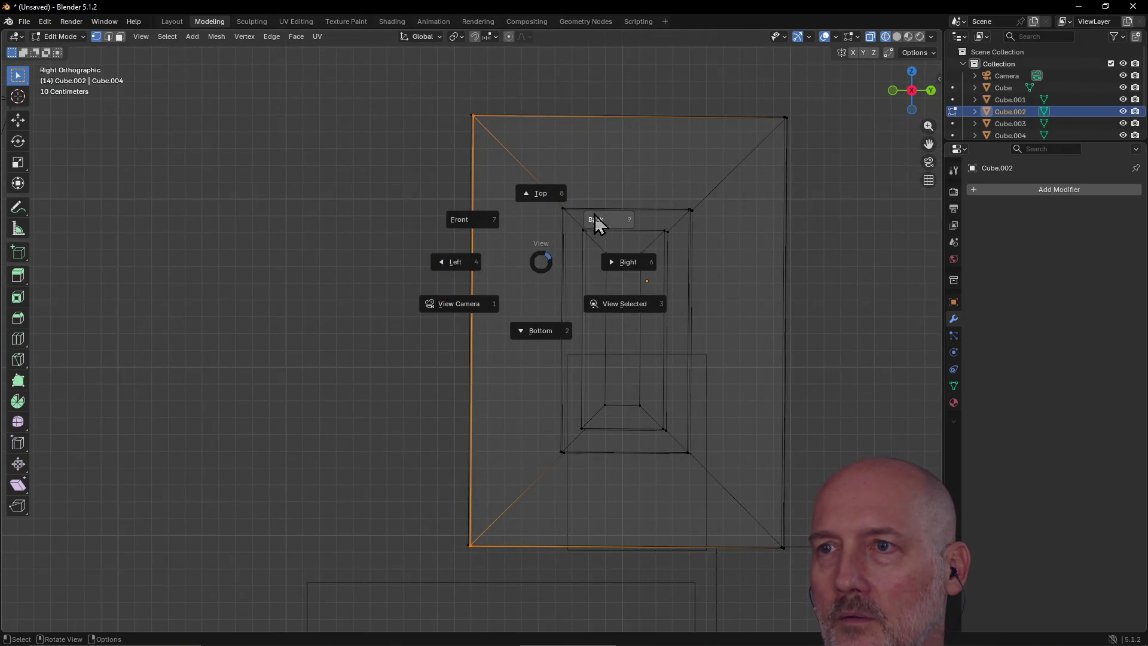
left_click(541, 190)
key("grave")
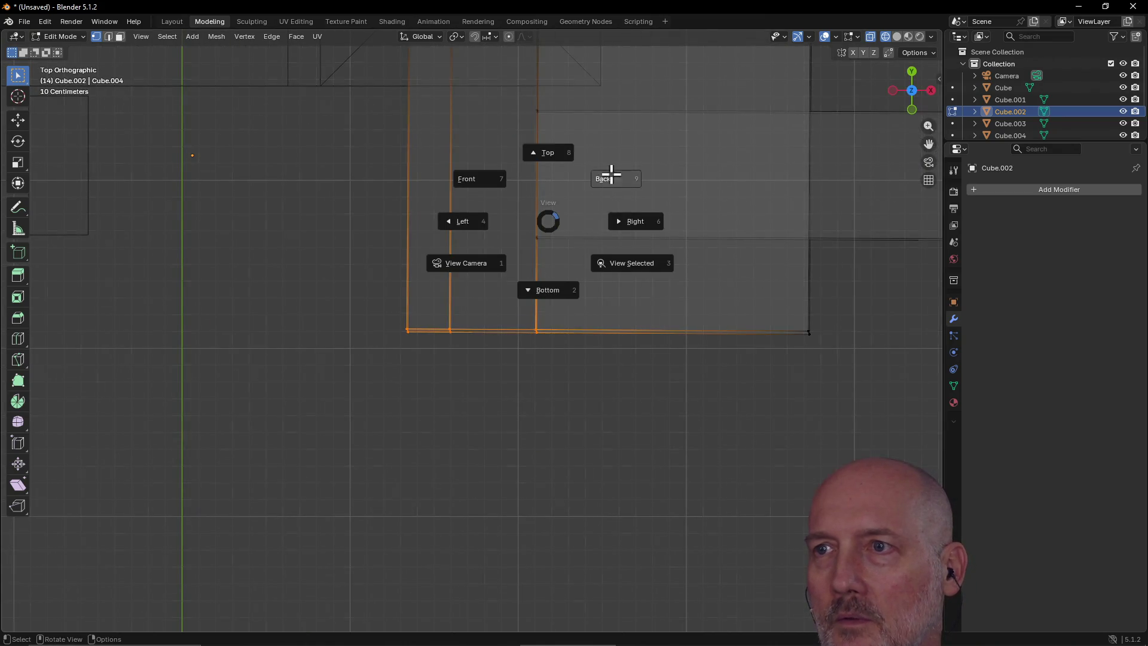
left_click(611, 174)
key("grave")
left_click(447, 242)
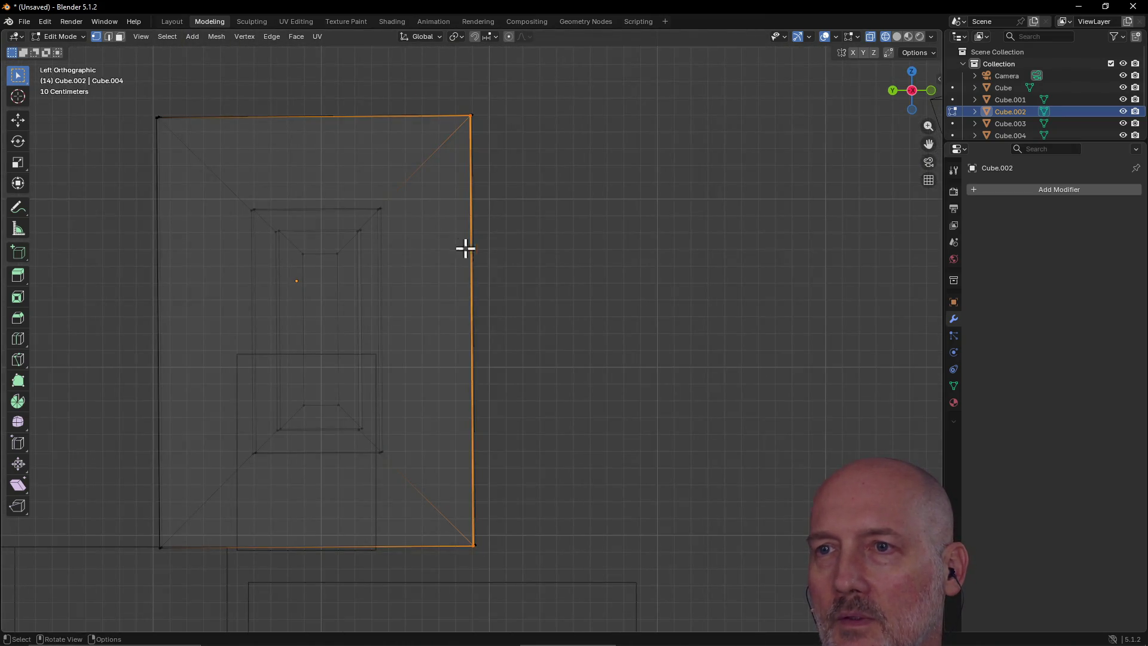
mouse_move(495, 256)
middle_mouse_down()
mouse_move(441, 269)
mouse_move(395, 308)
mouse_move(405, 324)
mouse_move(366, 300)
mouse_move(465, 306)
mouse_move(423, 297)
mouse_move(366, 313)
mouse_move(423, 315)
mouse_move(410, 308)
middle_mouse_up()
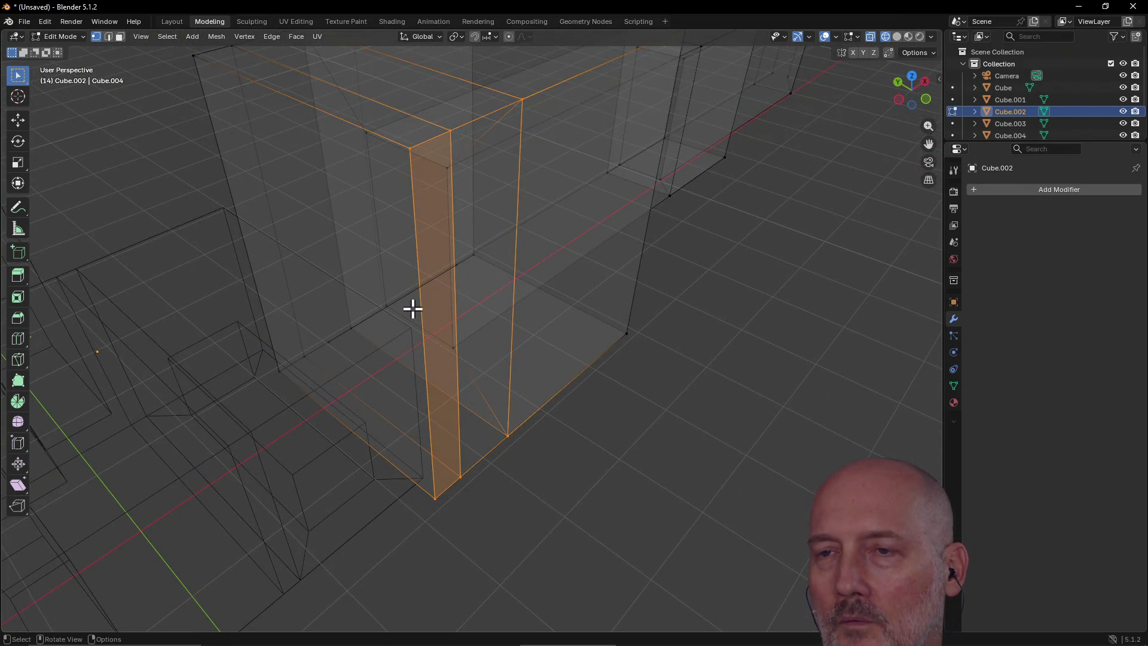
middle_click(416, 309, "alt")
middle_click(349, 203, "alt")
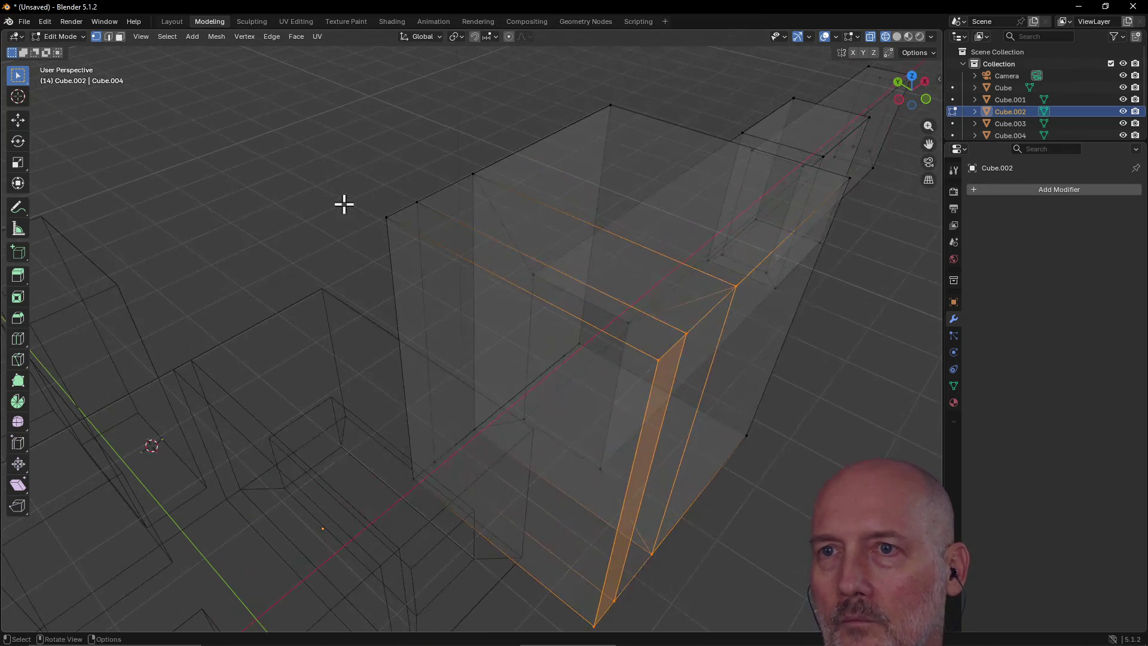
middle_click_drag(738, 315, 744, 318, "alt")
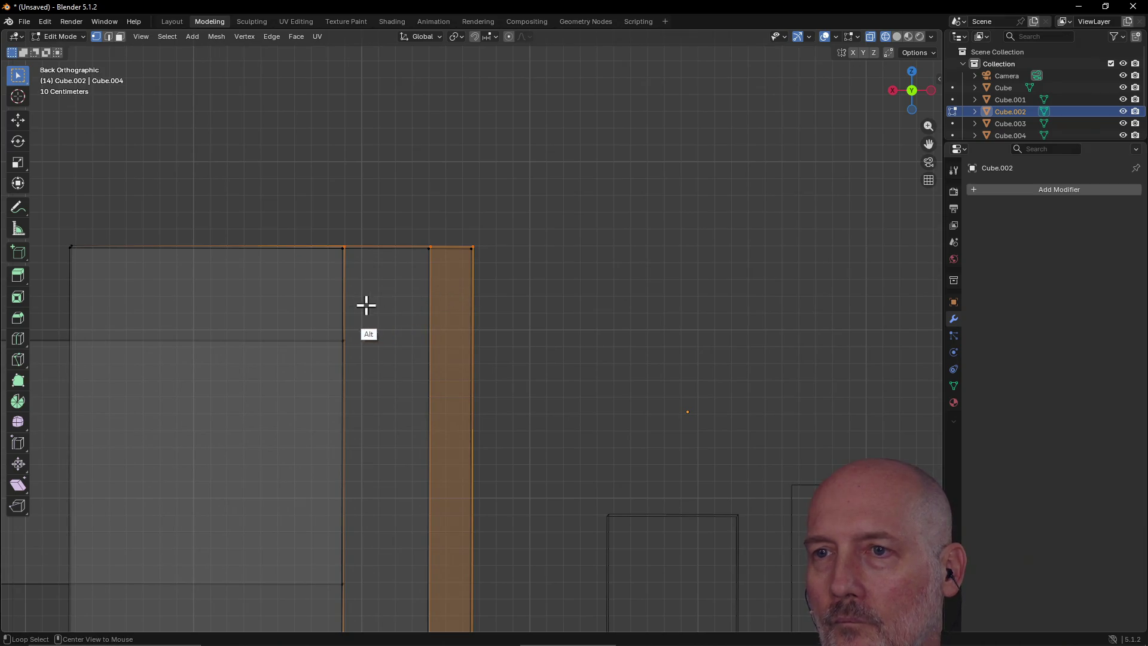
mouse_move(392, 222)
middle_mouse_down()
mouse_move(353, 300)
mouse_move(249, 341)
middle_mouse_up()
middle_click(626, 202, "alt")
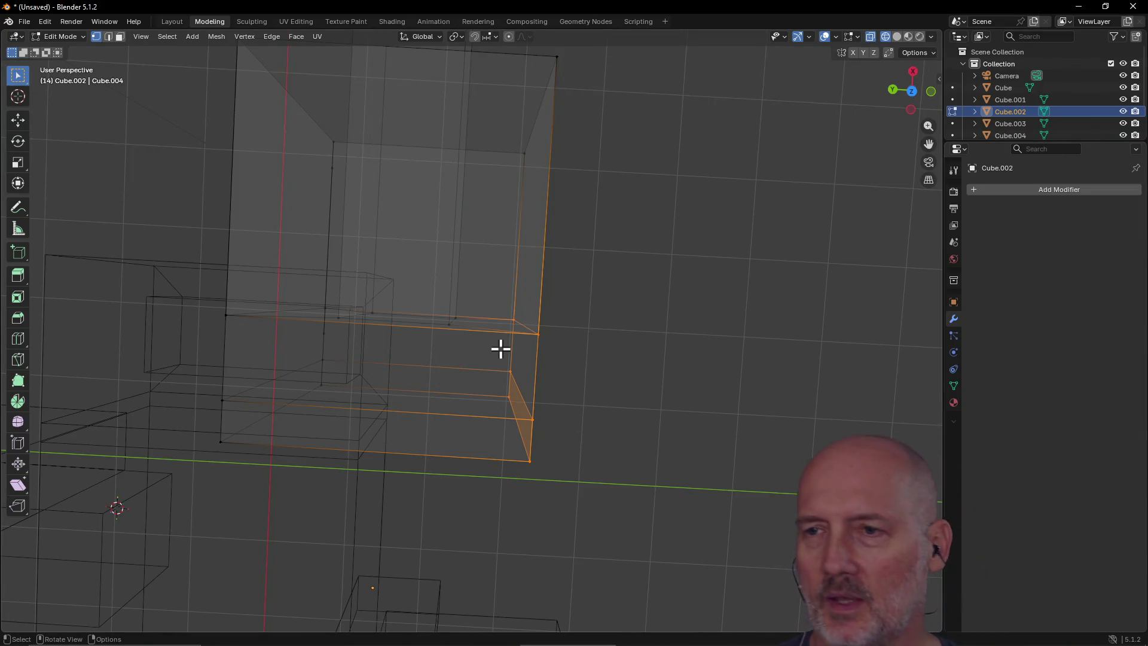
mouse_move(438, 249)
middle_mouse_down("shift")
mouse_move(497, 305)
mouse_move(526, 258)
mouse_move(452, 408)
mouse_move(501, 322)
mouse_move(469, 310)
mouse_move(448, 259)
mouse_move(474, 249)
mouse_move(496, 302)
mouse_move(485, 267)
mouse_move(461, 275)
mouse_move(407, 336)
mouse_move(407, 292)
mouse_move(446, 300)
mouse_move(339, 293)
mouse_move(508, 217)
mouse_move(485, 470)
mouse_move(351, 451)
mouse_move(461, 359)
mouse_move(218, 382)
mouse_move(277, 374)
middle_mouse_up("shift")
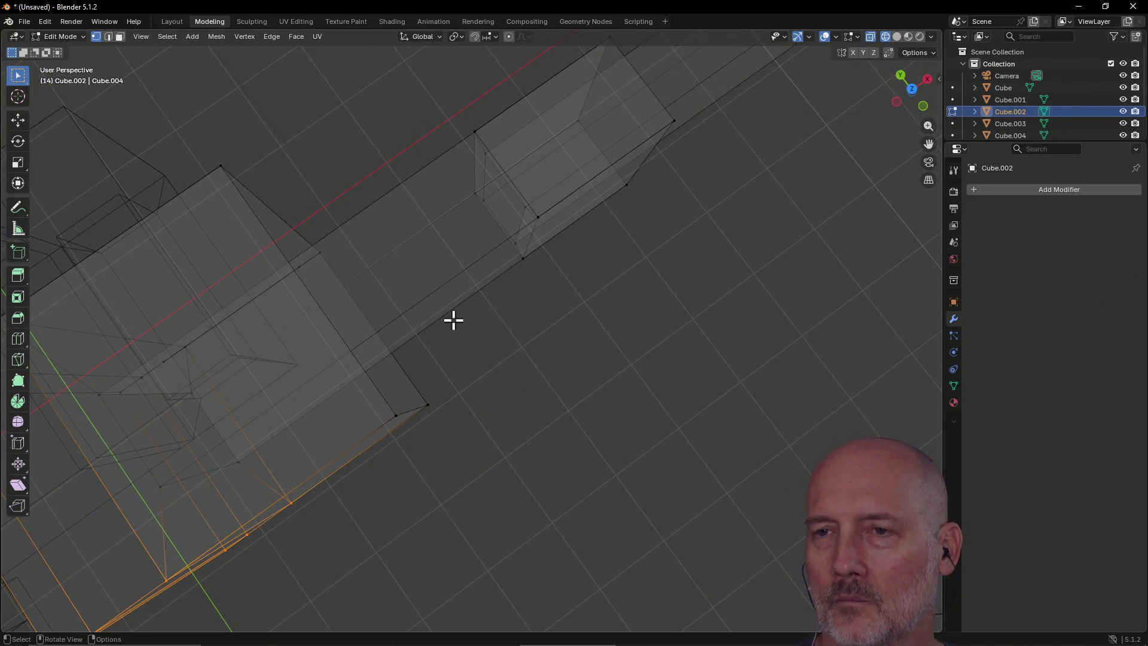
mouse_move(459, 287)
middle_mouse_down("alt")
mouse_move(508, 220)
mouse_move(592, 167)
mouse_move(686, 158)
middle_mouse_up("alt")
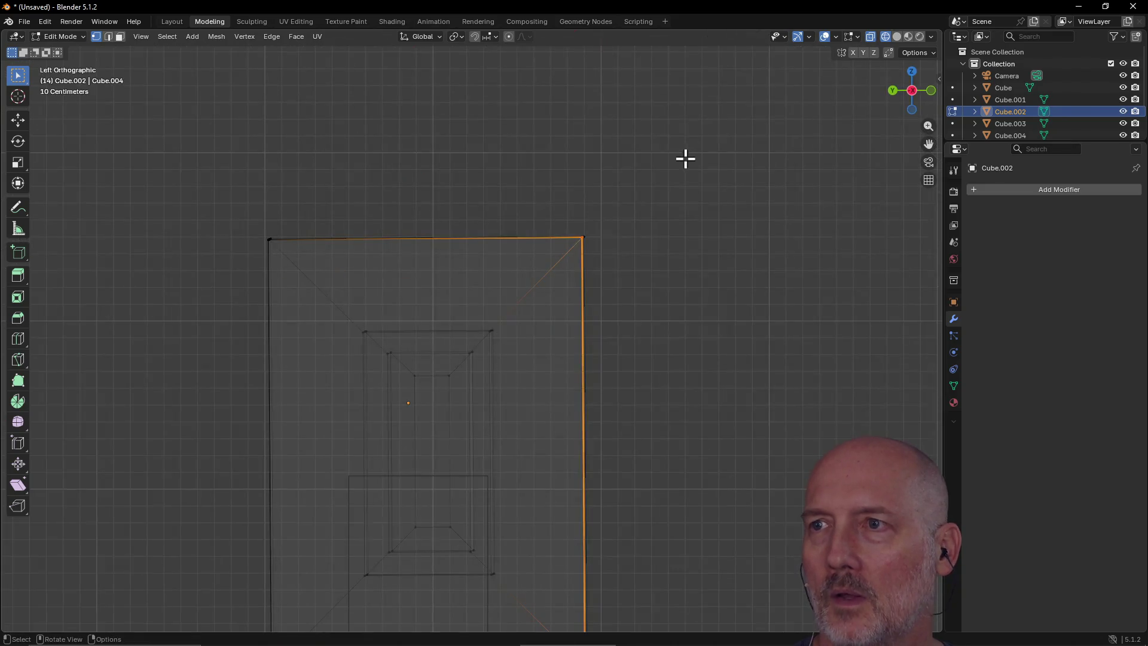
middle_click(468, 290, "alt")
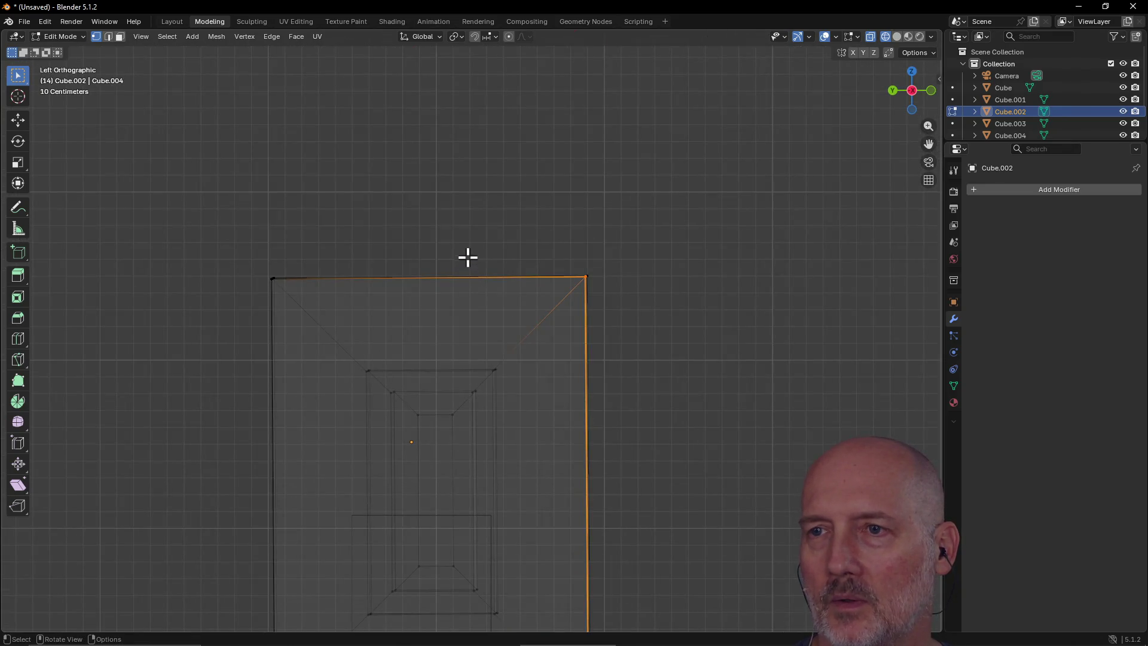
middle_click(473, 141, "alt")
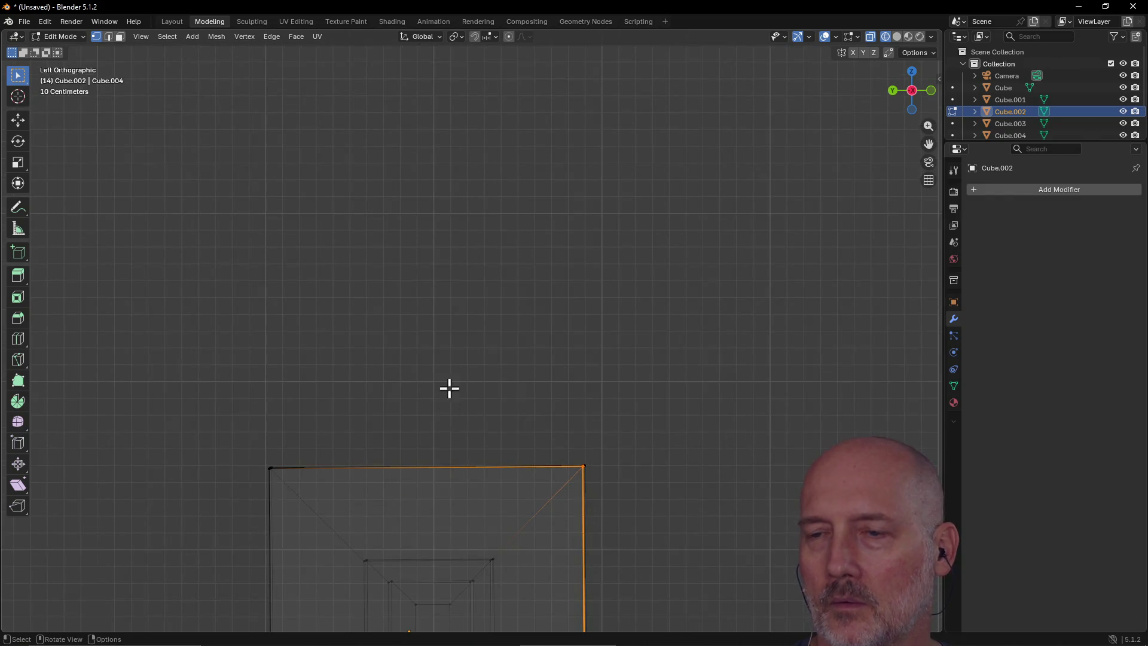
mouse_move(450, 389)
middle_mouse_down()
mouse_move(425, 454)
mouse_move(420, 409)
middle_mouse_up()
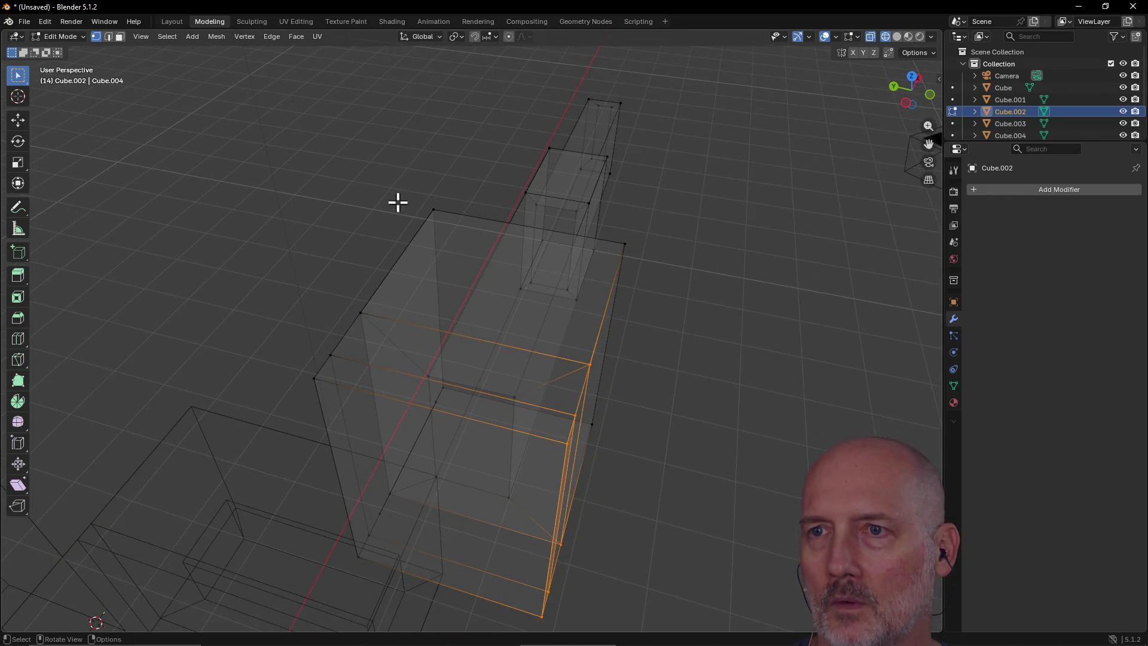
Step: Select the box's upper edge loop, frame it, and orbit around the corner
left_click(418, 229, "alt")
key("grave")
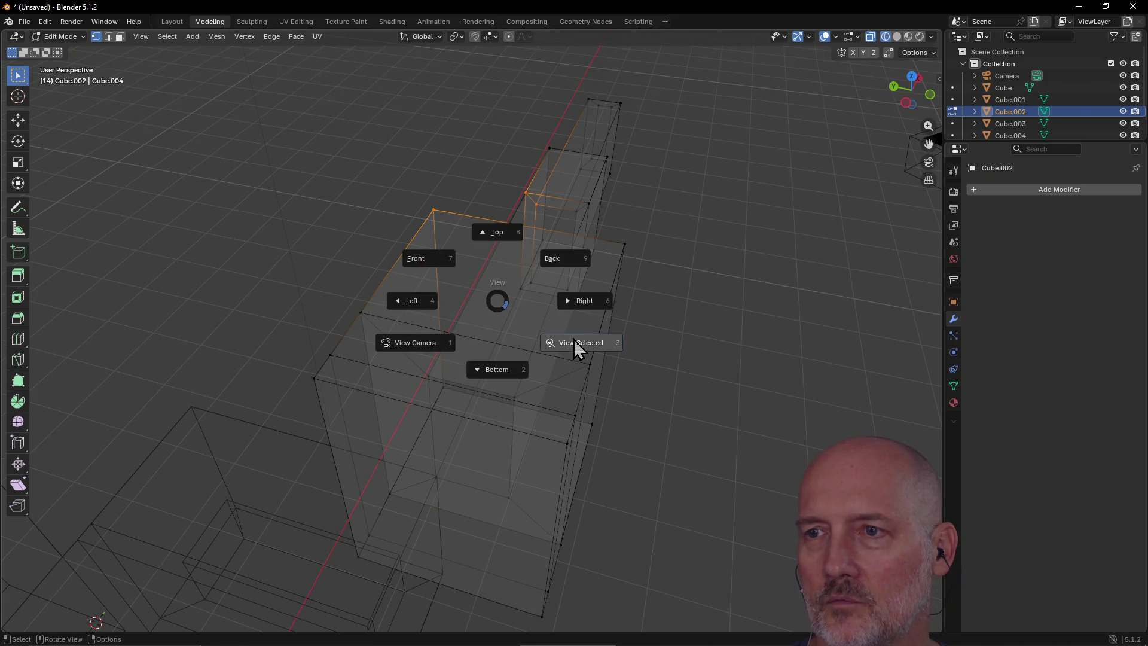
left_click(573, 342)
mouse_move(505, 273)
middle_mouse_down()
mouse_move(700, 266)
mouse_move(658, 261)
mouse_move(720, 253)
middle_mouse_up()
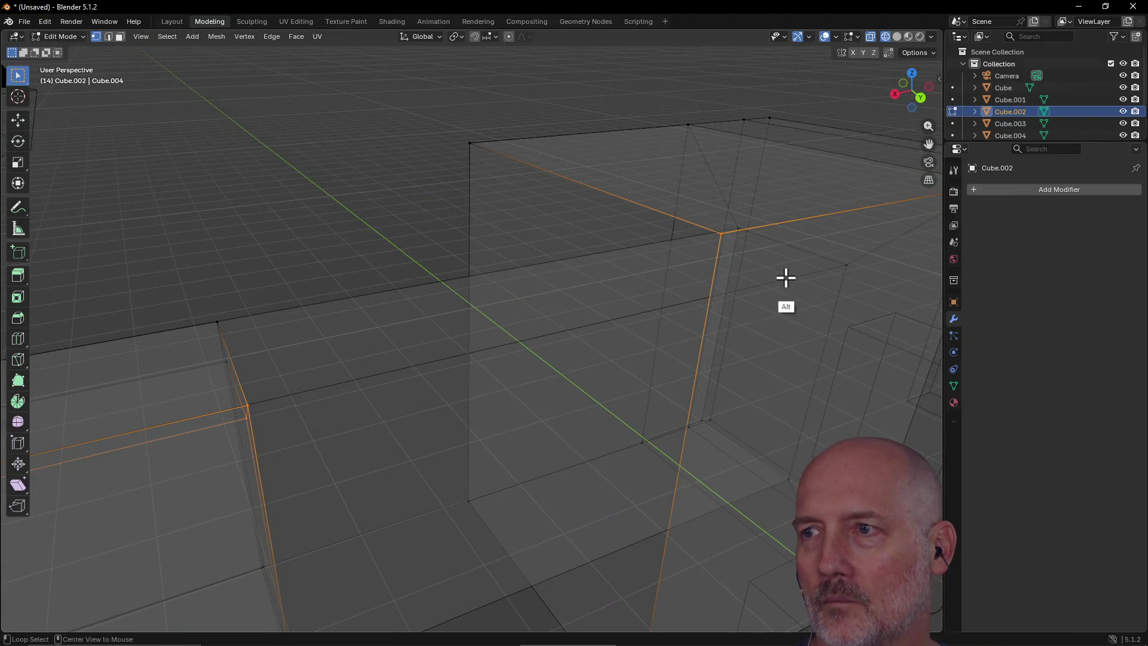
middle_click(786, 277, "alt")
mouse_move(439, 272)
middle_mouse_down()
mouse_move(400, 382)
mouse_move(394, 356)
mouse_move(392, 374)
mouse_move(423, 364)
mouse_move(397, 356)
mouse_move(415, 337)
mouse_move(441, 379)
mouse_move(446, 335)
mouse_move(447, 371)
middle_mouse_up()
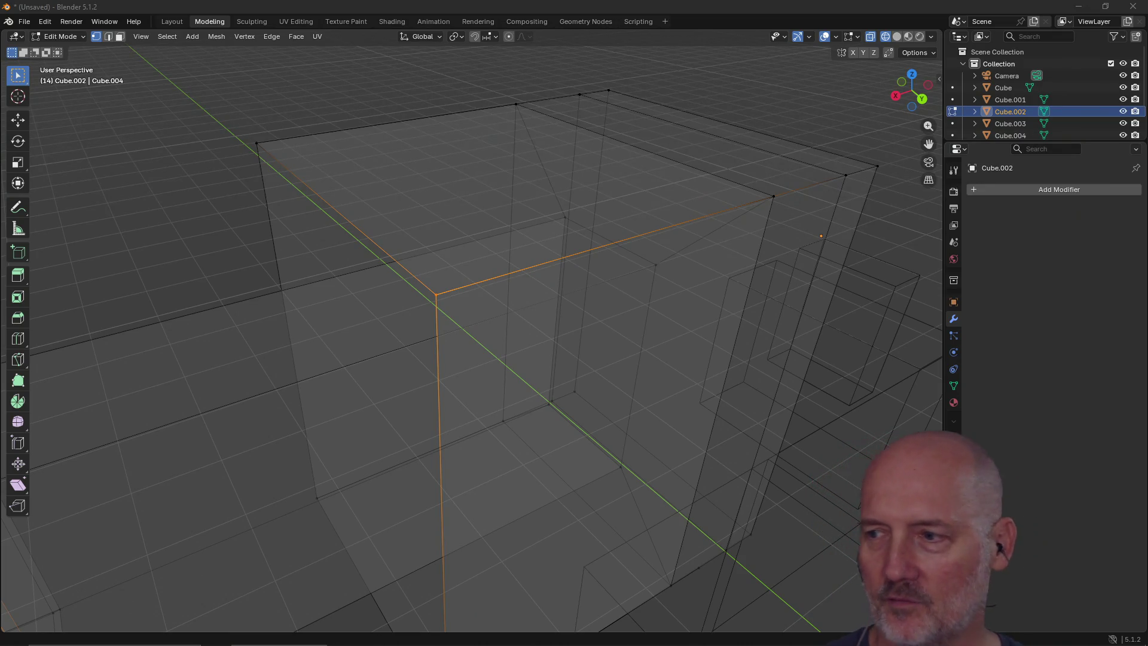
middle_click_drag(587, 302, 601, 354)
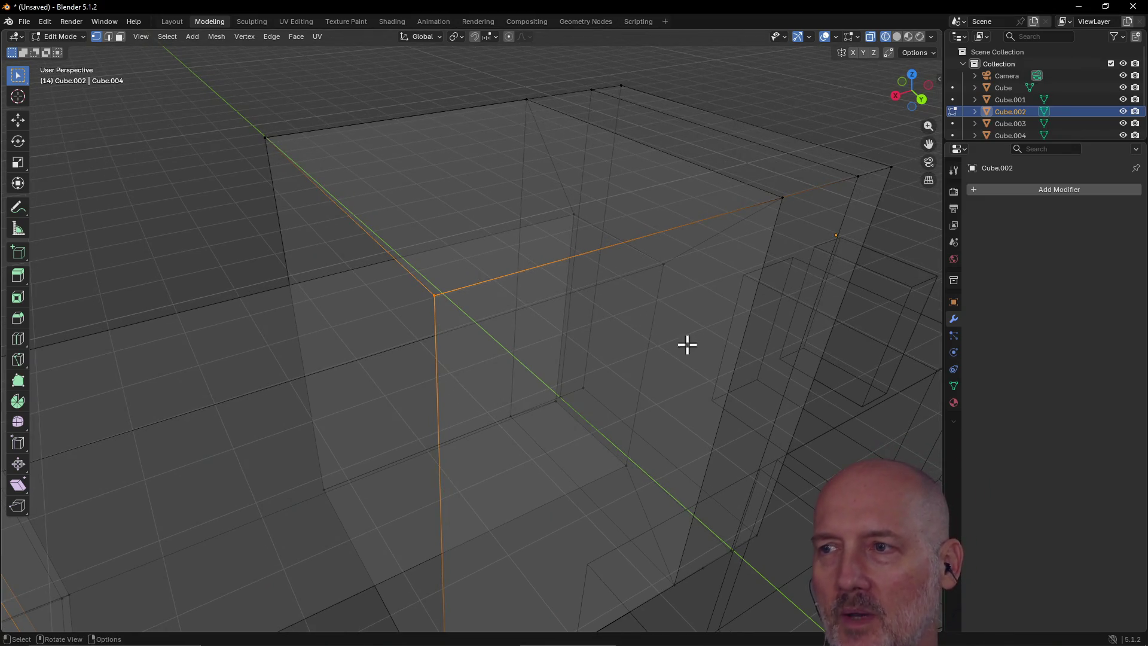
mouse_move(687, 345)
middle_mouse_down()
mouse_move(576, 282)
mouse_move(641, 227)
mouse_move(600, 323)
mouse_move(532, 247)
mouse_move(567, 228)
mouse_move(564, 279)
mouse_move(538, 282)
mouse_move(556, 263)
mouse_move(566, 303)
mouse_move(576, 285)
middle_mouse_up()
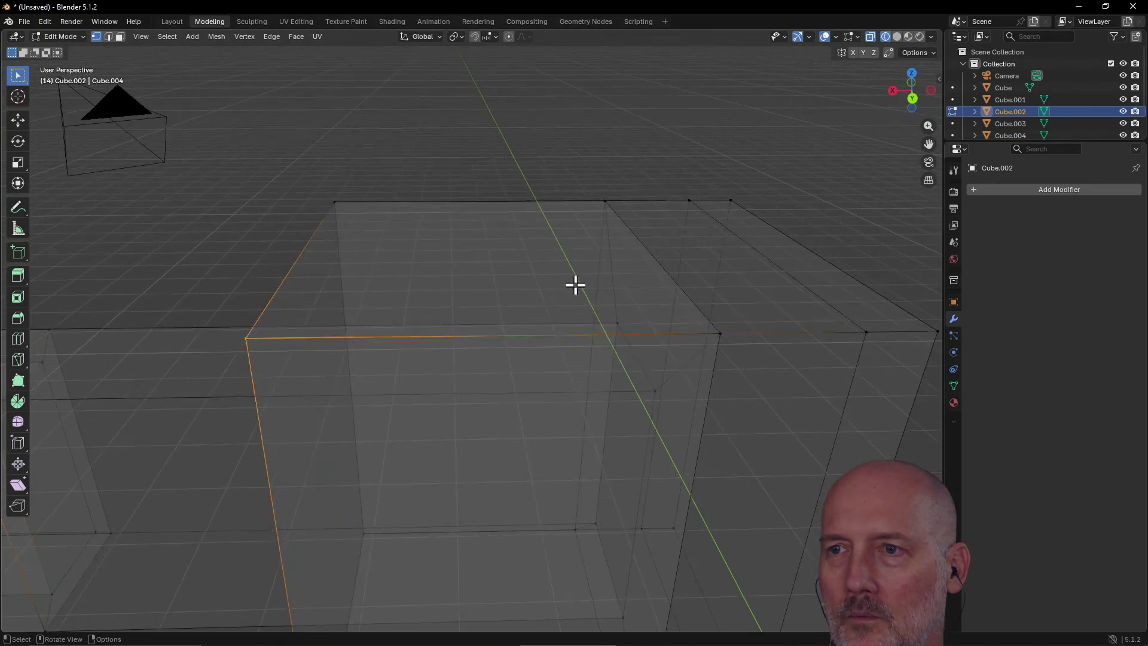
scroll(648, 233, "up", 5)
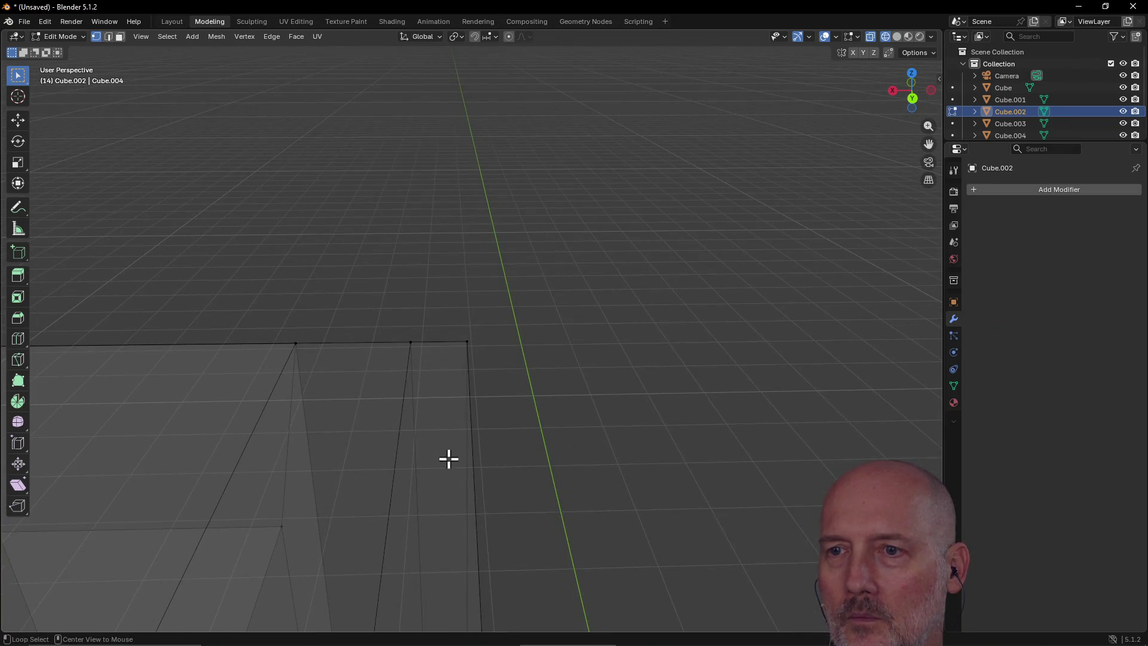
scroll(449, 458, "down", 5)
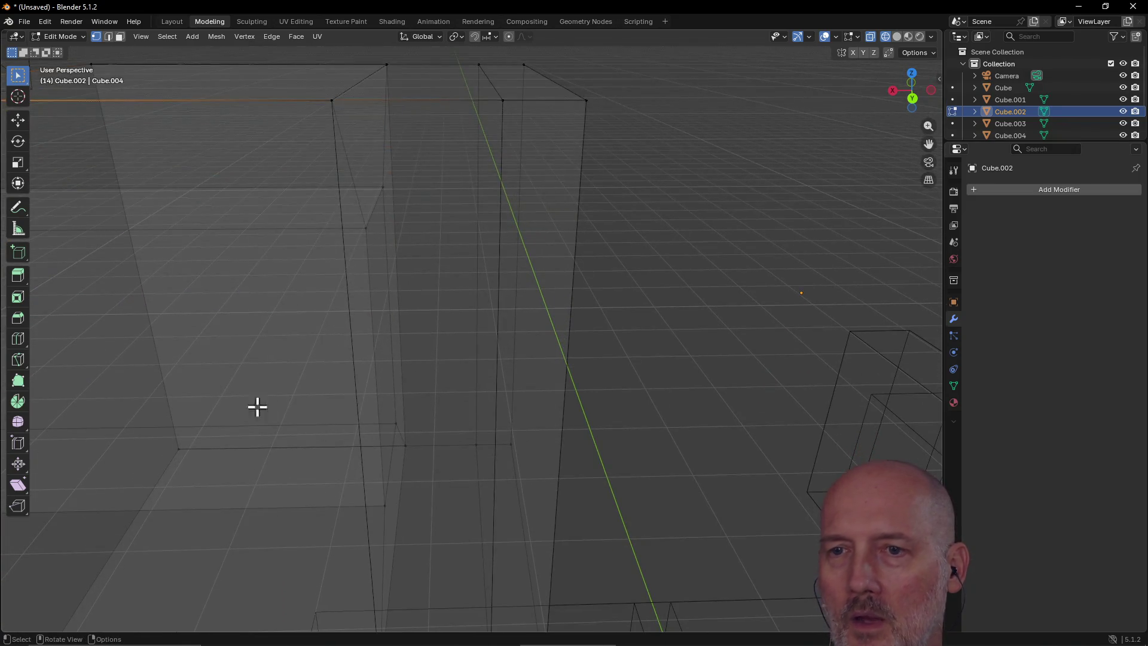
scroll(177, 367, "up", 4)
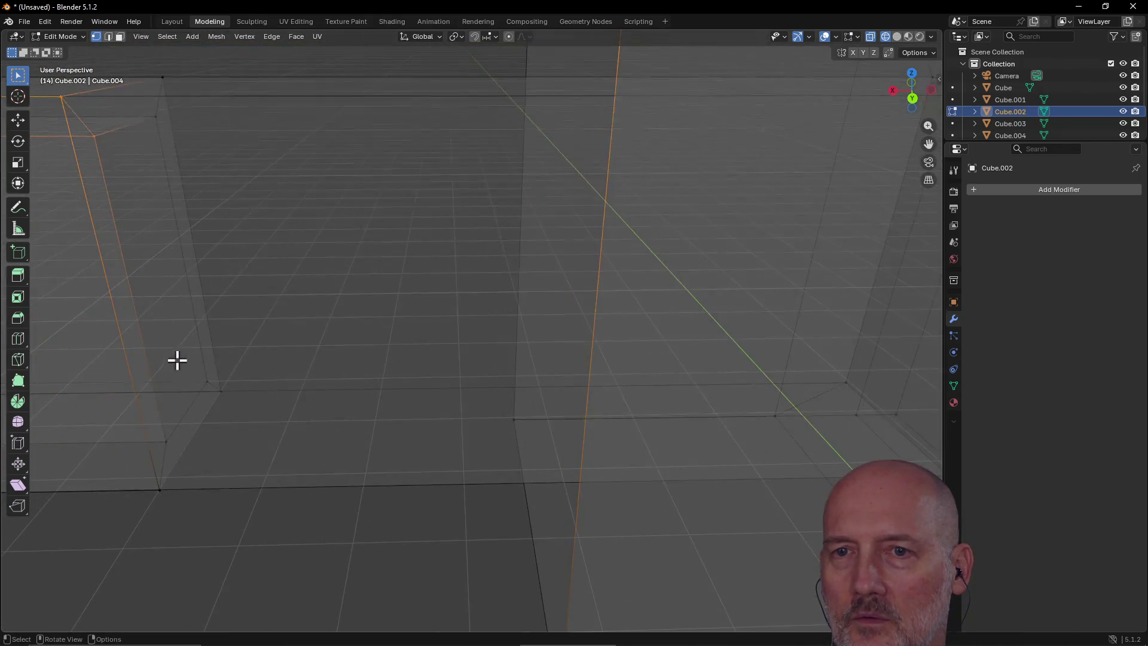
key("KP_3")
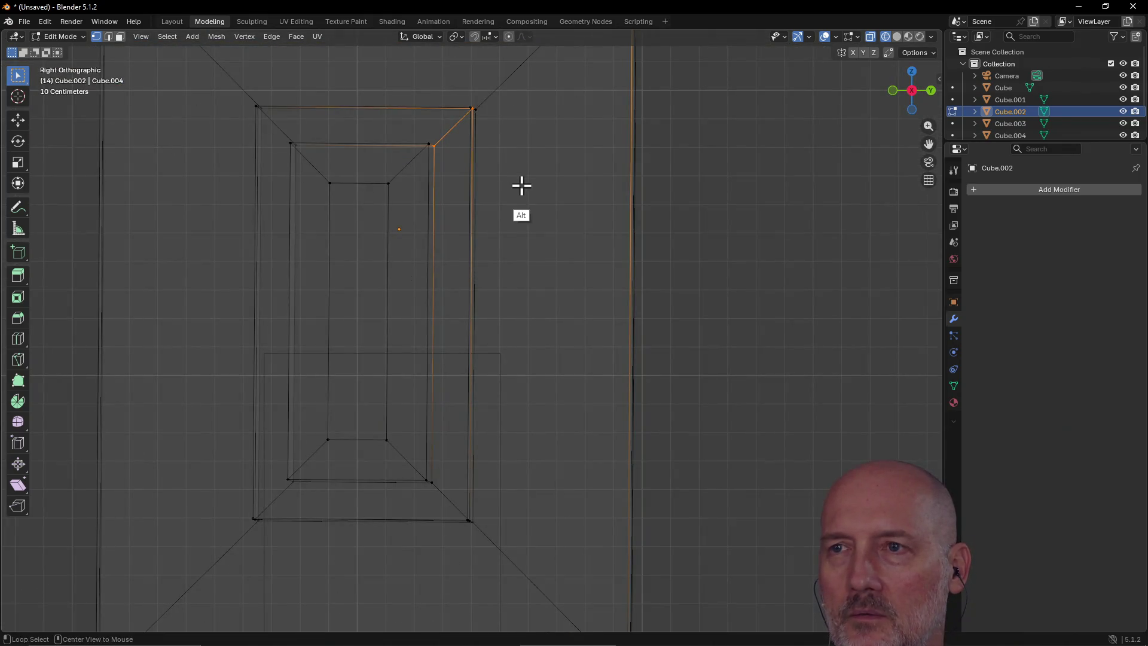
middle_click(521, 186, "alt")
mouse_move(338, 344)
middle_mouse_down("alt")
mouse_move(615, 377)
mouse_move(580, 359)
mouse_move(554, 190)
mouse_move(551, 323)
mouse_move(446, 356)
mouse_move(508, 302)
mouse_move(533, 307)
mouse_move(500, 418)
mouse_move(495, 312)
mouse_move(510, 213)
mouse_move(517, 261)
middle_mouse_up("alt")
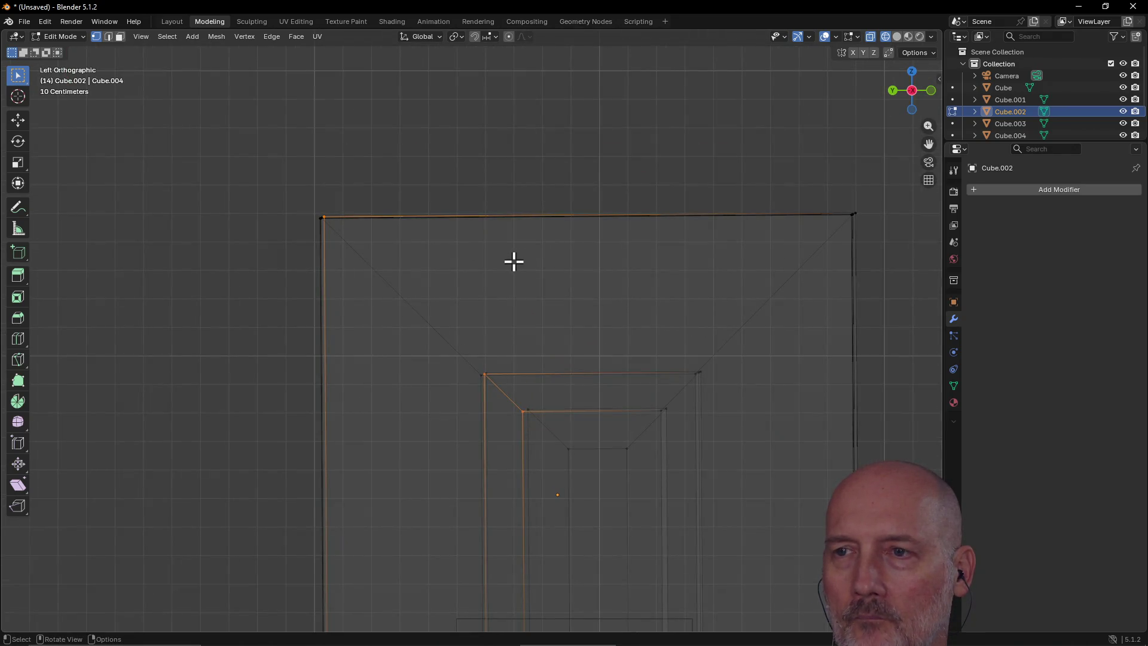
key("grave")
left_click(593, 310)
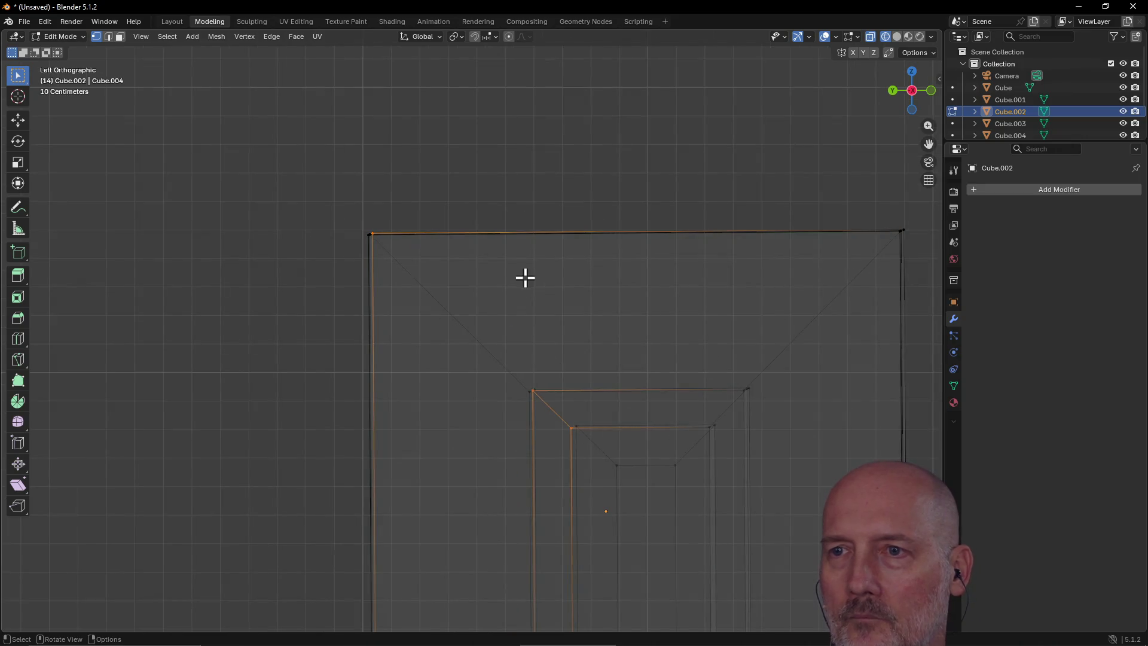
mouse_move(521, 258)
middle_mouse_down()
mouse_move(494, 333)
mouse_move(495, 305)
mouse_move(484, 326)
mouse_move(626, 138)
mouse_move(602, 403)
mouse_move(503, 285)
mouse_move(509, 312)
middle_mouse_up()
scroll(509, 313, "down", 4)
scroll(509, 313, "down", 2)
scroll(509, 313, "up", 2)
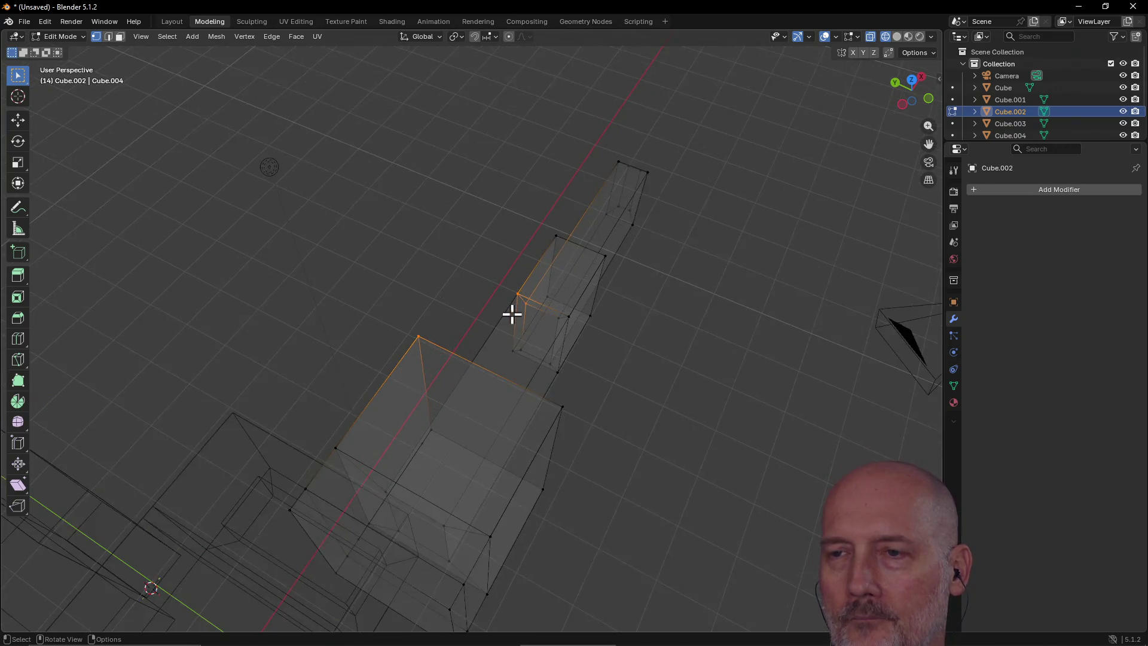
Step: Disable the X toggle among the Mesh Symmetry header buttons
scroll(512, 314, "down", 2)
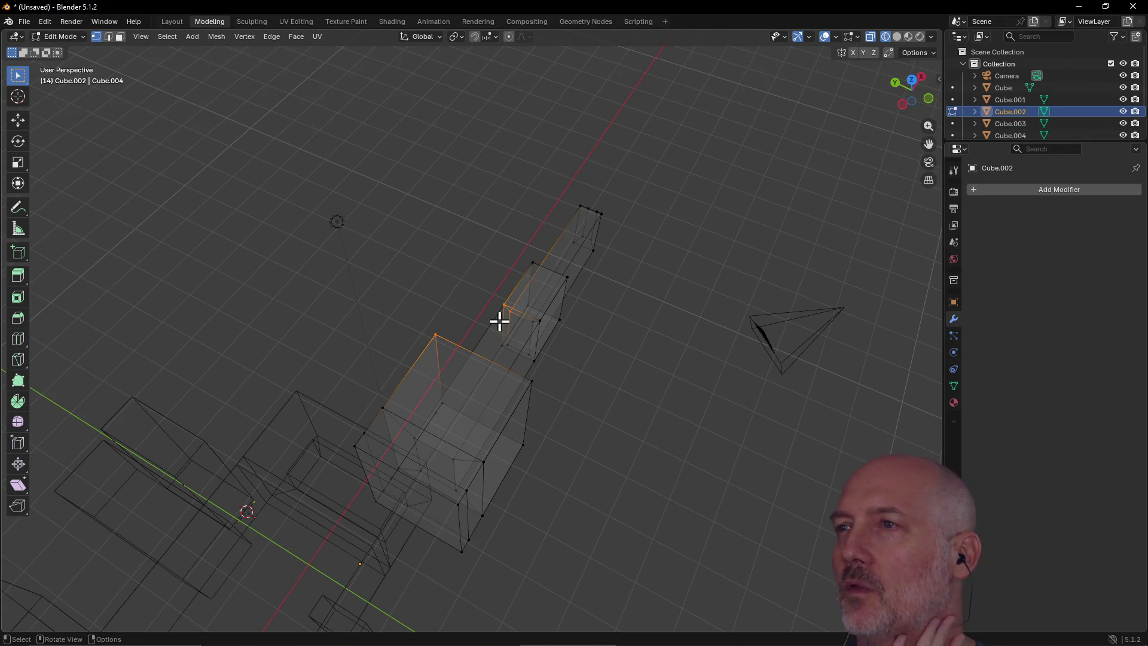
left_click(853, 54)
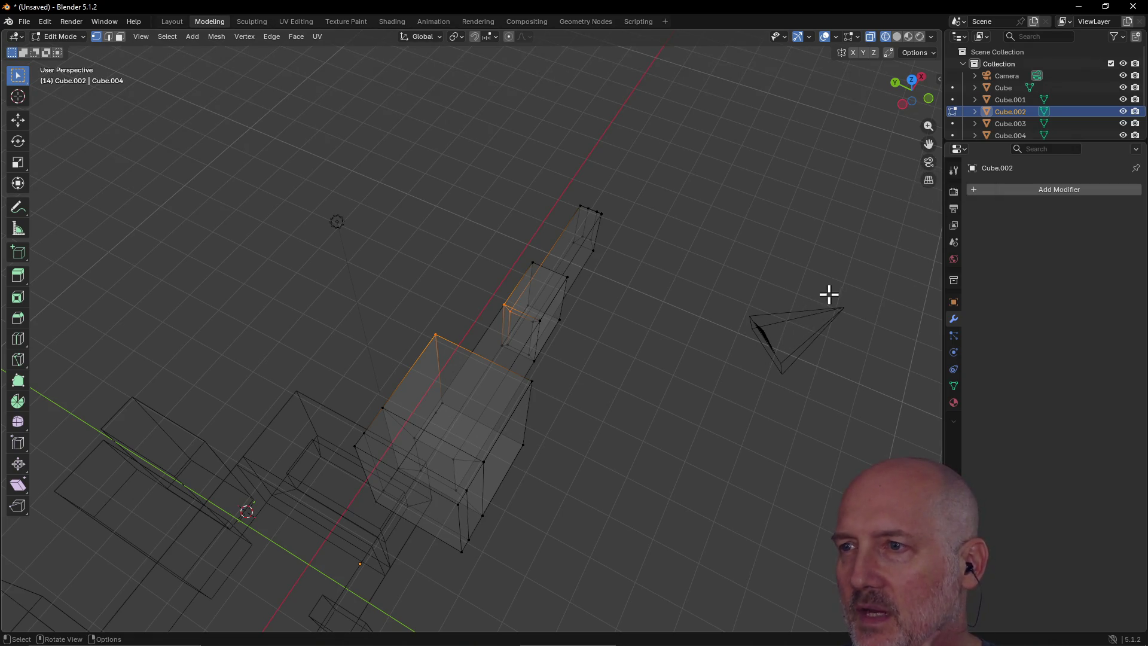
Step: Clear the selection, orbit to a low view, and box-select the end box with its inner block
left_click_drag(704, 282, 921, 418)
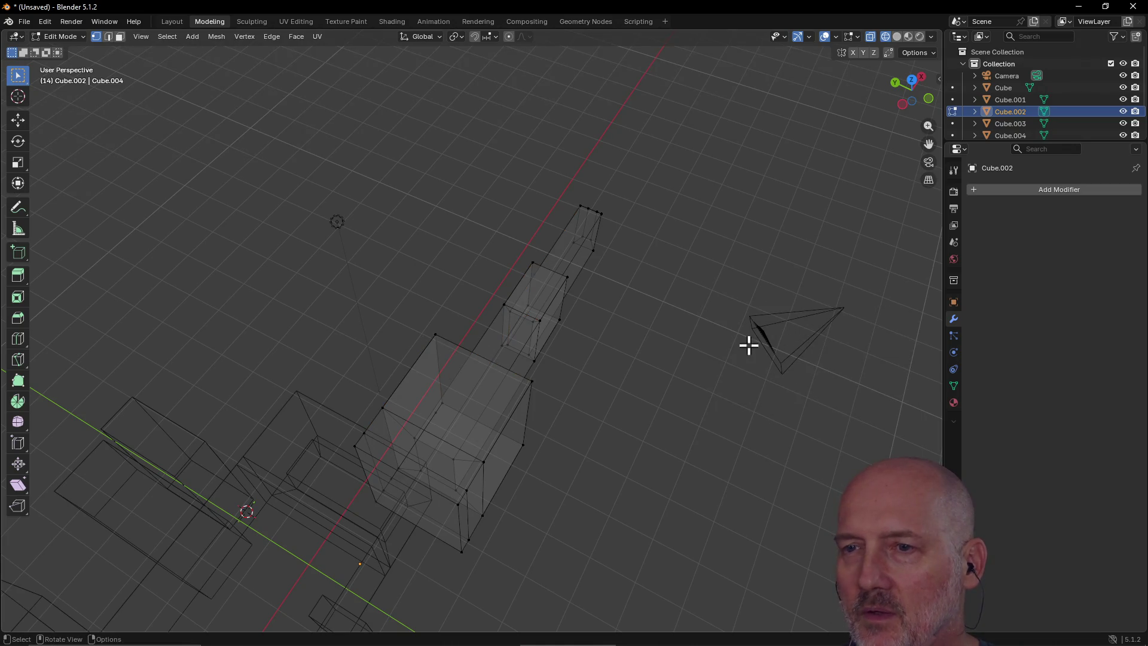
left_click_drag(303, 192, 363, 256)
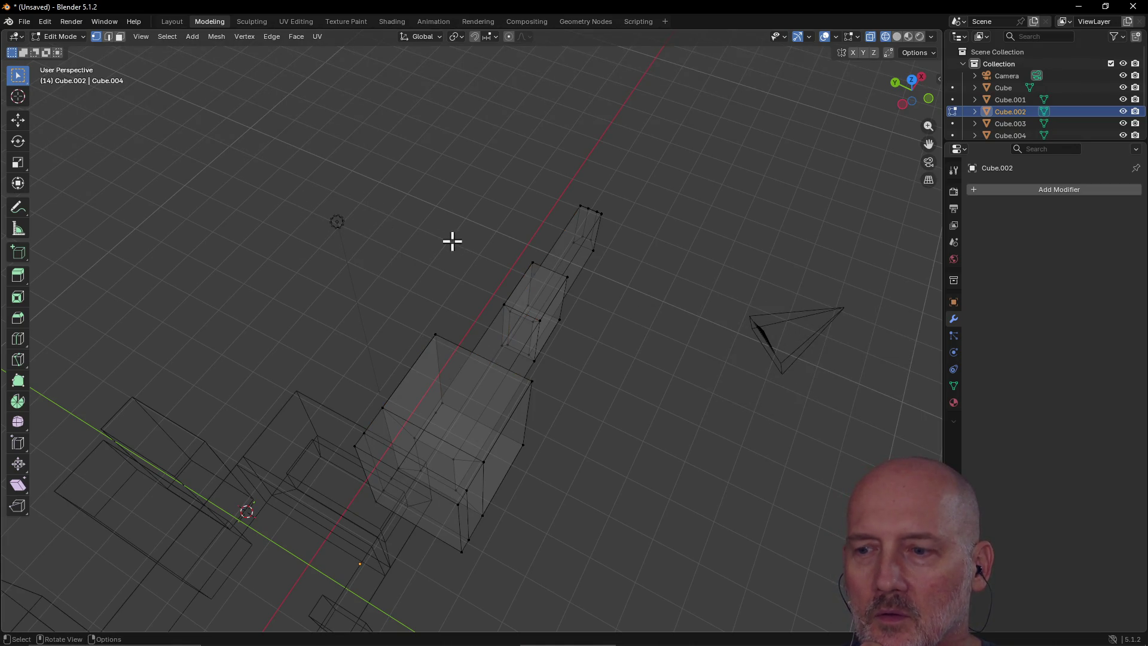
left_click_drag(740, 283, 869, 406)
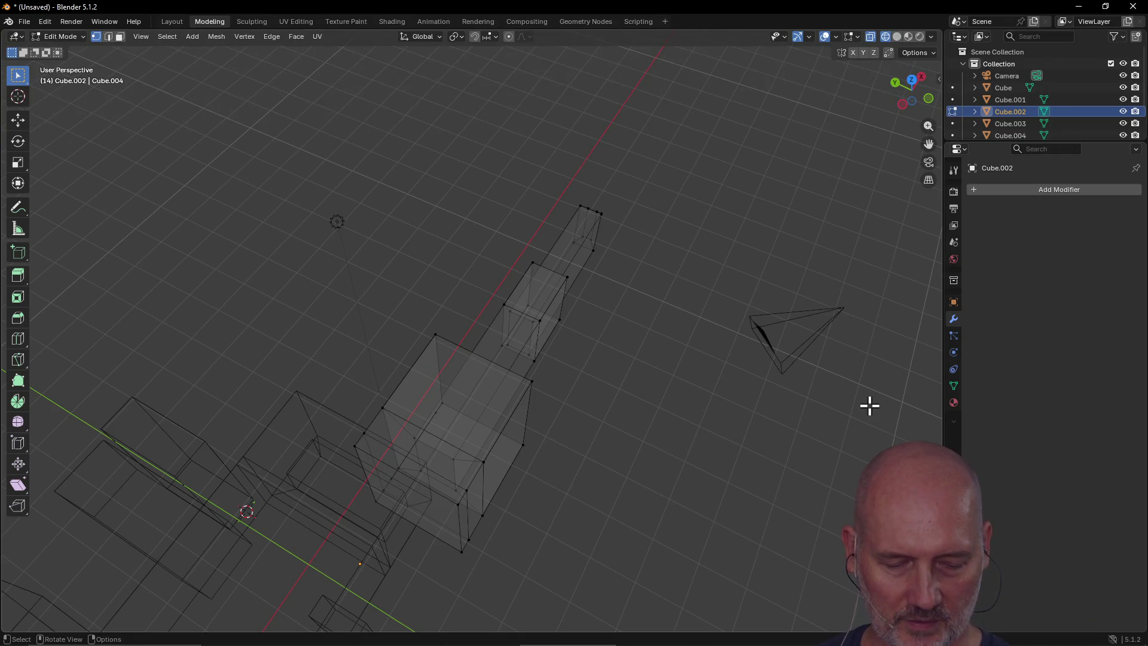
mouse_move(737, 324)
middle_mouse_down()
mouse_move(536, 252)
mouse_move(333, 233)
mouse_move(430, 256)
mouse_move(429, 241)
mouse_move(376, 251)
mouse_move(461, 299)
mouse_move(487, 239)
mouse_move(459, 234)
mouse_move(179, 218)
mouse_move(278, 219)
mouse_move(451, 323)
mouse_move(518, 318)
mouse_move(458, 329)
middle_mouse_up()
mouse_move(728, 279)
middle_mouse_down()
mouse_move(574, 290)
mouse_move(548, 269)
middle_mouse_up()
scroll(548, 269, "up", 4)
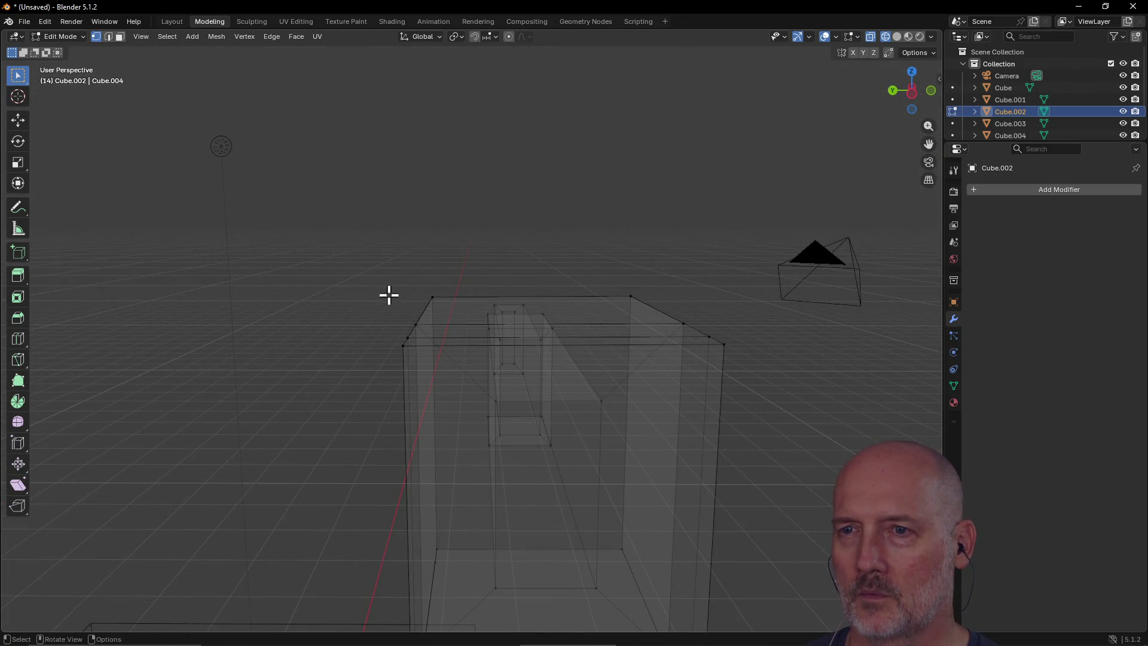
left_click_drag(389, 295, 543, 460)
key("grave")
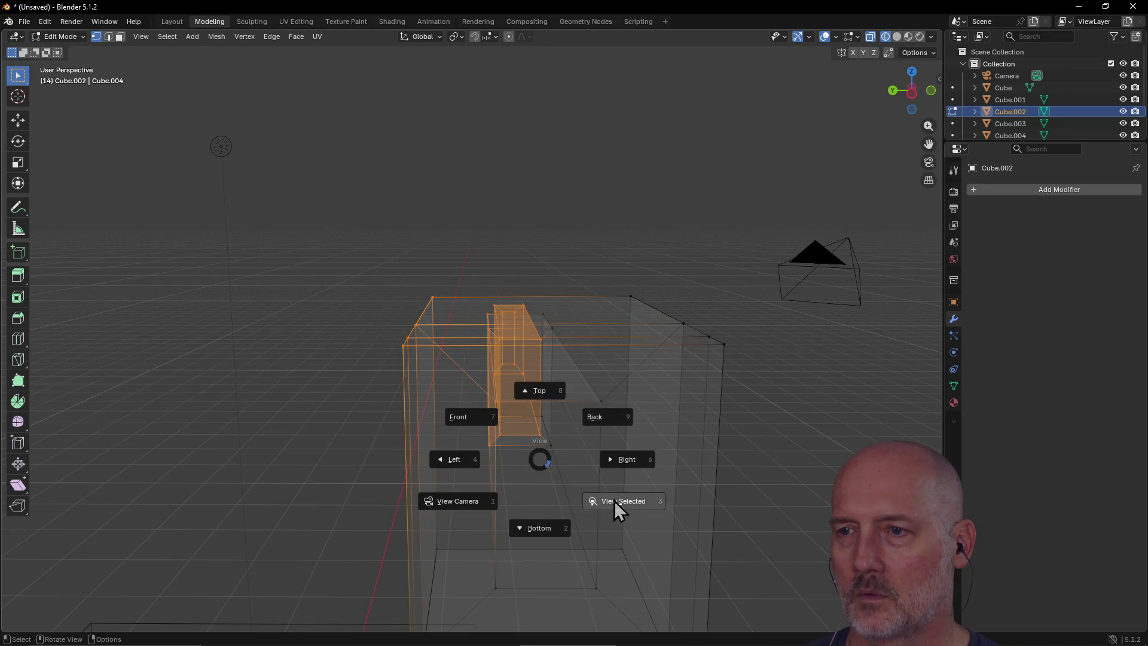
Step: Frame the end box, then box-select its inner-face edges and frame them
left_click(615, 508)
middle_click_drag(607, 407, 371, 391)
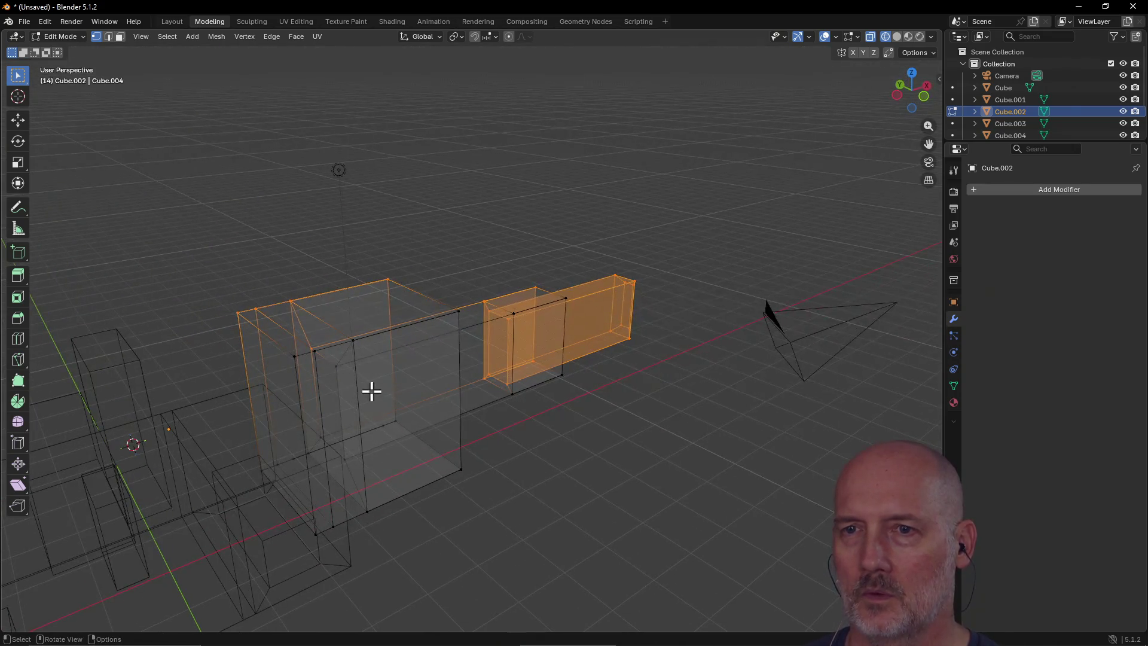
left_click_drag(264, 336, 384, 448)
key("grave")
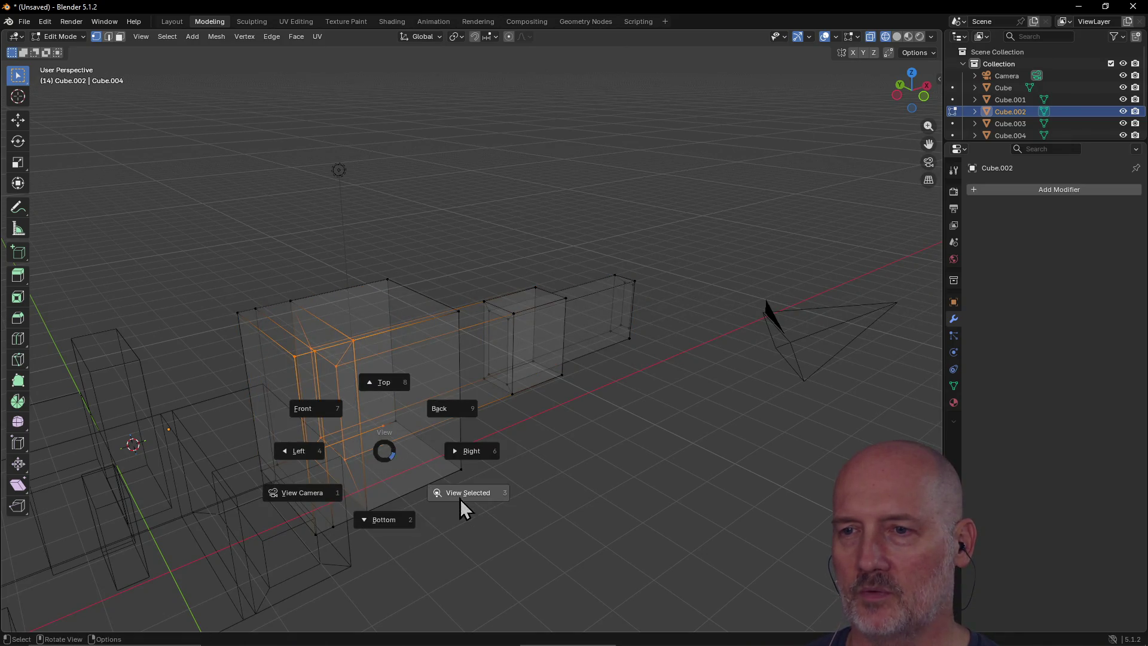
left_click(466, 504)
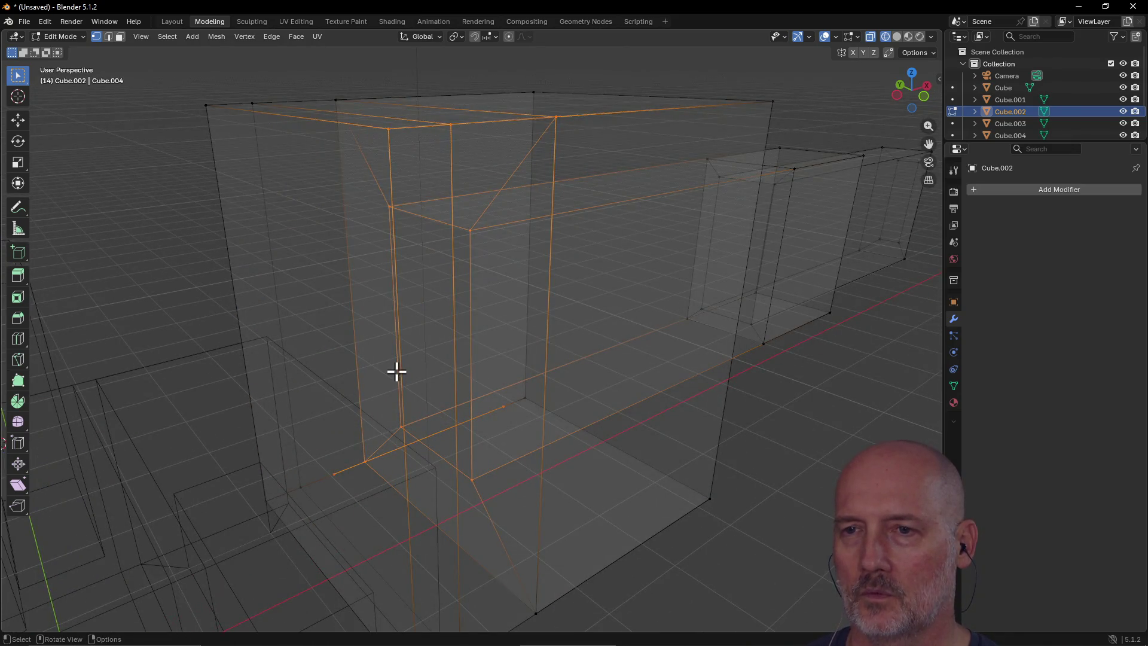
scroll(397, 371, "down", 8)
Step: Box-select the long arm's tip vertices and view them from the front
left_click_drag(198, 283, 267, 337)
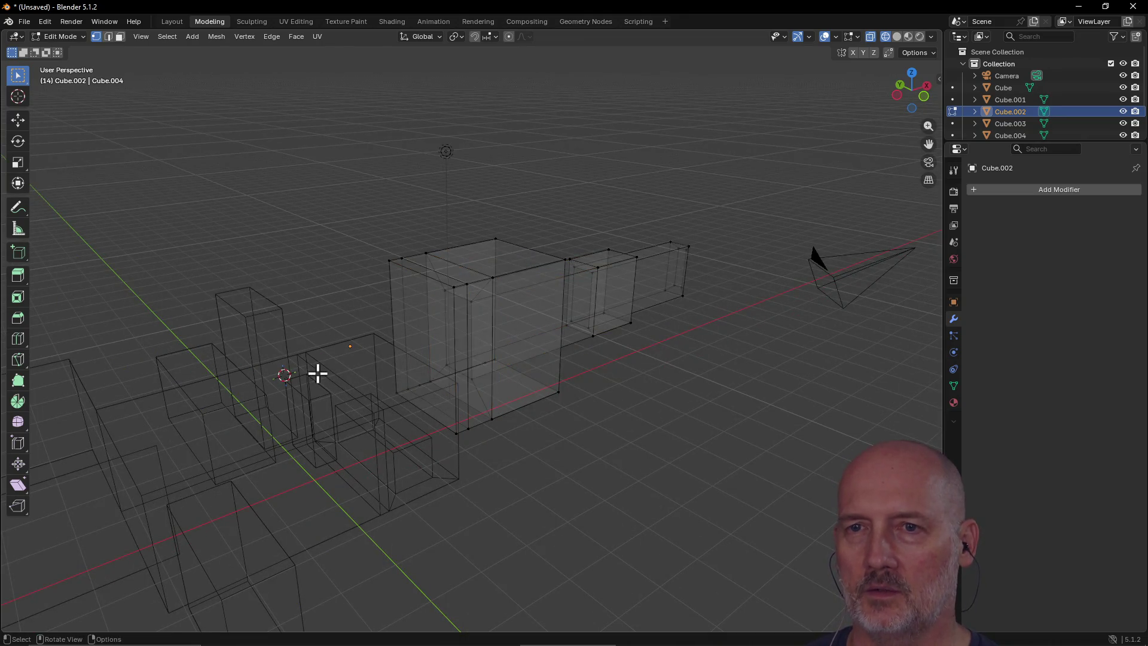
left_click_drag(638, 219, 700, 306)
key("KP_1")
key("grave")
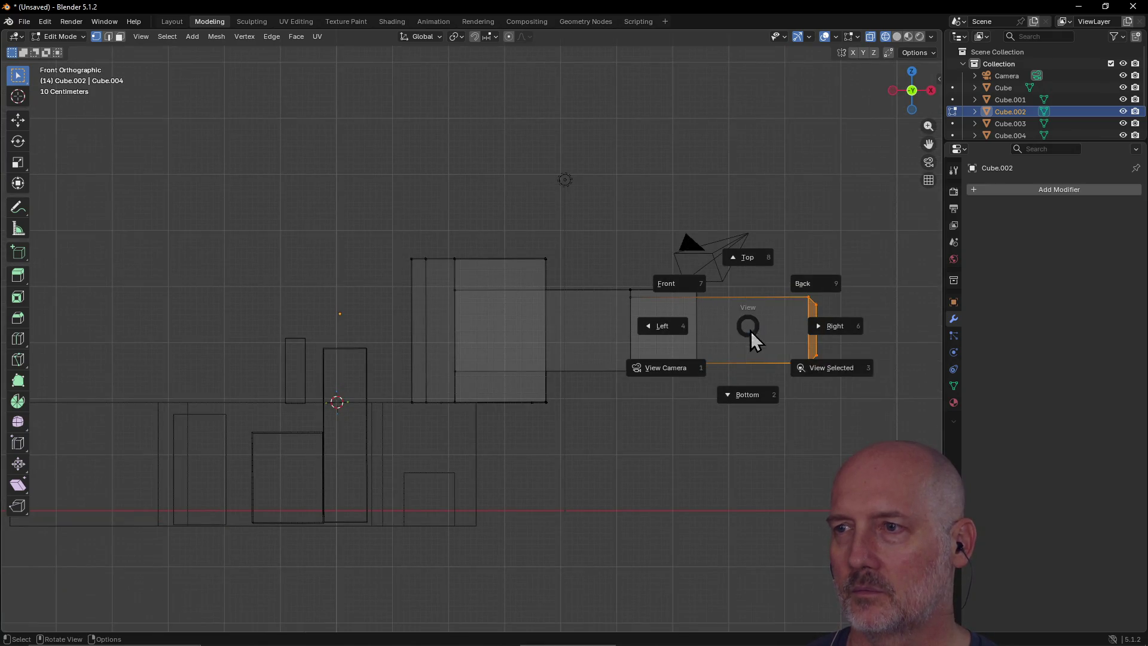
Step: Frame the tip in Right Orthographic view and lower it about 0.311 m on Z
left_click(819, 367)
scroll(468, 306, "down", 5)
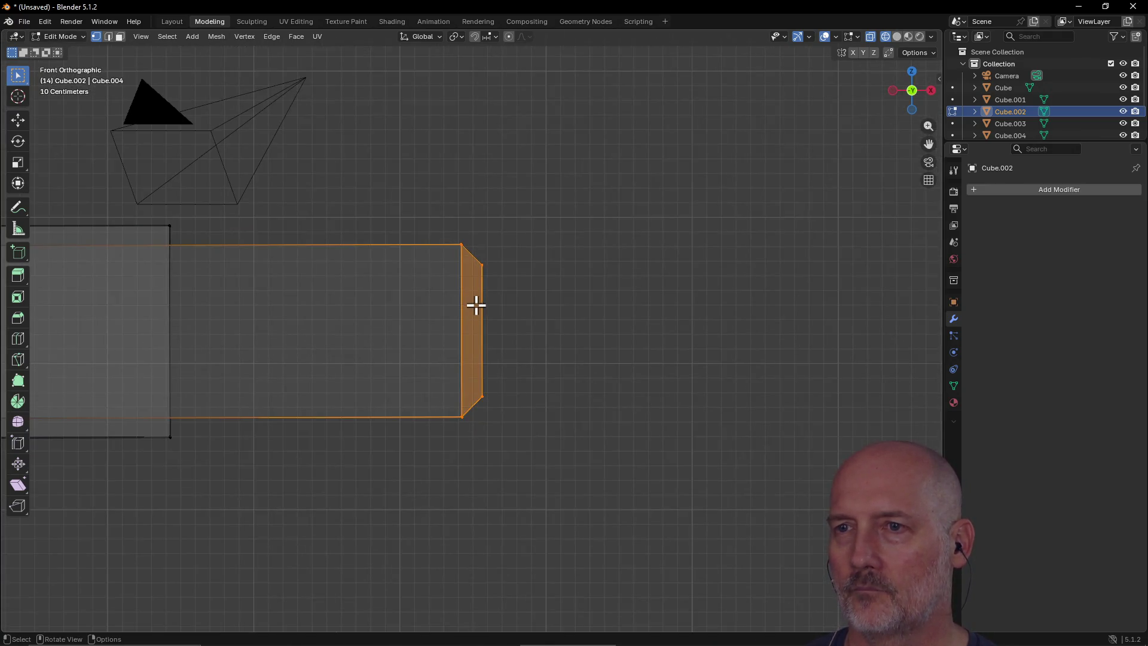
key("grave")
left_click(564, 295)
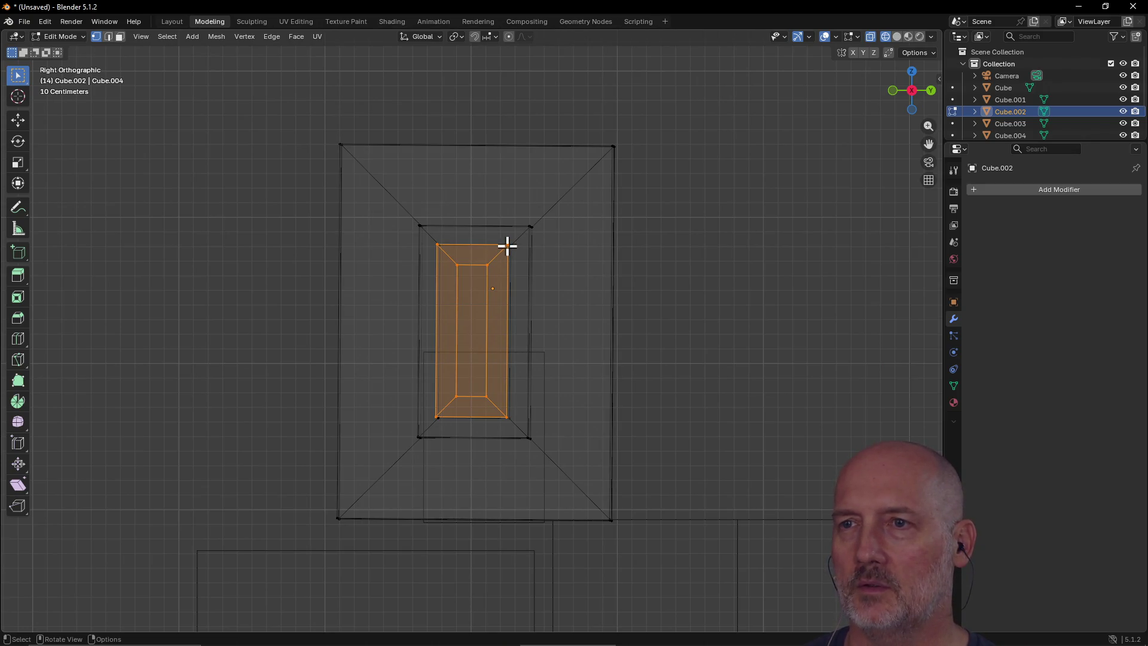
key("g")
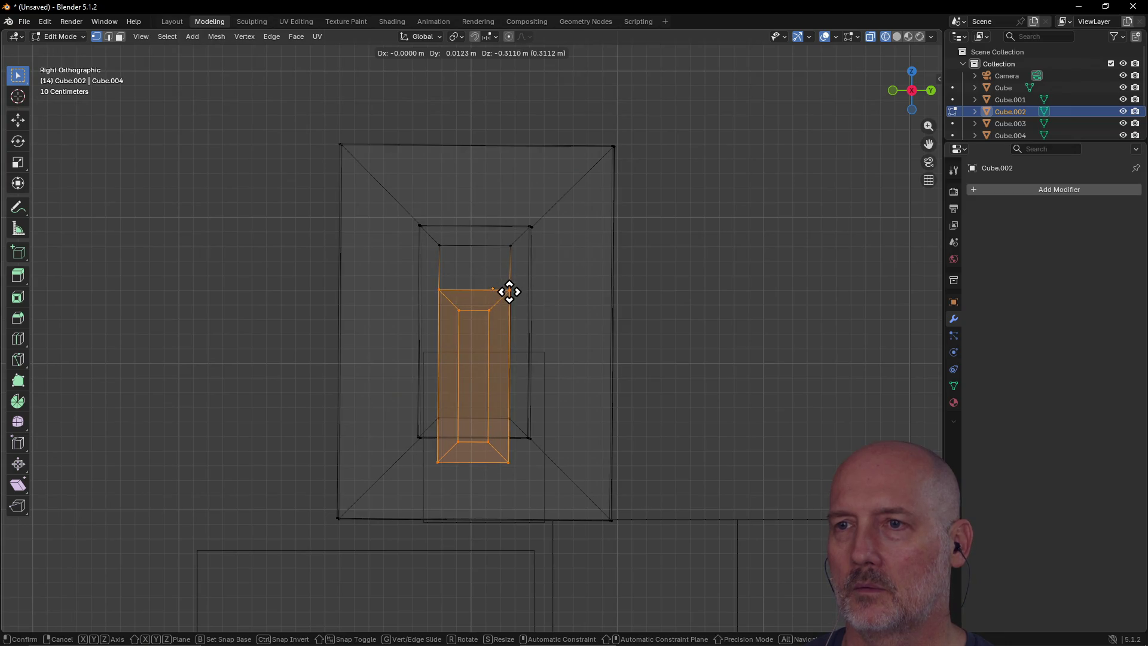
left_click(509, 292)
Step: Check the lowered tip from the Top, Left and Right preset views
key("grave")
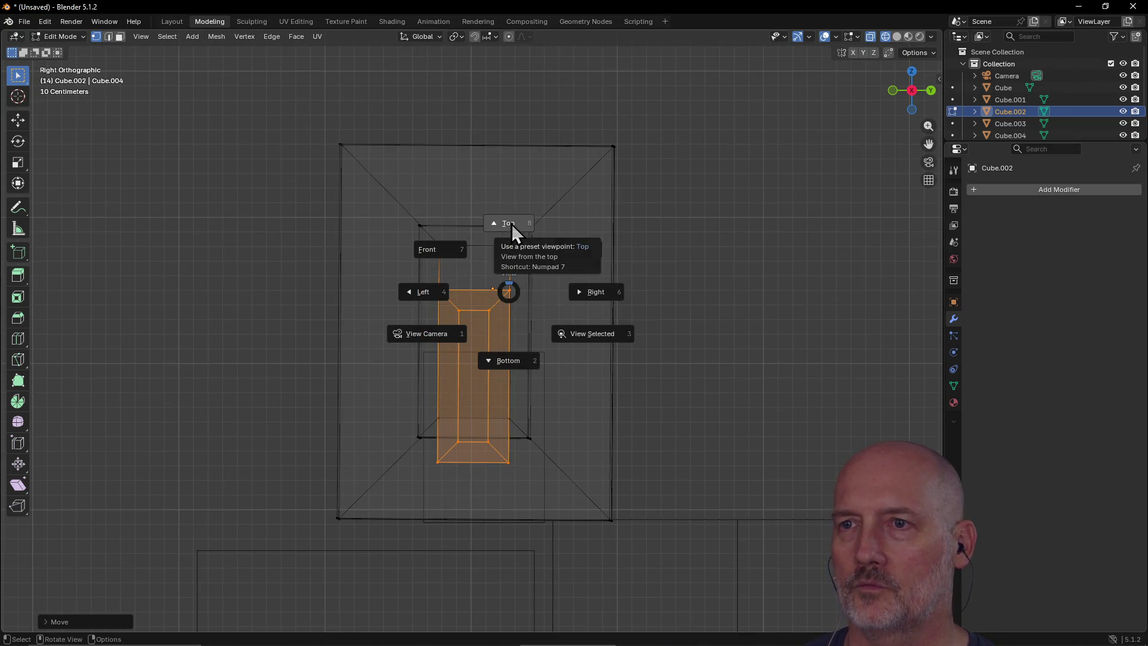
left_click(511, 224)
key("grave")
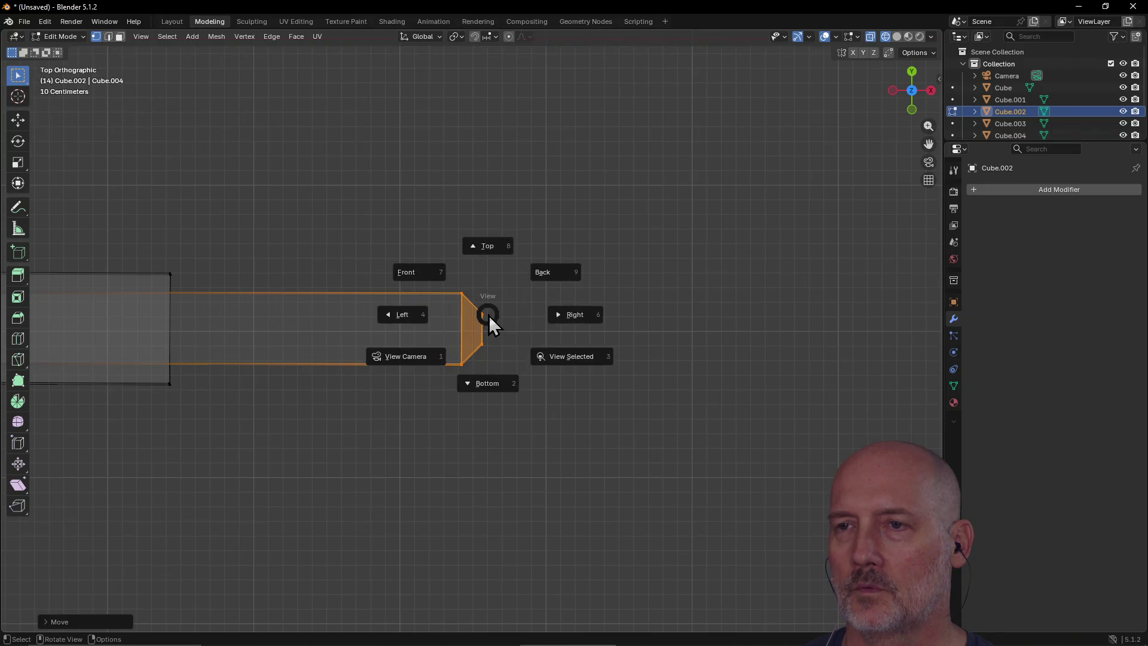
left_click(402, 314)
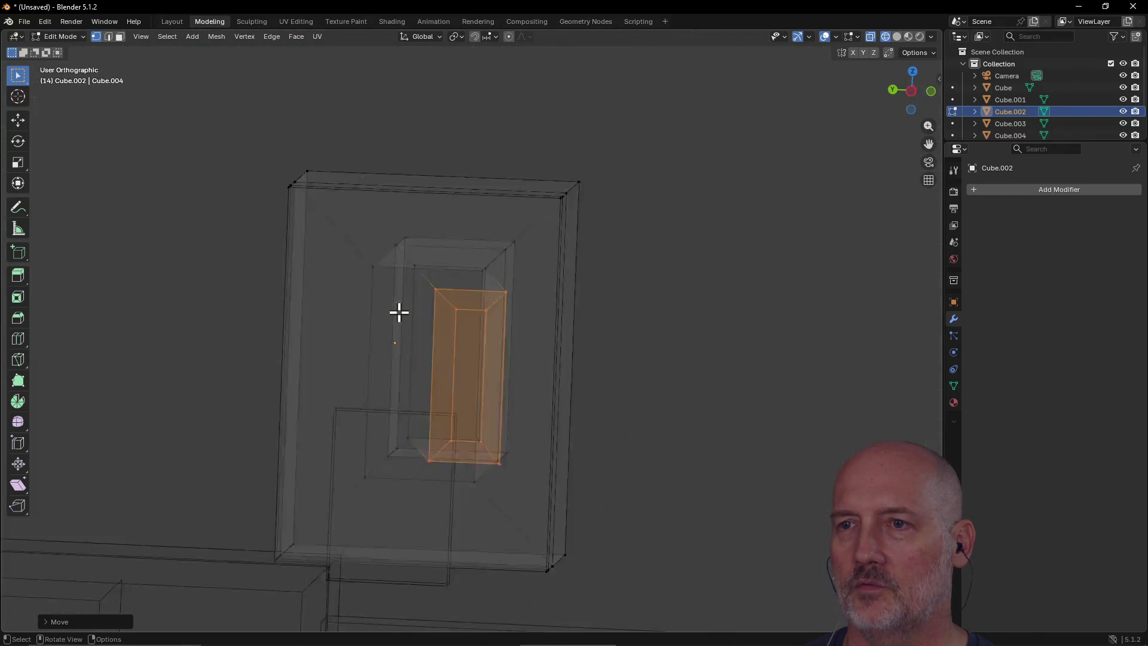
key("grave")
left_click(500, 317)
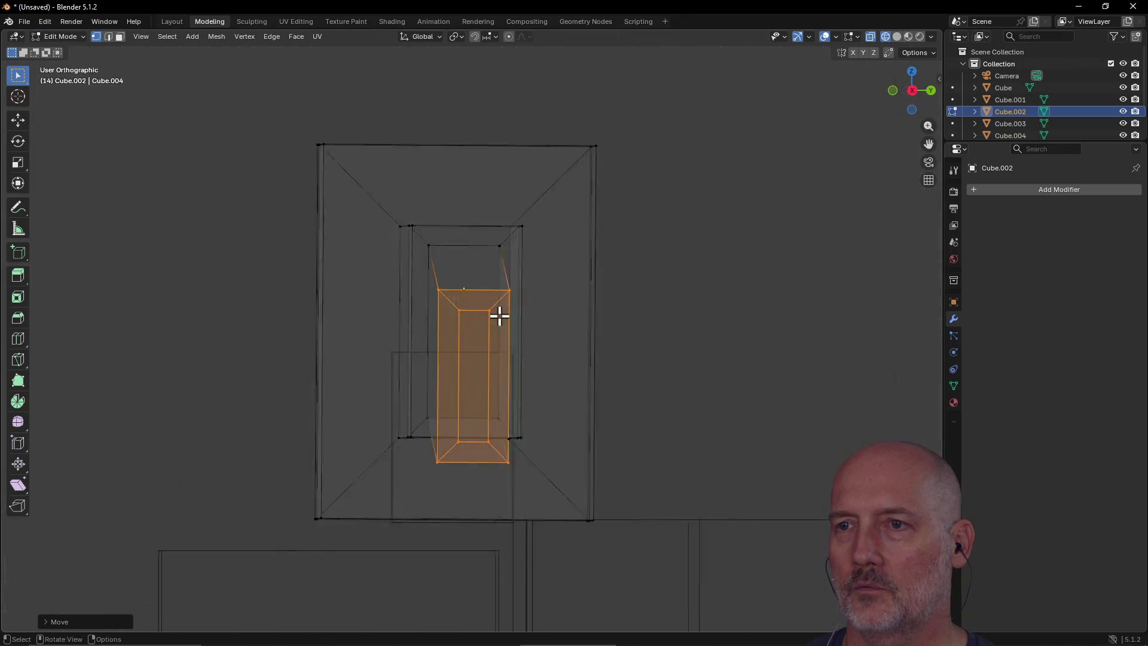
key("grave")
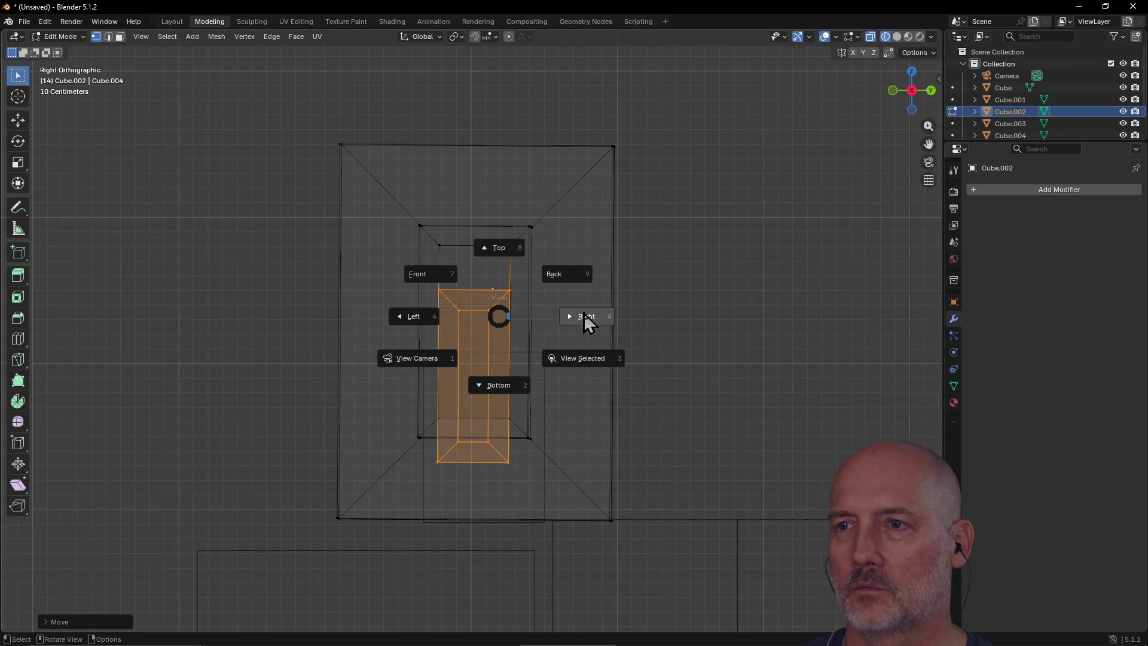
left_click(585, 318)
Step: Review the arm from Bottom and Top views, then orbit to an angled perspective
key("grave")
left_click(622, 337)
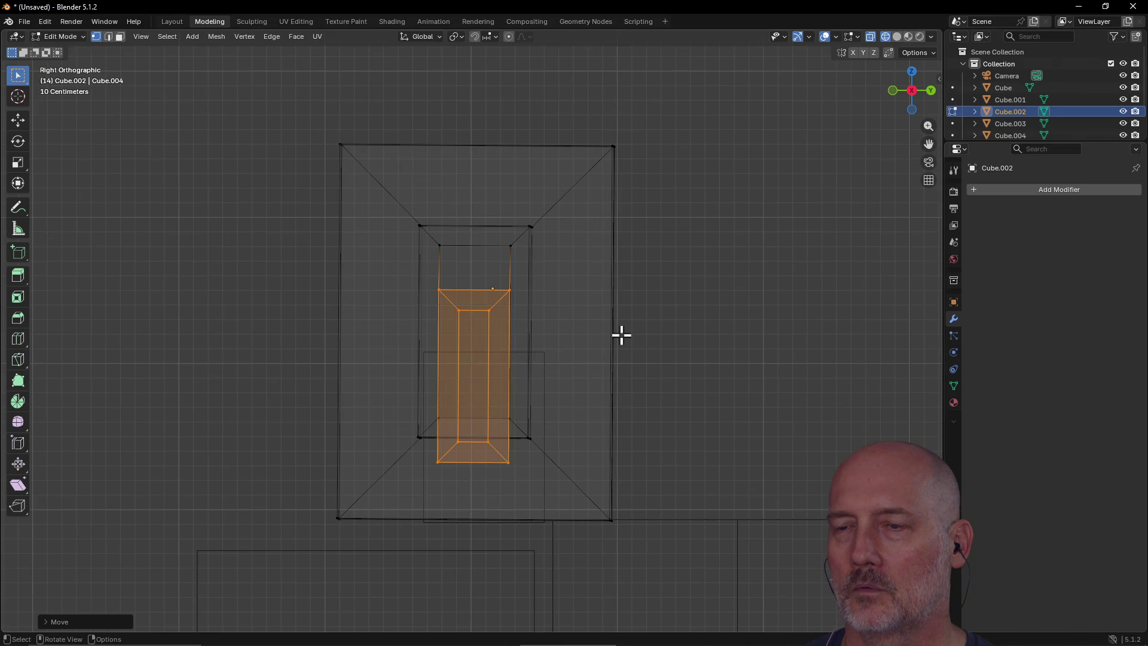
key("grave")
left_click(532, 409)
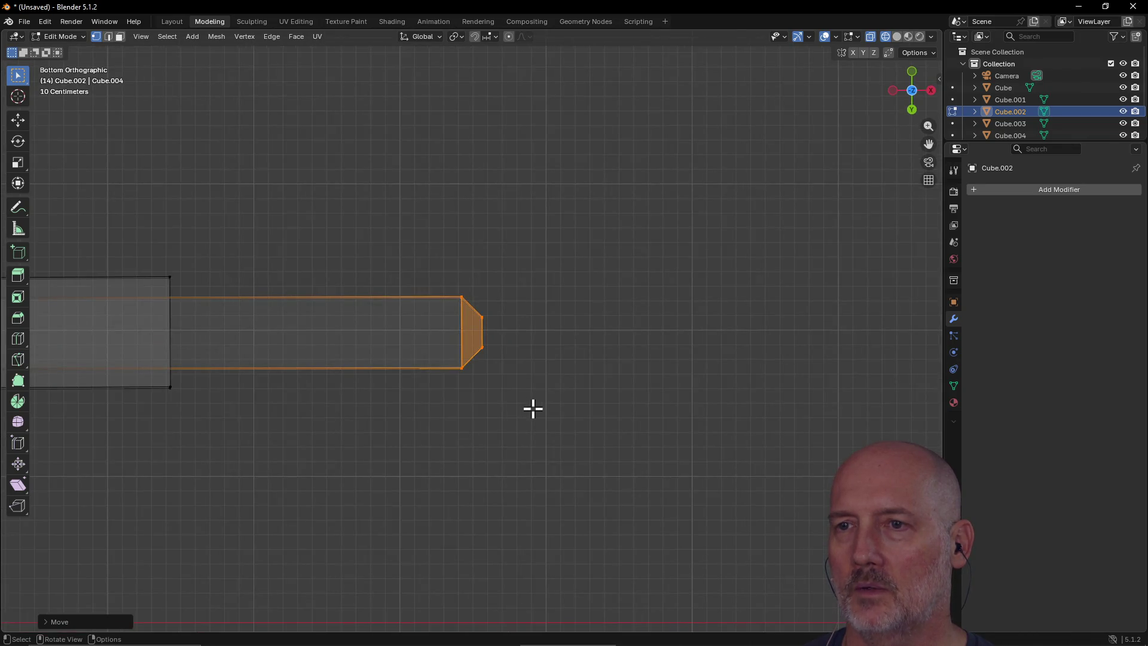
key("grave")
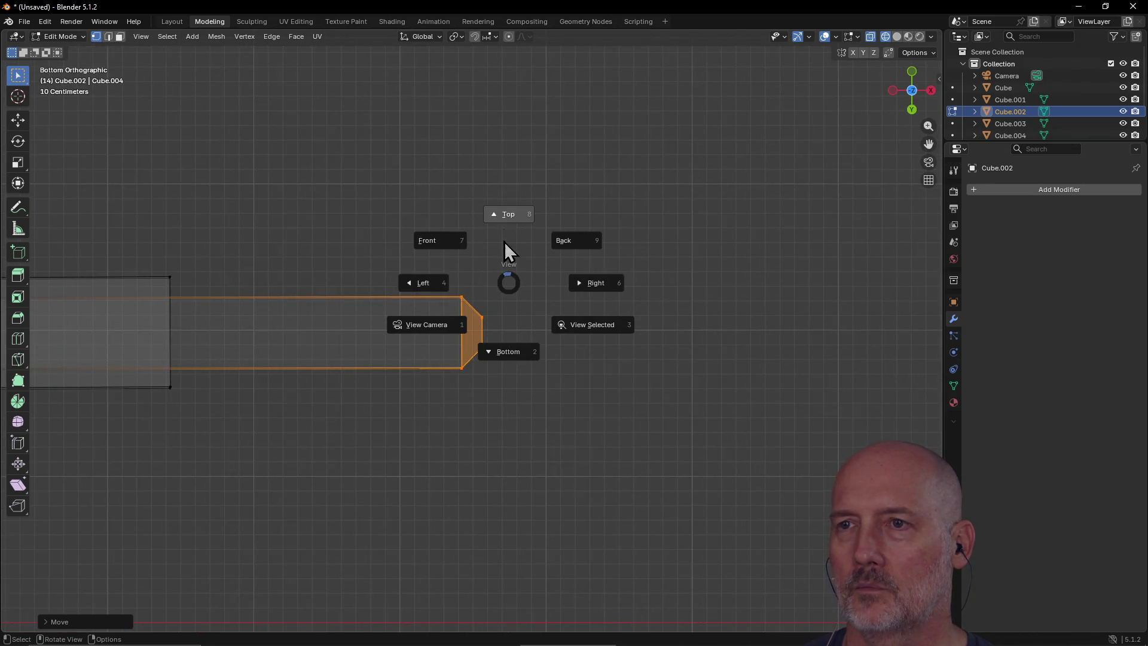
left_click(504, 211)
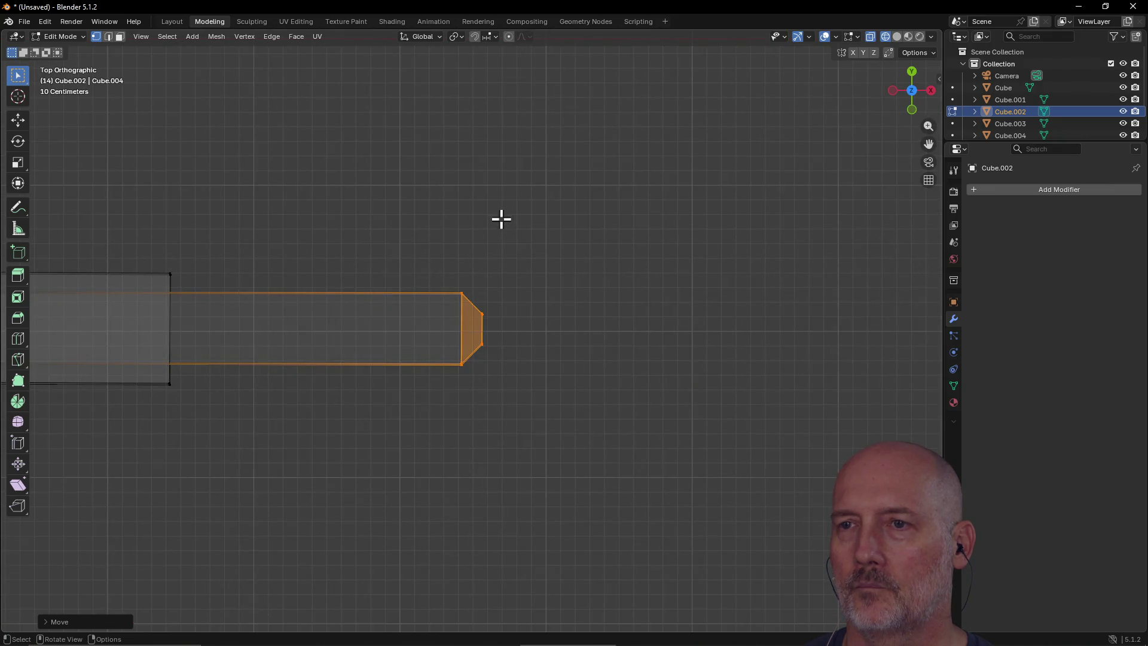
mouse_move(476, 293)
middle_mouse_down()
mouse_move(426, 225)
mouse_move(428, 182)
mouse_move(466, 131)
mouse_move(458, 152)
mouse_move(485, 156)
mouse_move(425, 162)
mouse_move(454, 162)
middle_mouse_up()
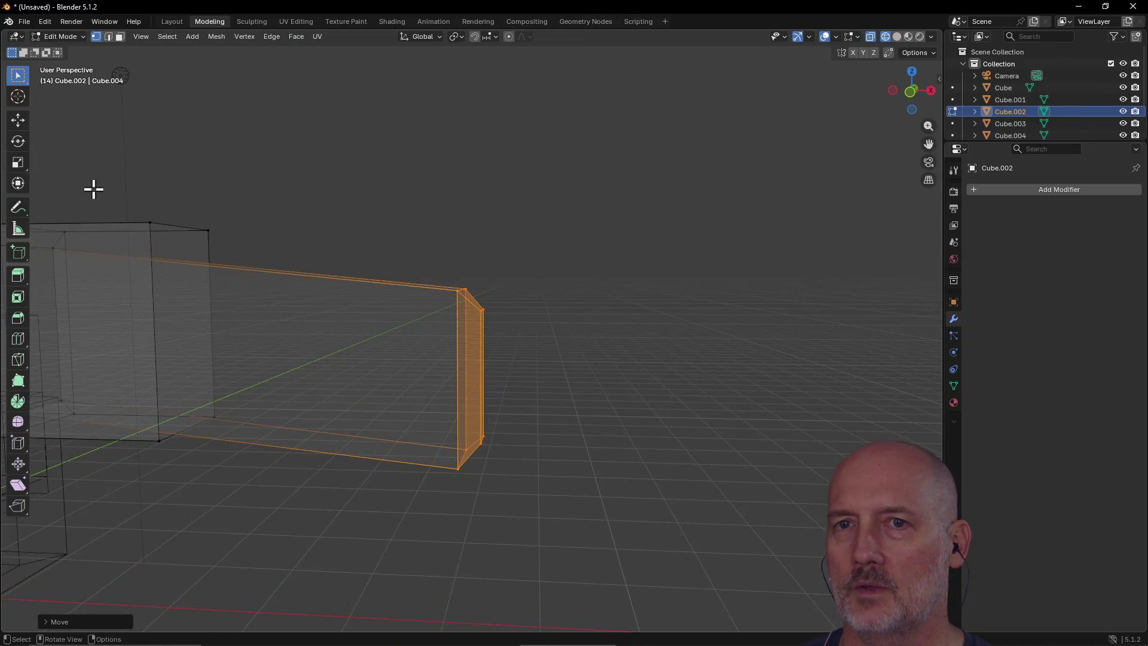
Step: Box-select the middle block's front edge loop and frame it with View Selected
left_click_drag(92, 187, 206, 280)
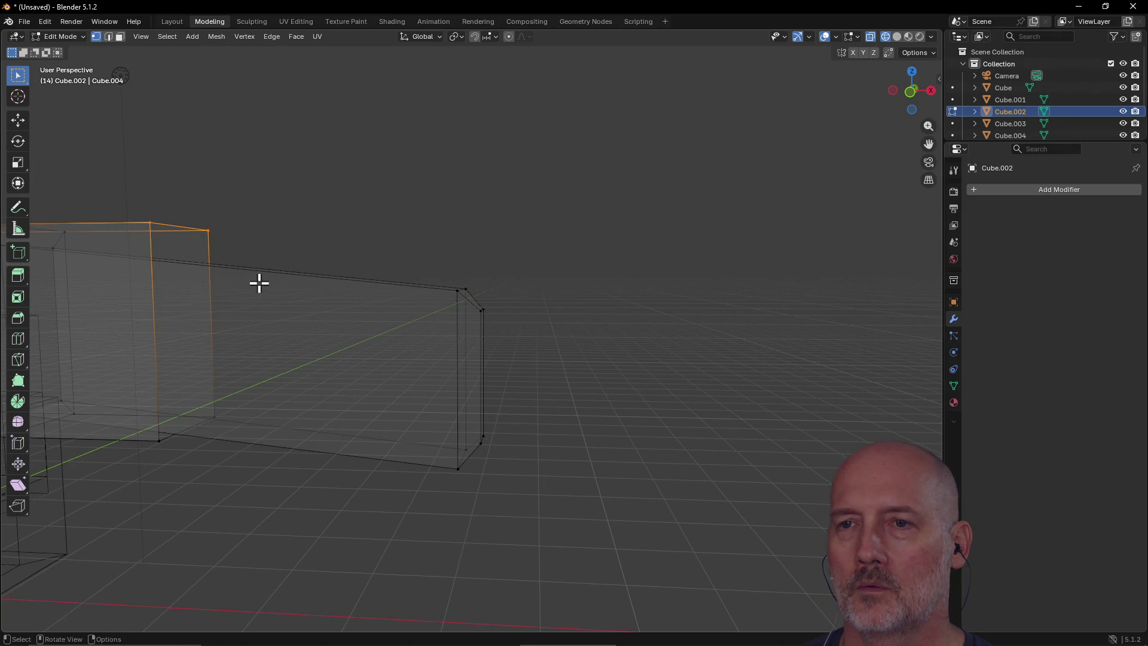
key("grave")
left_click(318, 321)
mouse_move(361, 335)
middle_mouse_down()
mouse_move(369, 348)
mouse_move(344, 332)
mouse_move(298, 333)
middle_mouse_up()
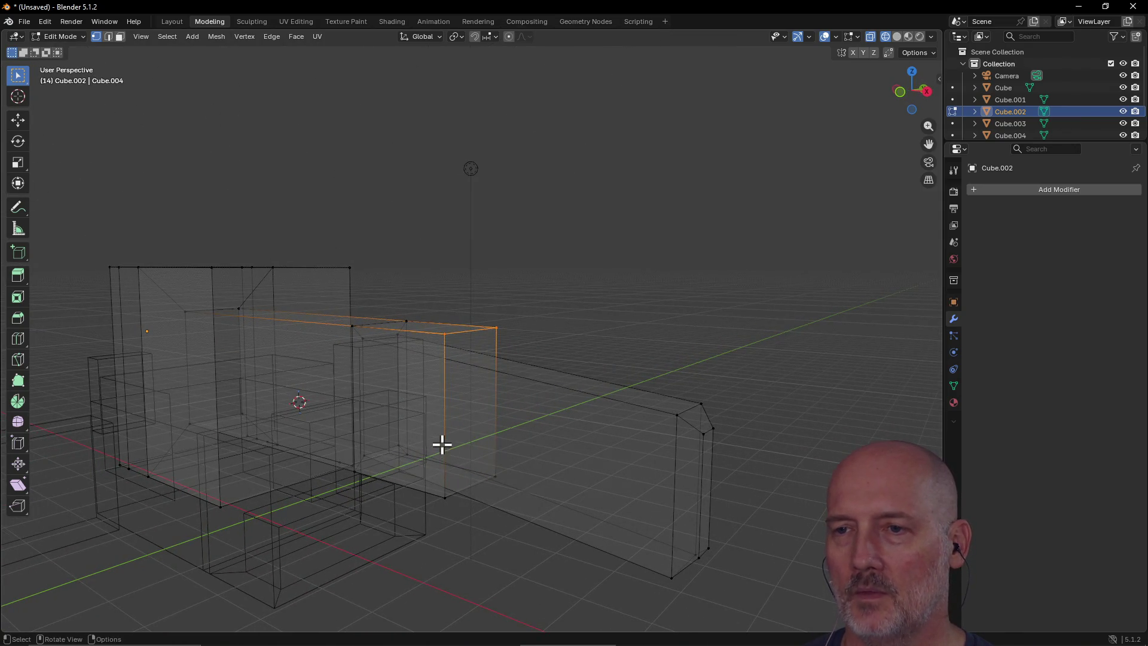
key("grave")
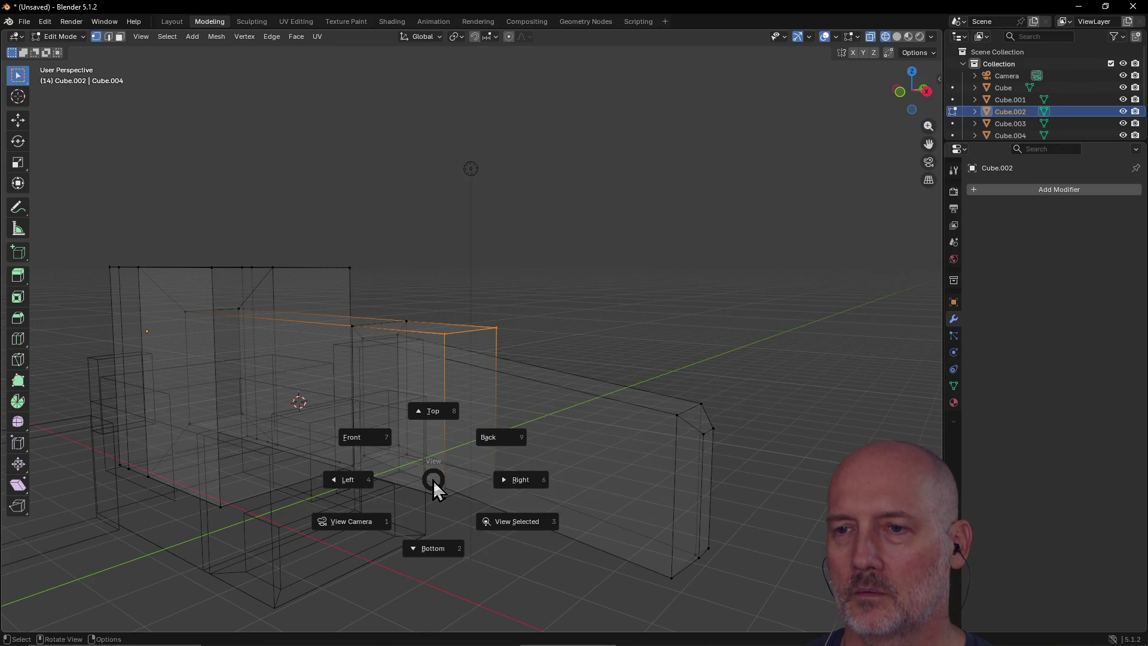
left_click(485, 493)
scroll(485, 493, "down", 4)
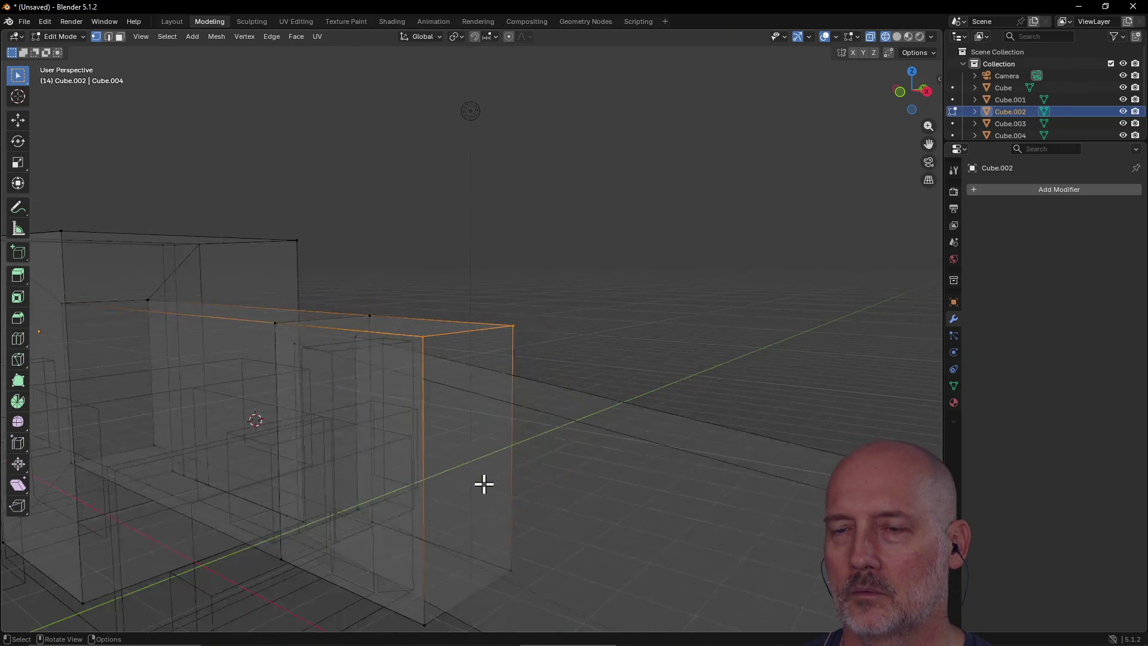
Step: Orbit and pan around the selected edges, ending in a top-down close-up
mouse_move(444, 441)
middle_mouse_down()
mouse_move(482, 179)
mouse_move(456, 267)
middle_mouse_up()
scroll(559, 300, "up", 3)
middle_click_drag(559, 300, 512, 312, "shift")
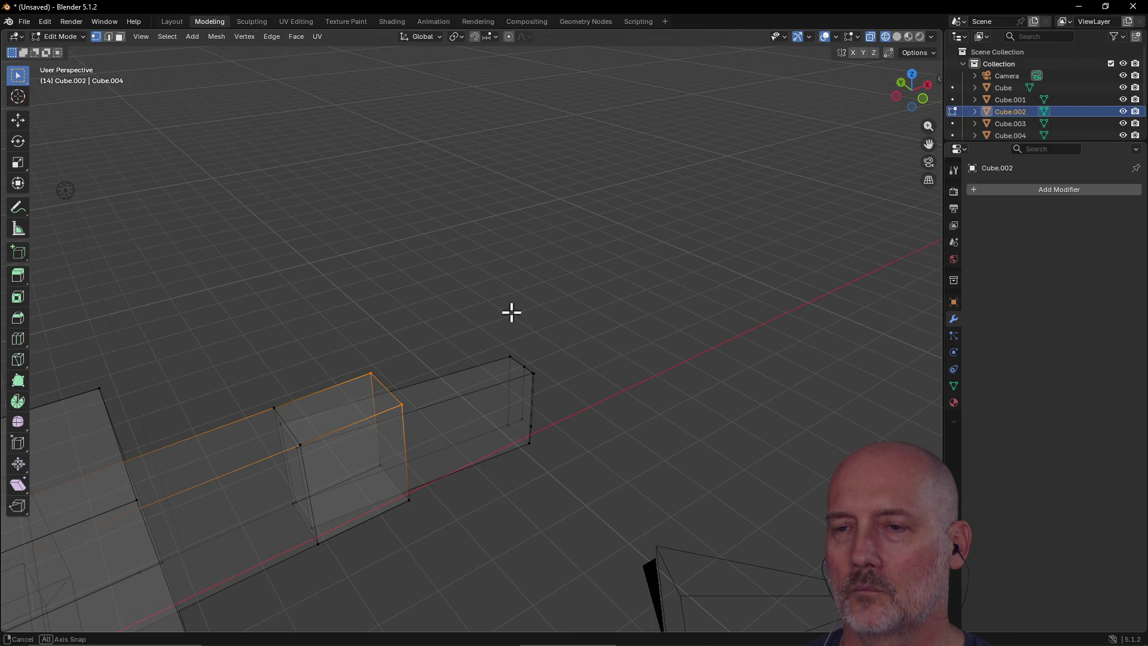
mouse_move(511, 312)
middle_mouse_down("shift")
mouse_move(499, 310)
mouse_move(508, 275)
mouse_move(620, 199)
middle_mouse_up("shift")
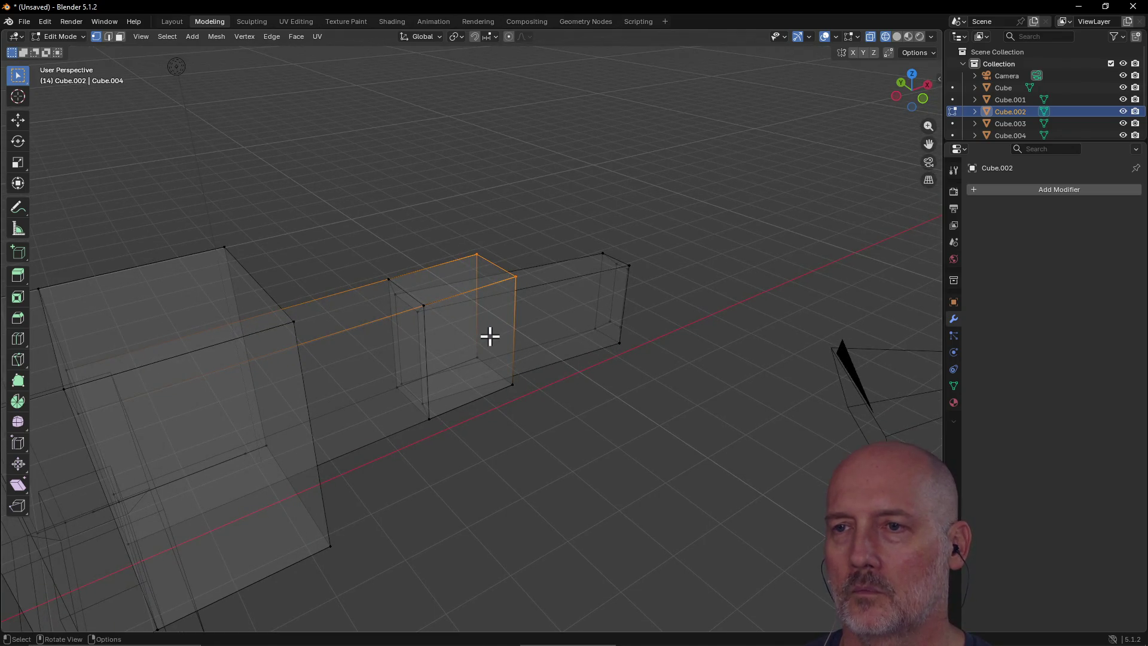
mouse_move(498, 351)
middle_mouse_down()
mouse_move(497, 369)
mouse_move(495, 360)
middle_mouse_up()
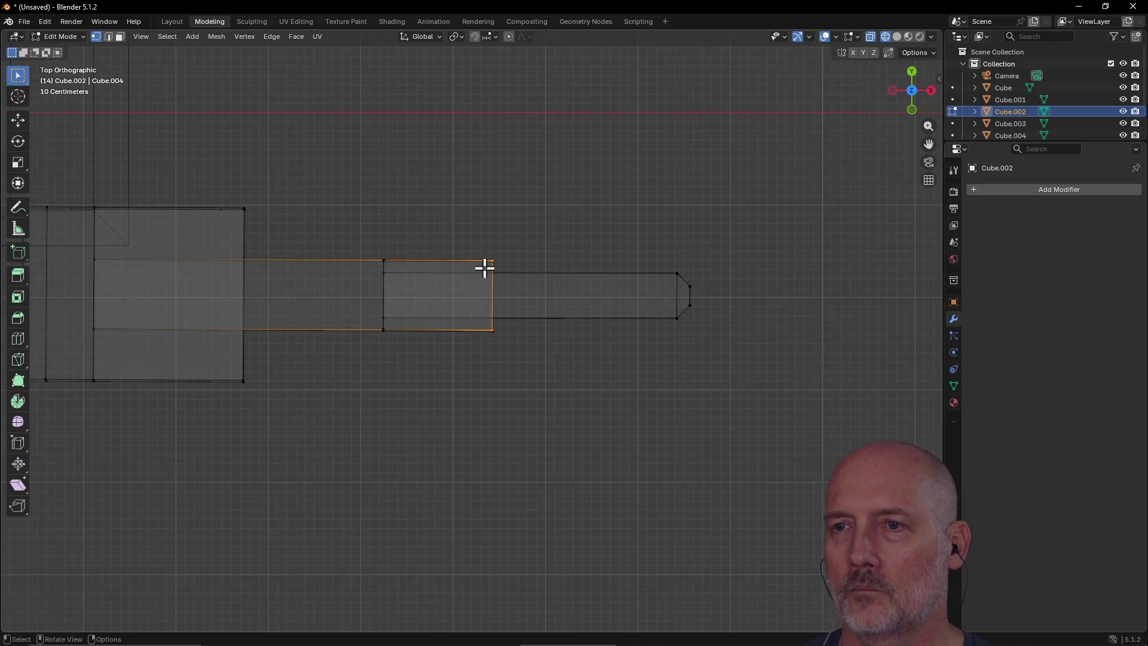
mouse_move(484, 269)
middle_mouse_down()
mouse_move(382, 244)
mouse_move(400, 167)
mouse_move(452, 244)
middle_mouse_up()
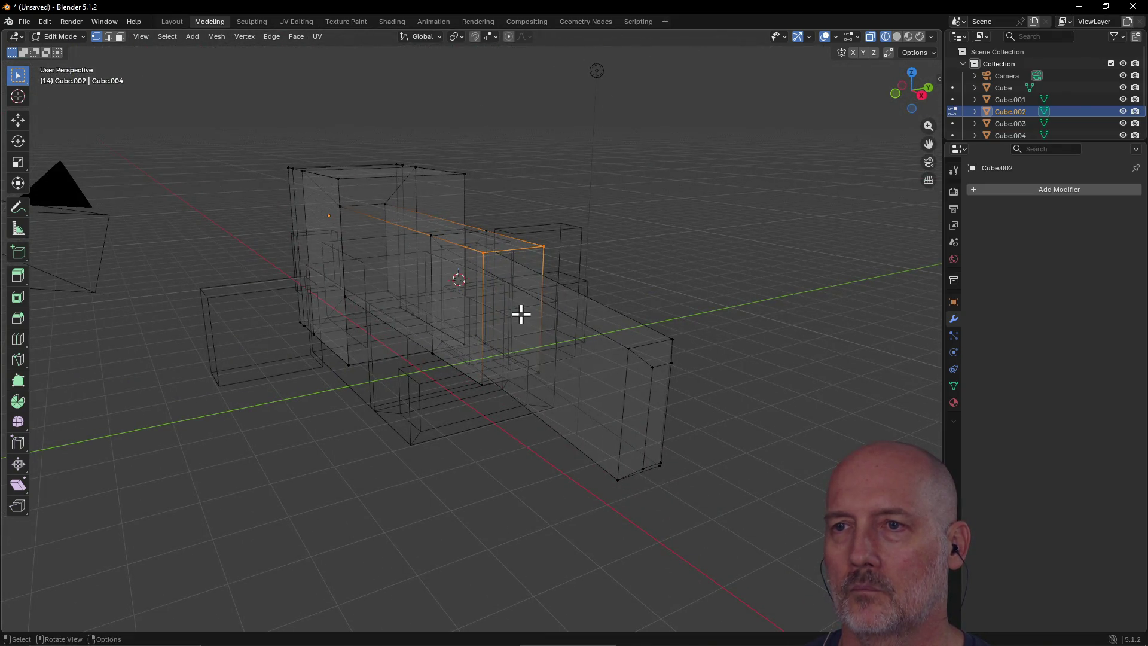
mouse_move(521, 314)
middle_mouse_down("alt")
mouse_move(602, 461)
mouse_move(610, 361)
mouse_move(479, 461)
mouse_move(493, 338)
mouse_move(405, 341)
middle_mouse_up("alt")
key("grave")
left_click(485, 387)
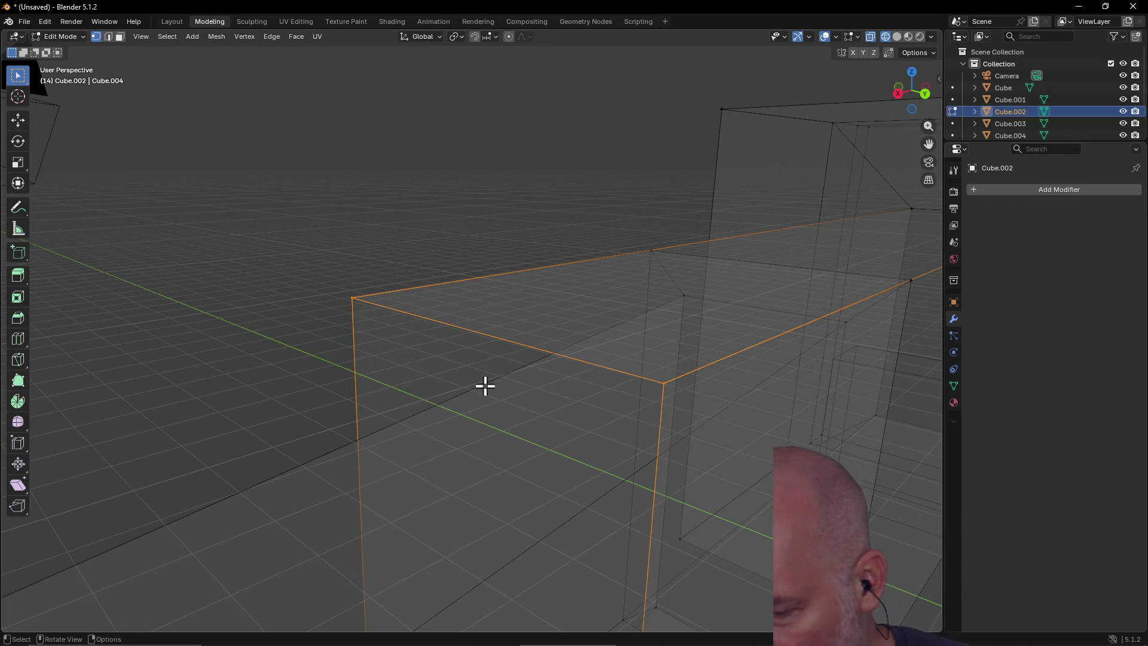
Step: Open and close the Blender application menu without choosing anything
left_click(9, 22)
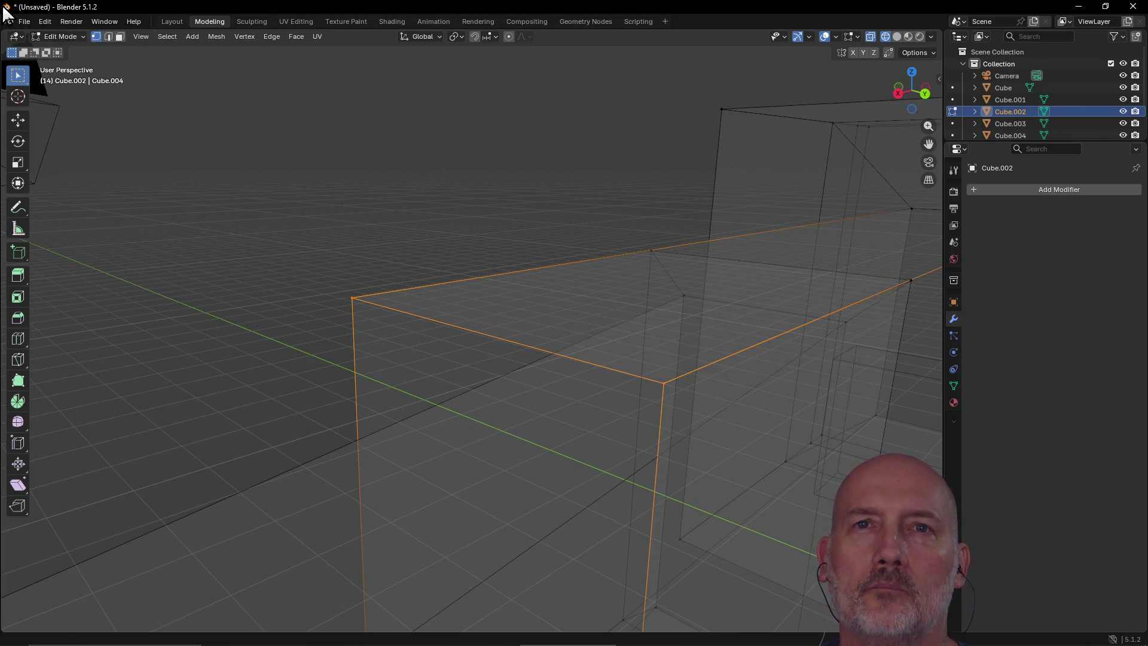
left_click(8, 22)
left_click(9, 21)
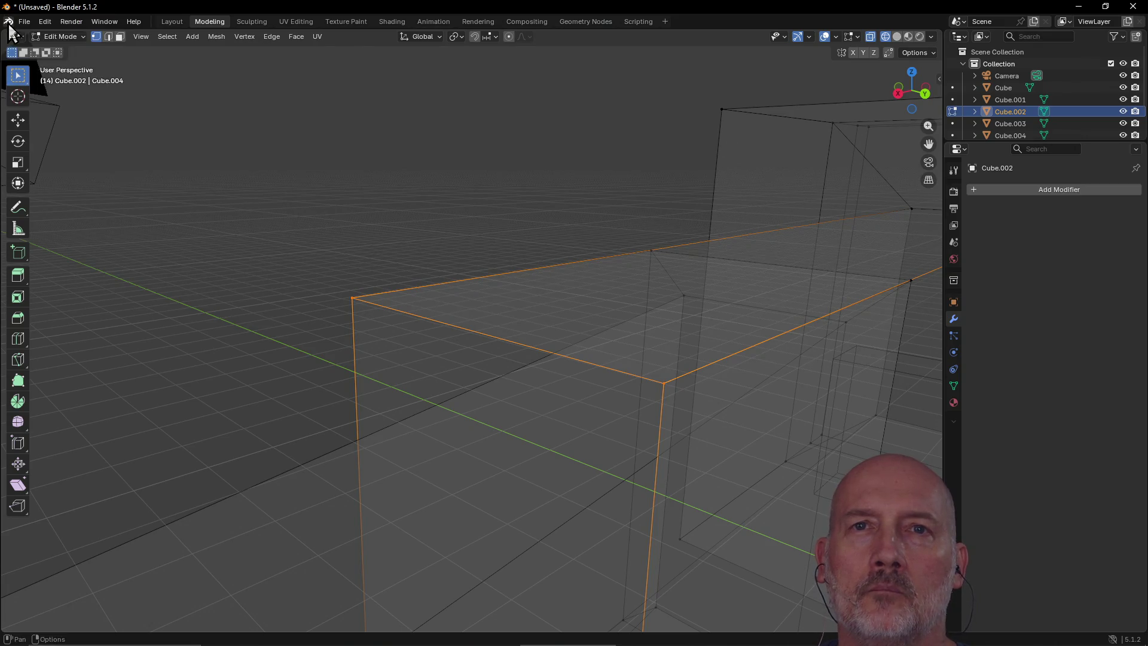
left_click(8, 21)
key("Escape")
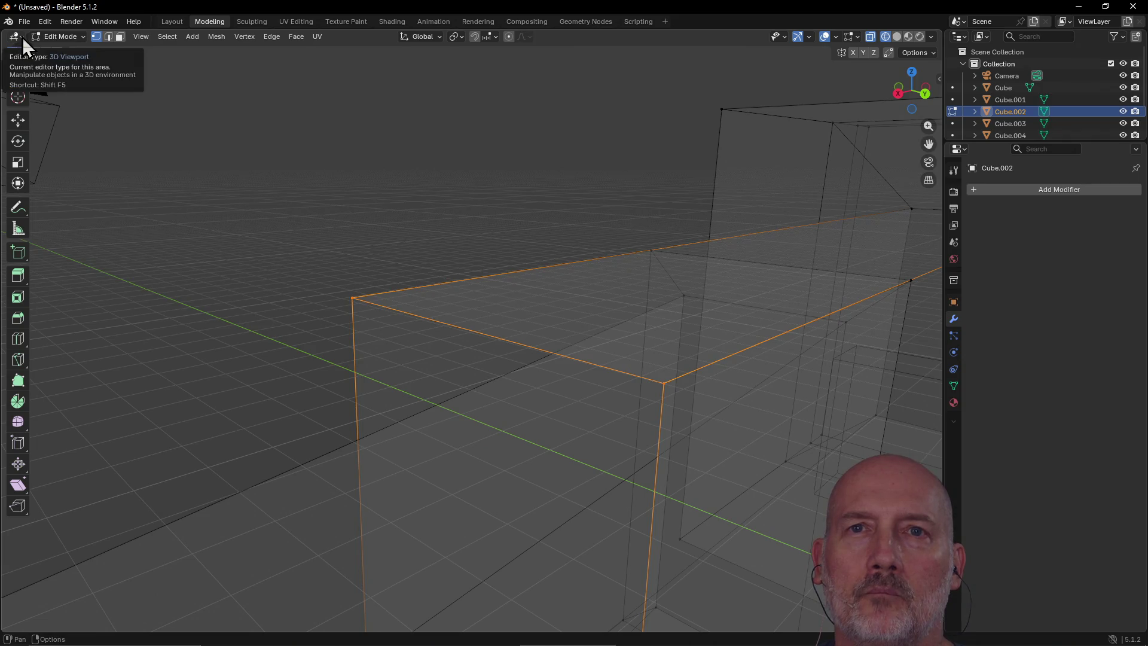
left_click(23, 37)
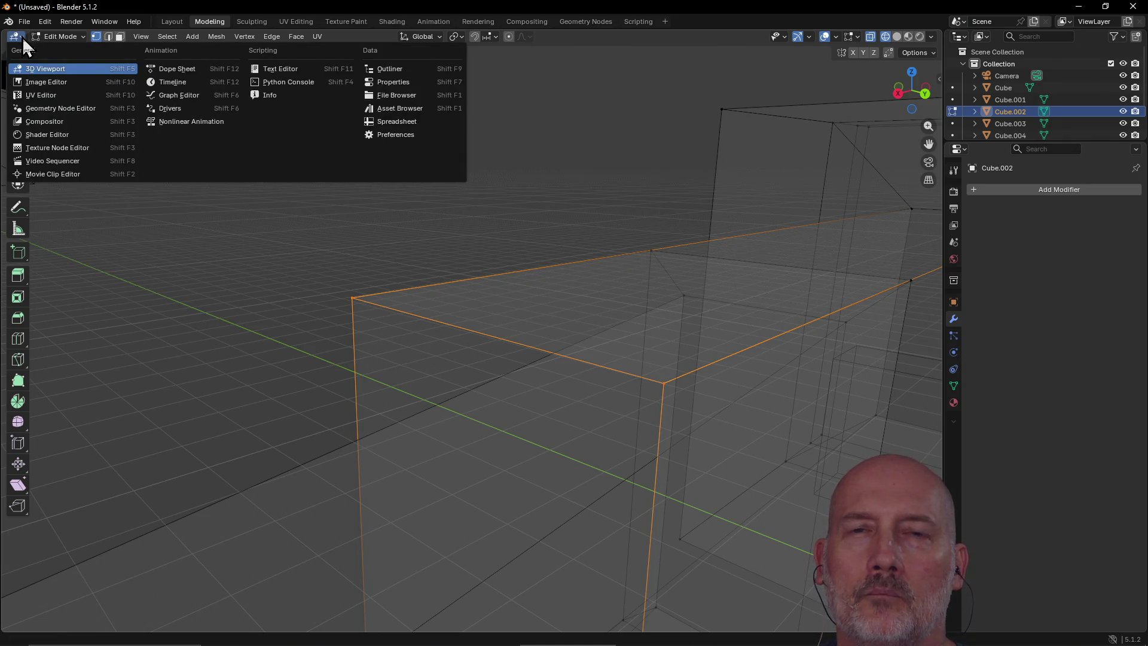
key("Escape")
left_click(23, 37)
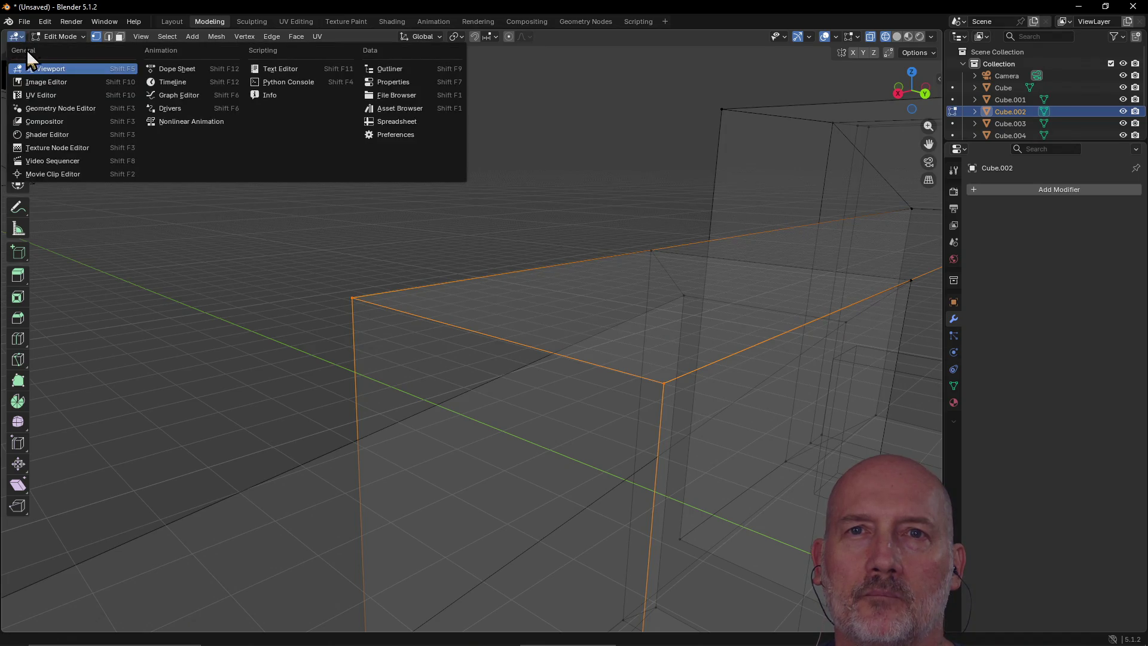
key("Escape")
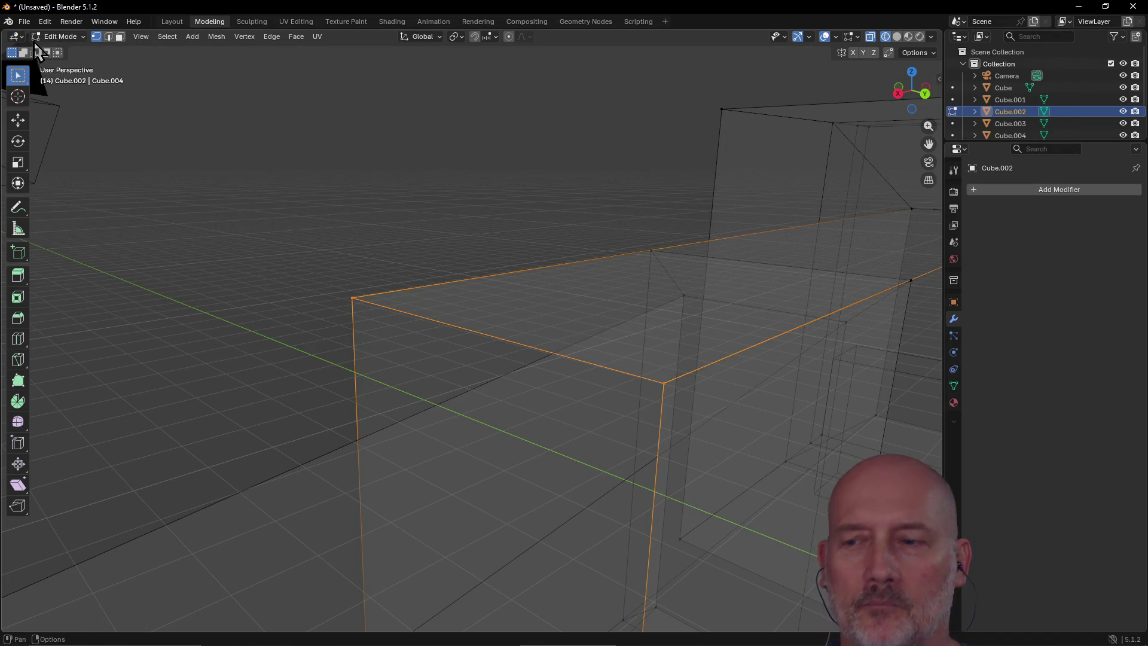
left_click(9, 21)
left_click(8, 23)
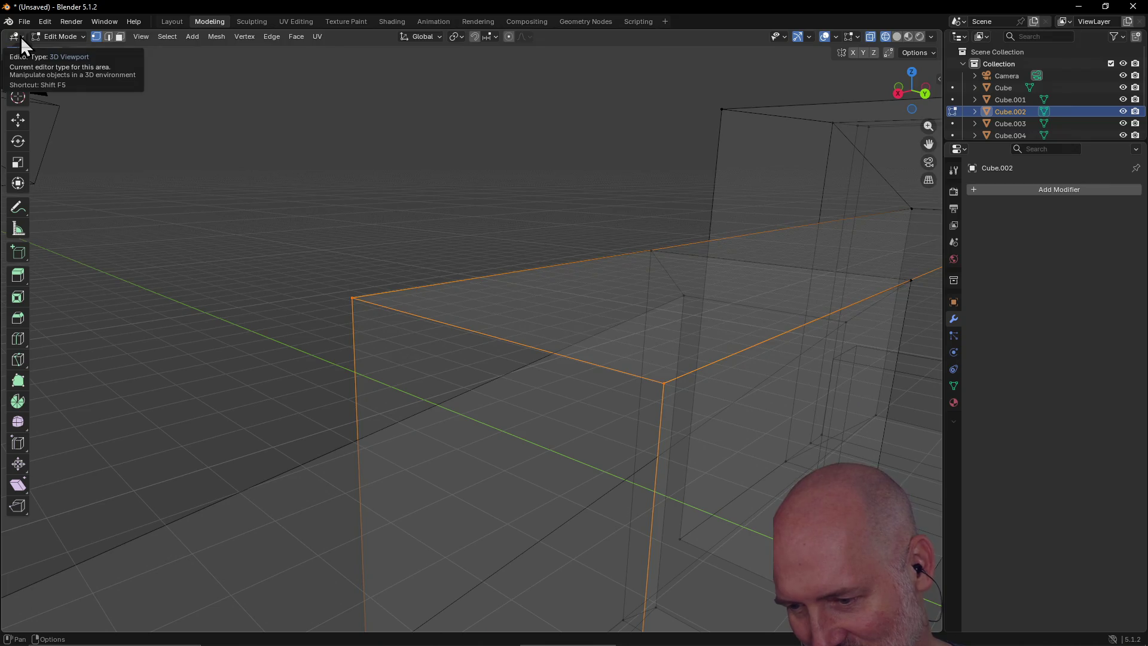
left_click(16, 38)
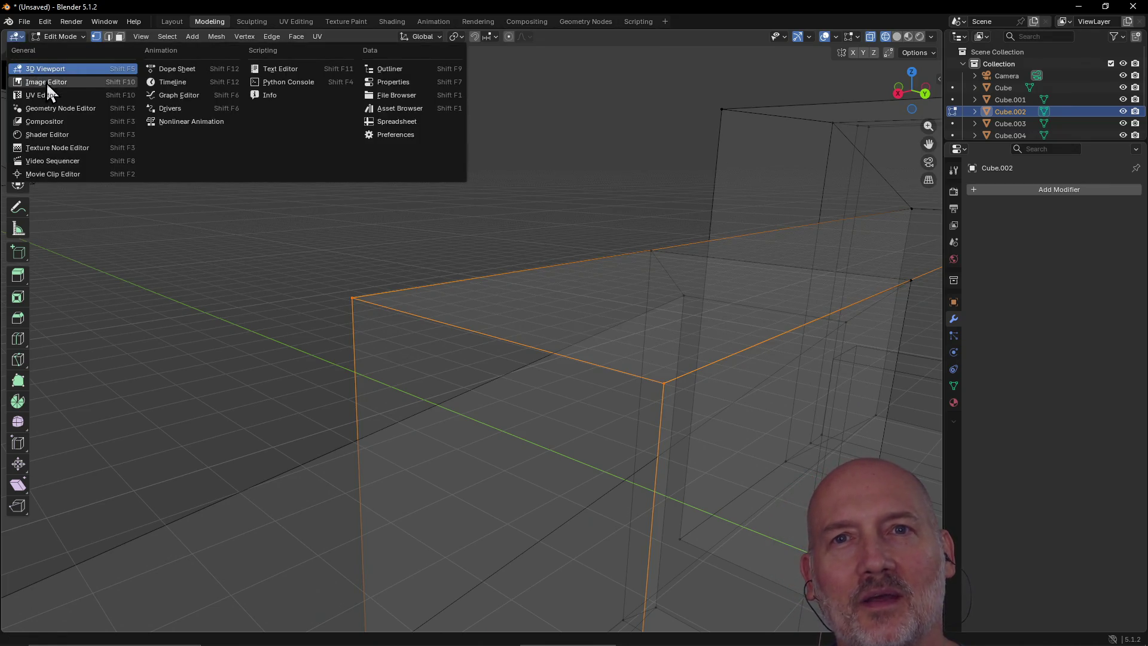
key("Return")
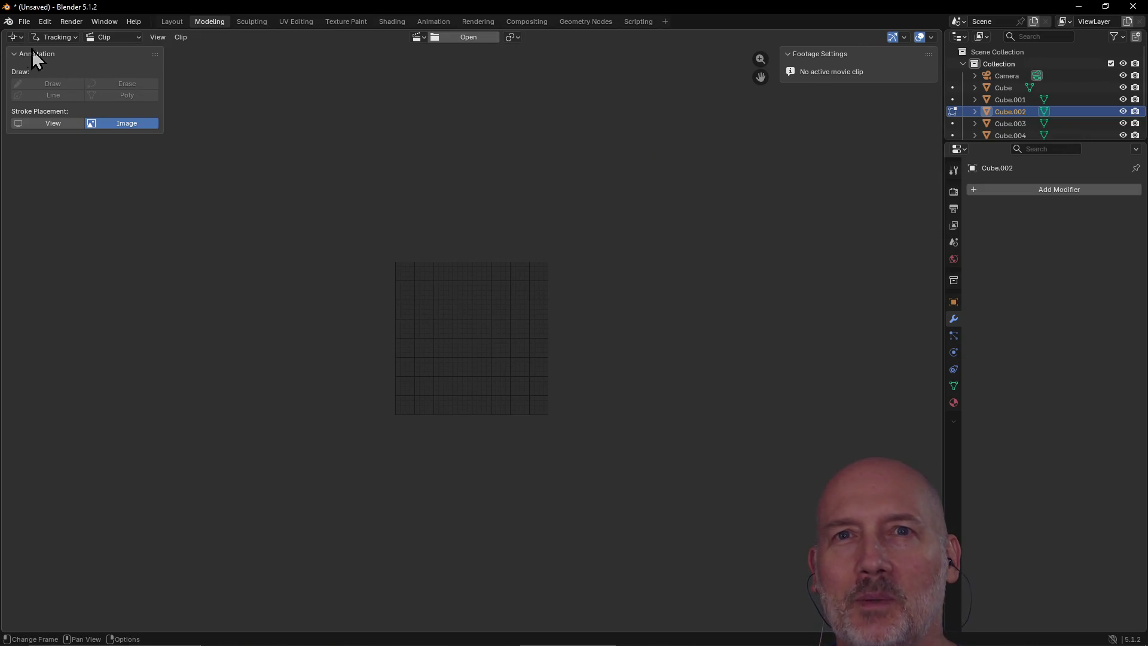
left_click(14, 37)
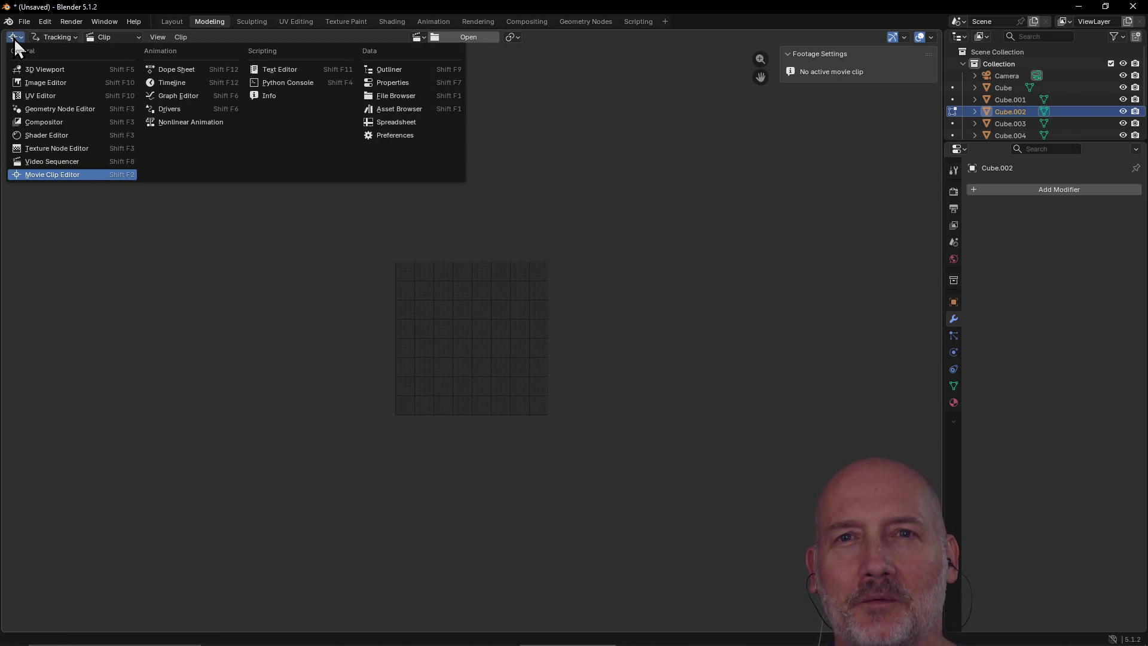
left_click(49, 70)
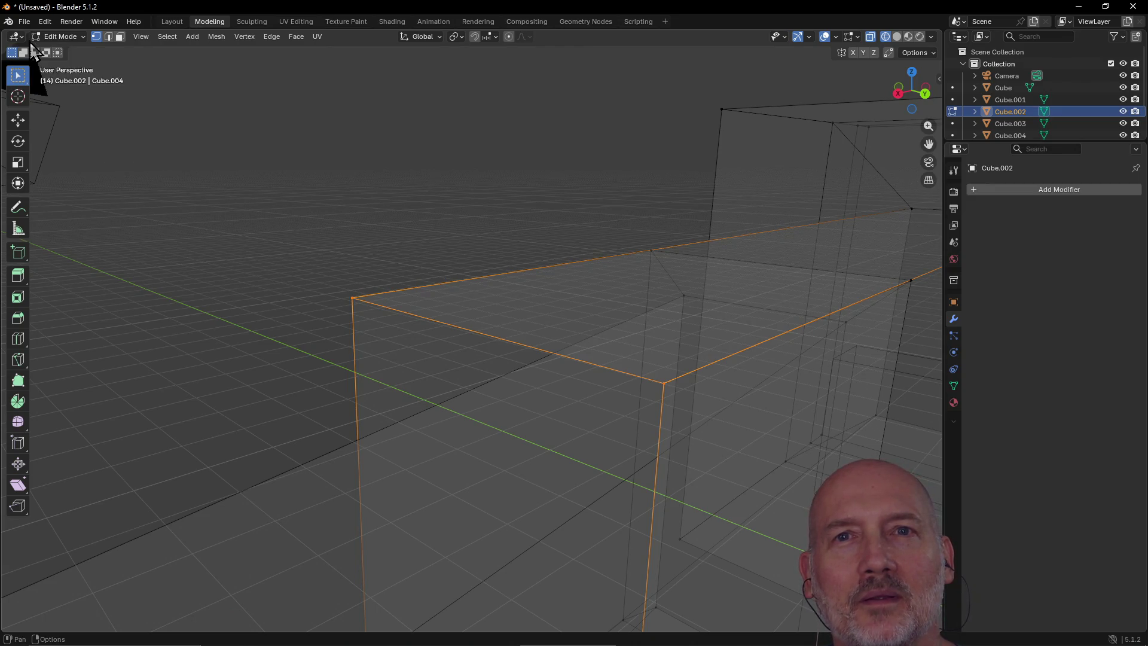
mouse_move(6, 31)
left_mouse_down()
mouse_move(90, 118)
mouse_move(512, 174)
left_mouse_up()
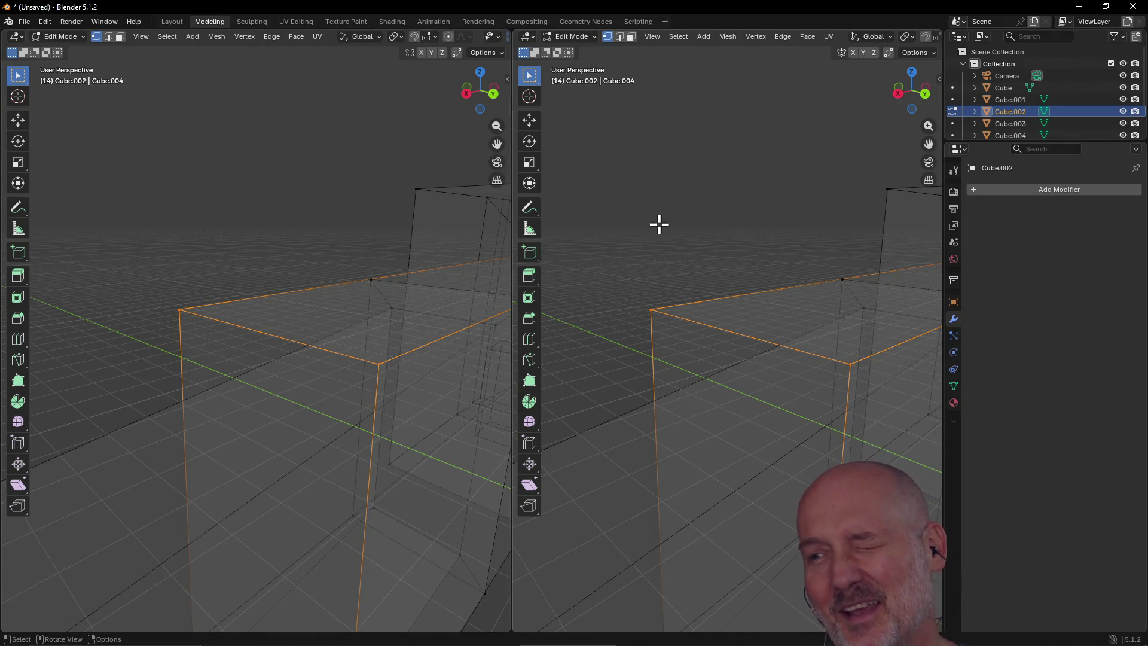
Step: Deselect the mesh and switch the left area to Dope Sheet, then Text Editor
left_click(655, 204)
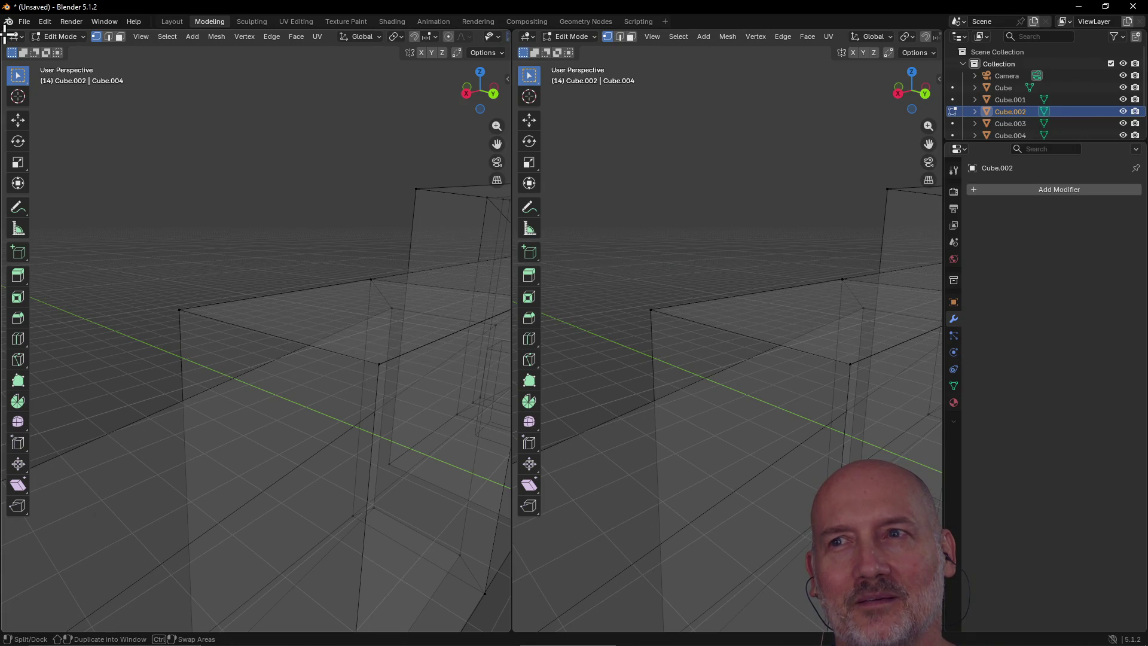
left_click(20, 37)
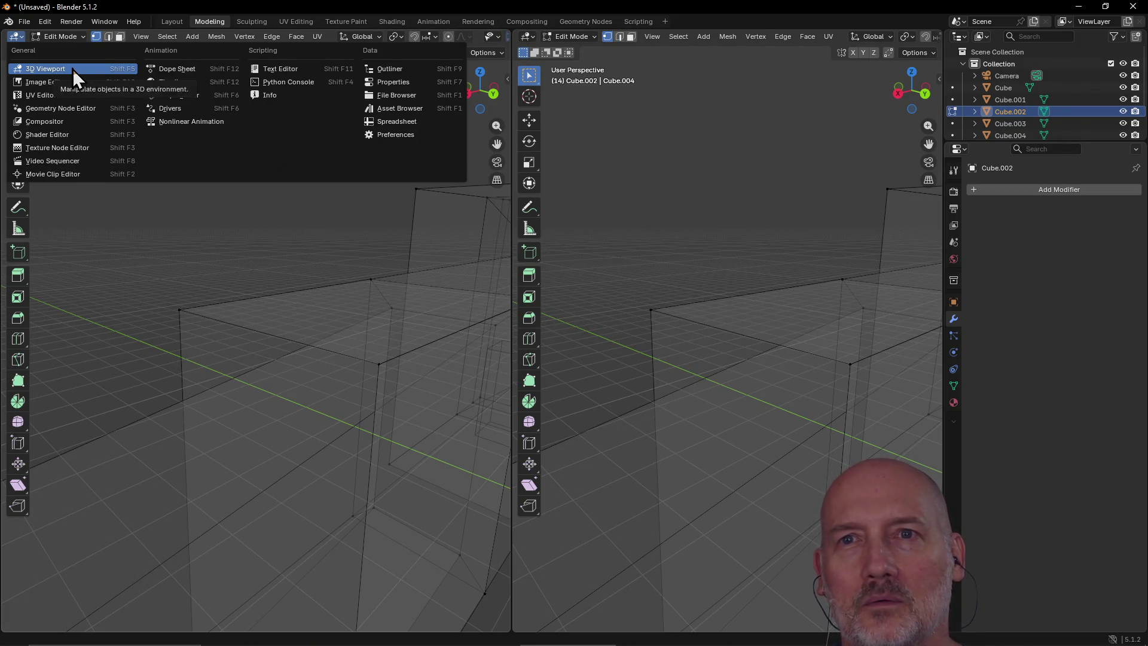
left_click(186, 70)
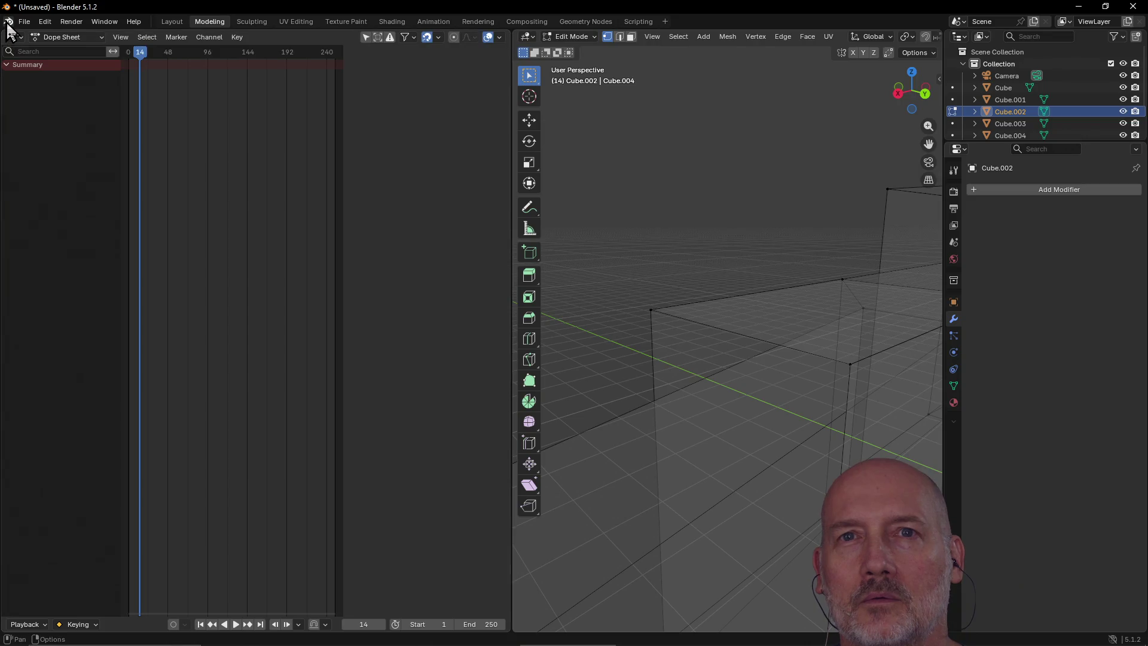
left_click(17, 38)
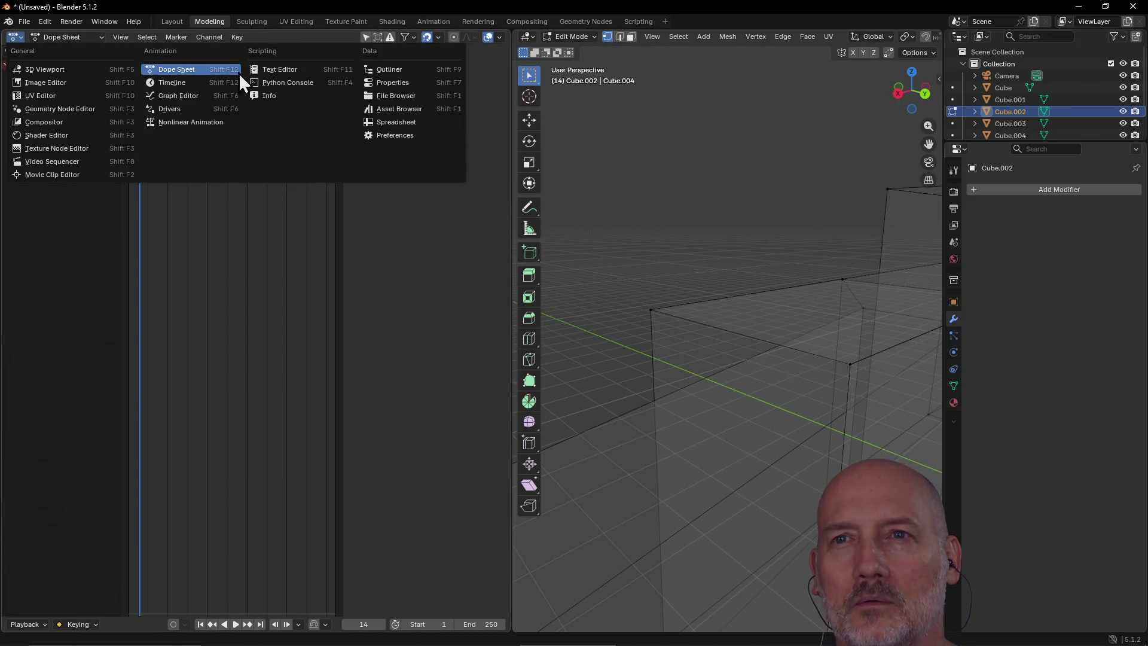
left_click(274, 71)
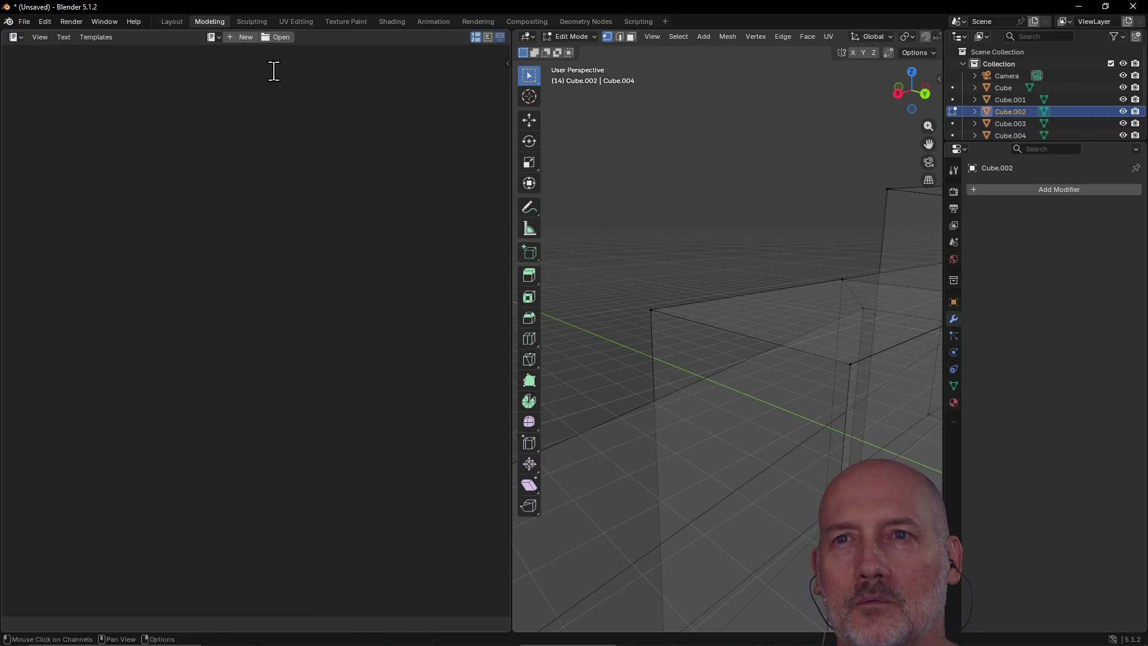
Step: Switch the left area to Graph Editor, back to 3D Viewport, then Image Editor
left_click(23, 38)
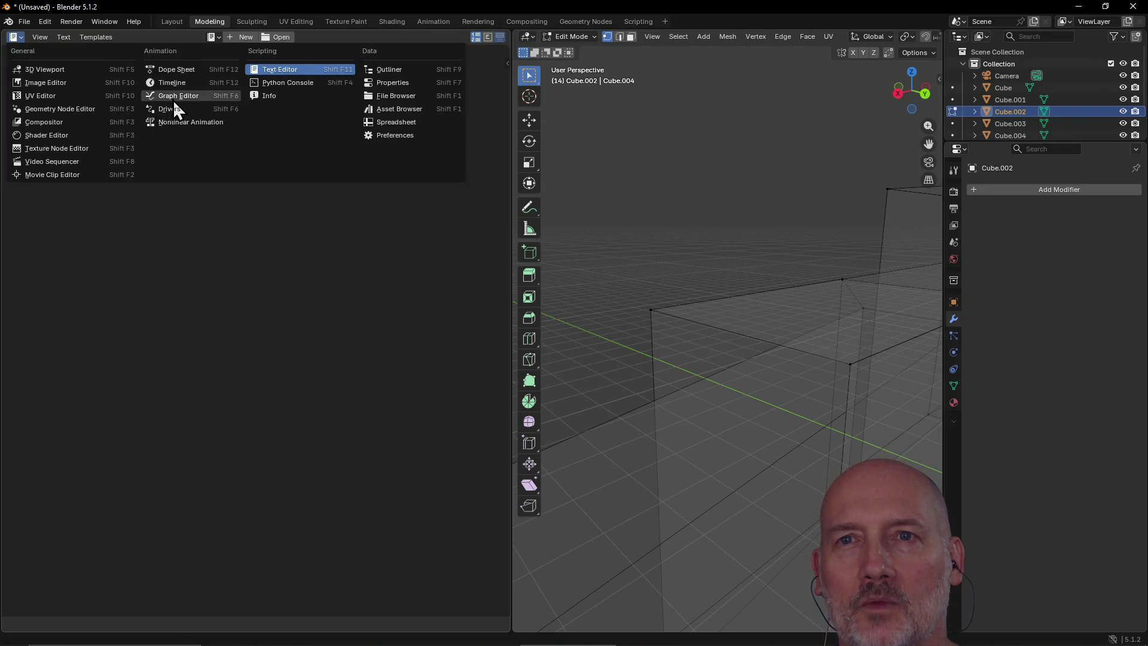
left_click(173, 98)
left_click(18, 39)
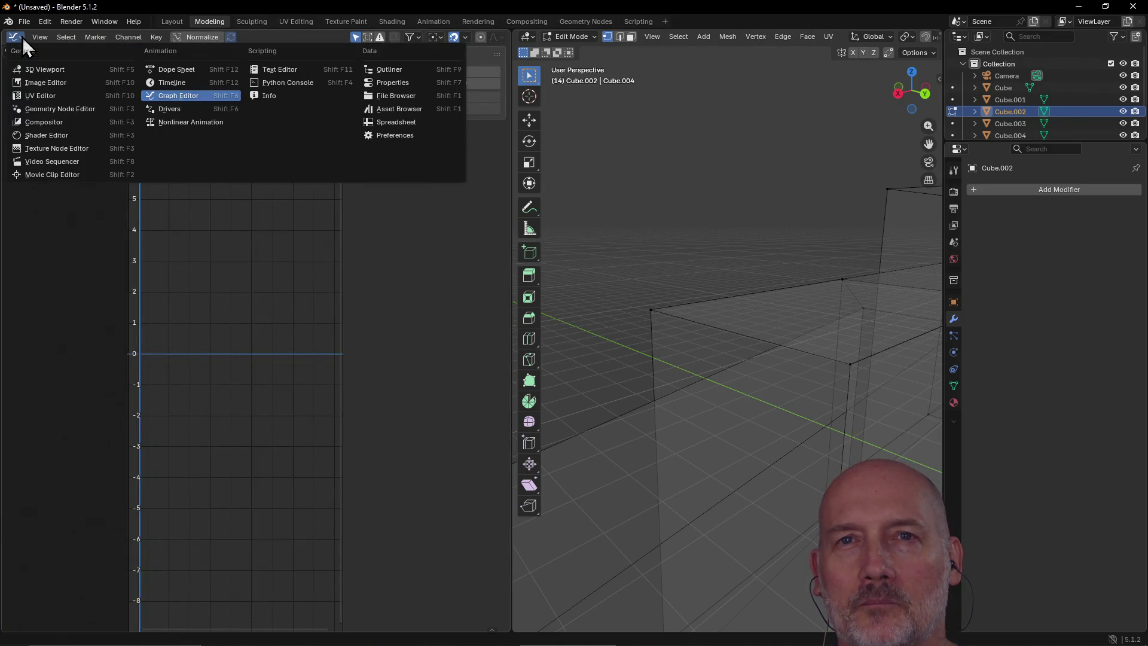
left_click(36, 70)
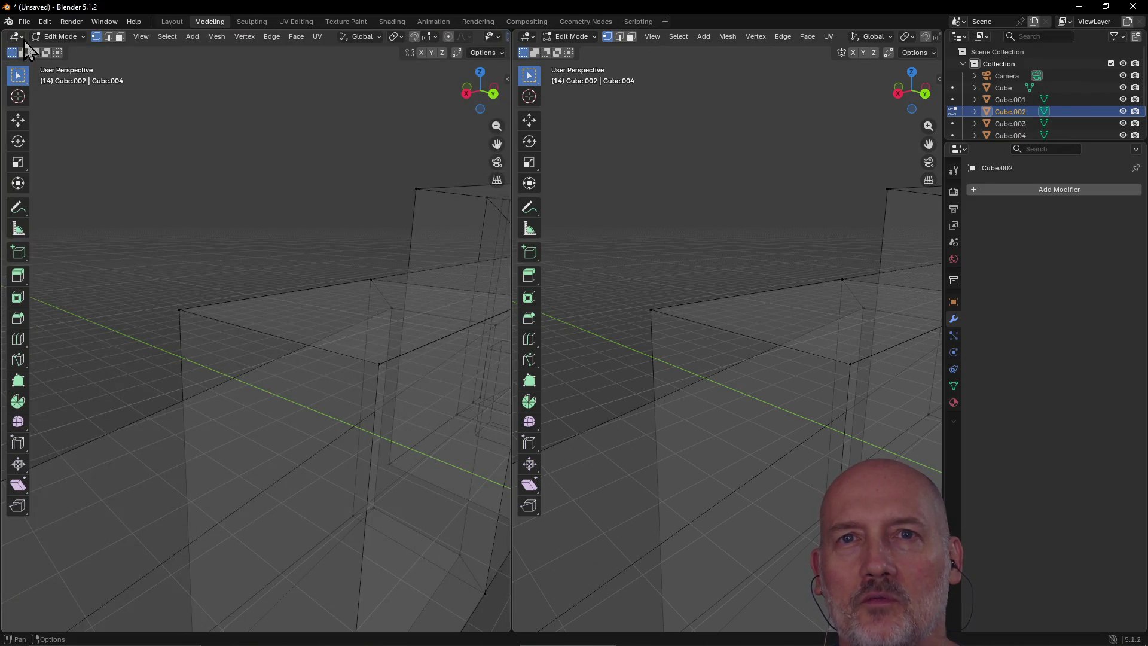
left_click(23, 37)
left_click(35, 79)
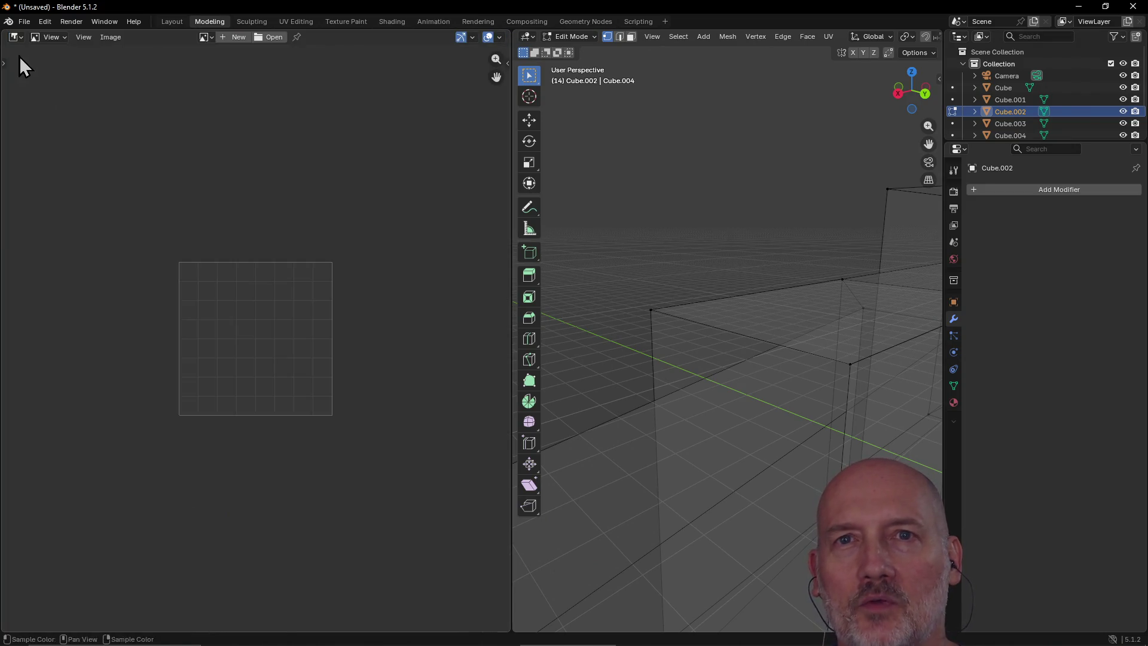
Step: Cycle the left area through UV Editor and Shader Editor, returning to 3D Viewport
left_click(23, 37)
left_click(33, 95)
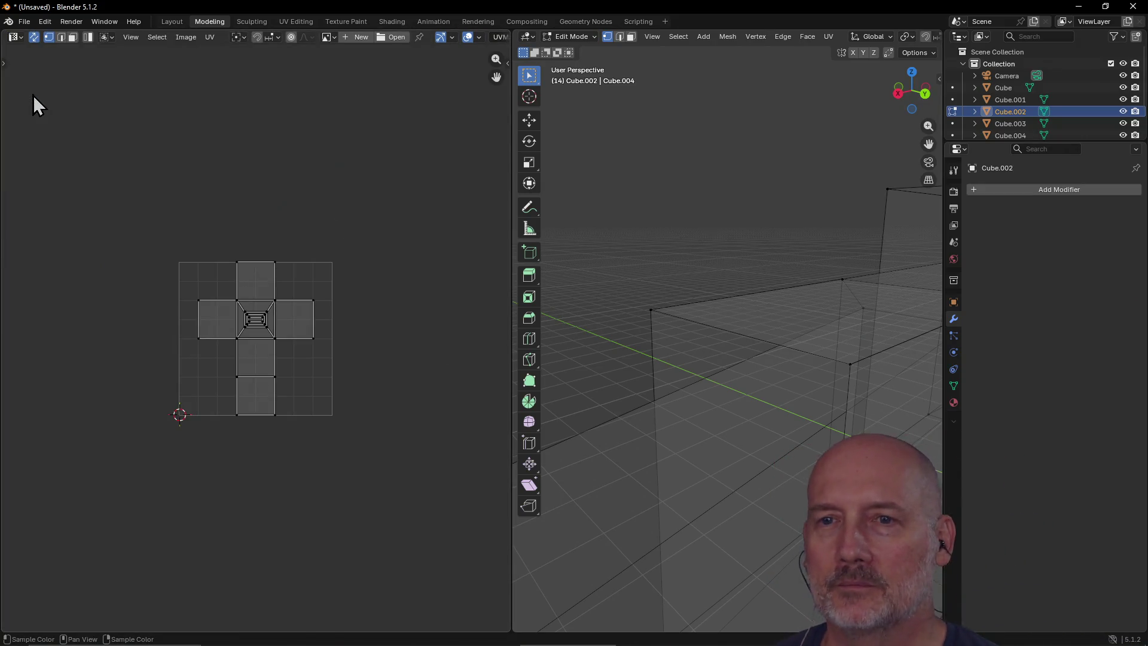
left_click(19, 38)
left_click(21, 39)
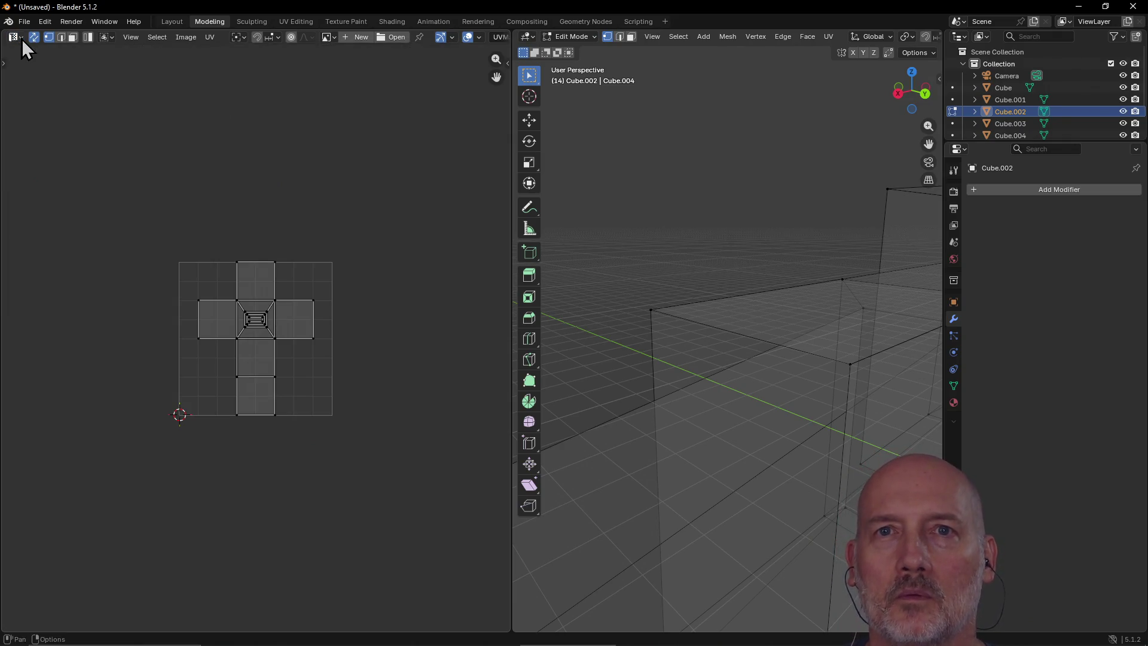
left_click(21, 38)
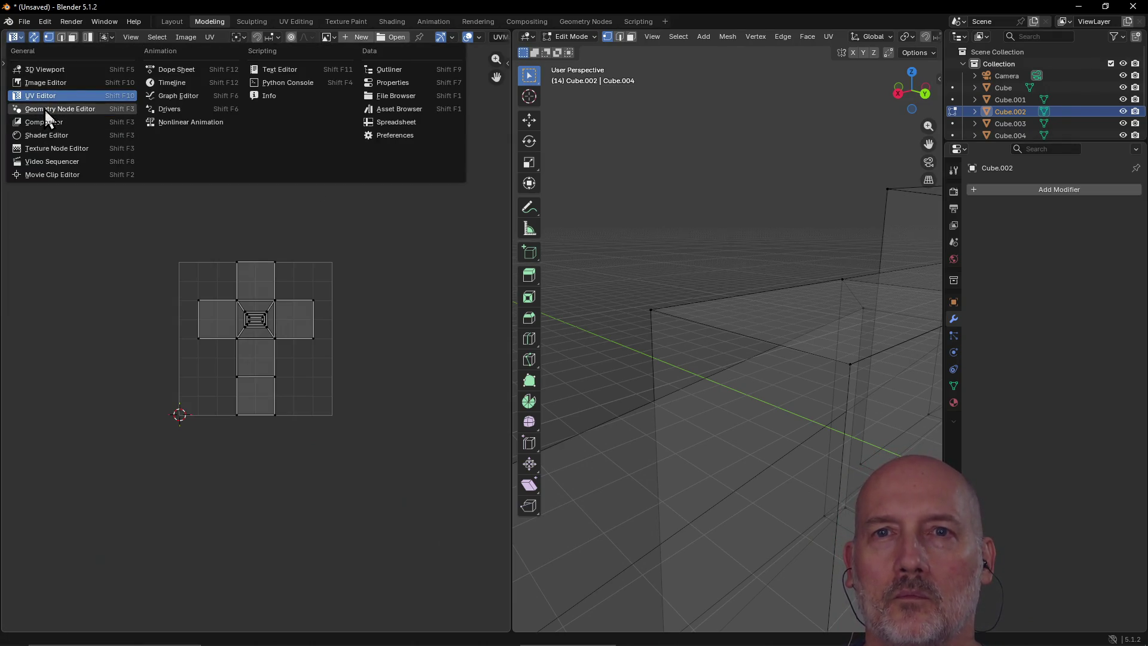
left_click(52, 137)
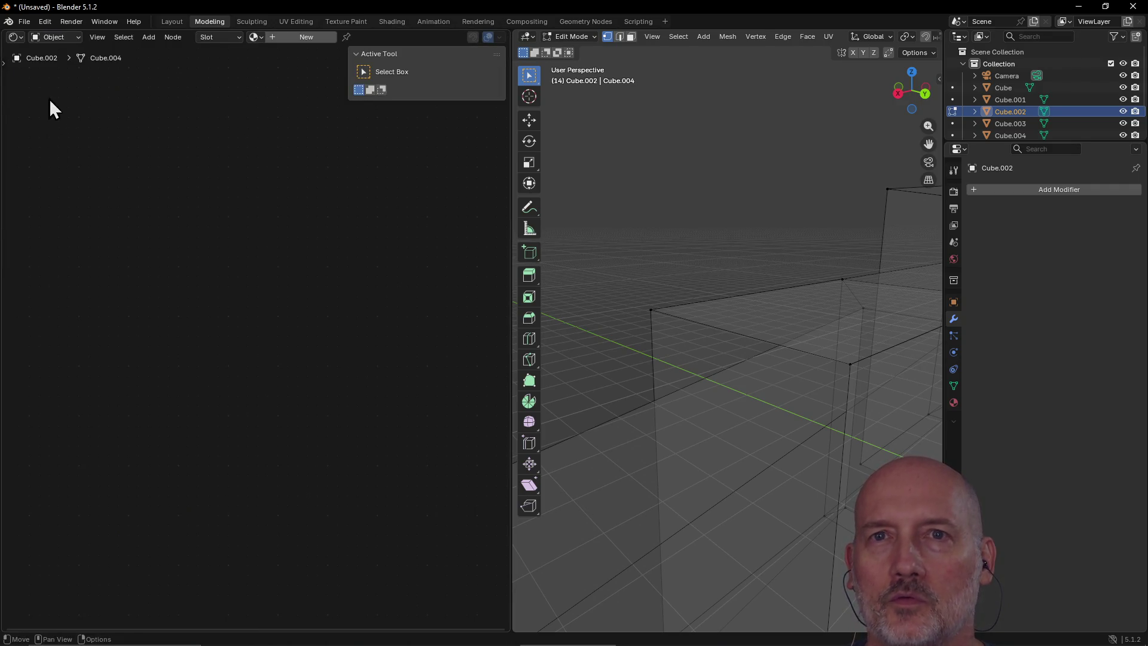
left_click(21, 38)
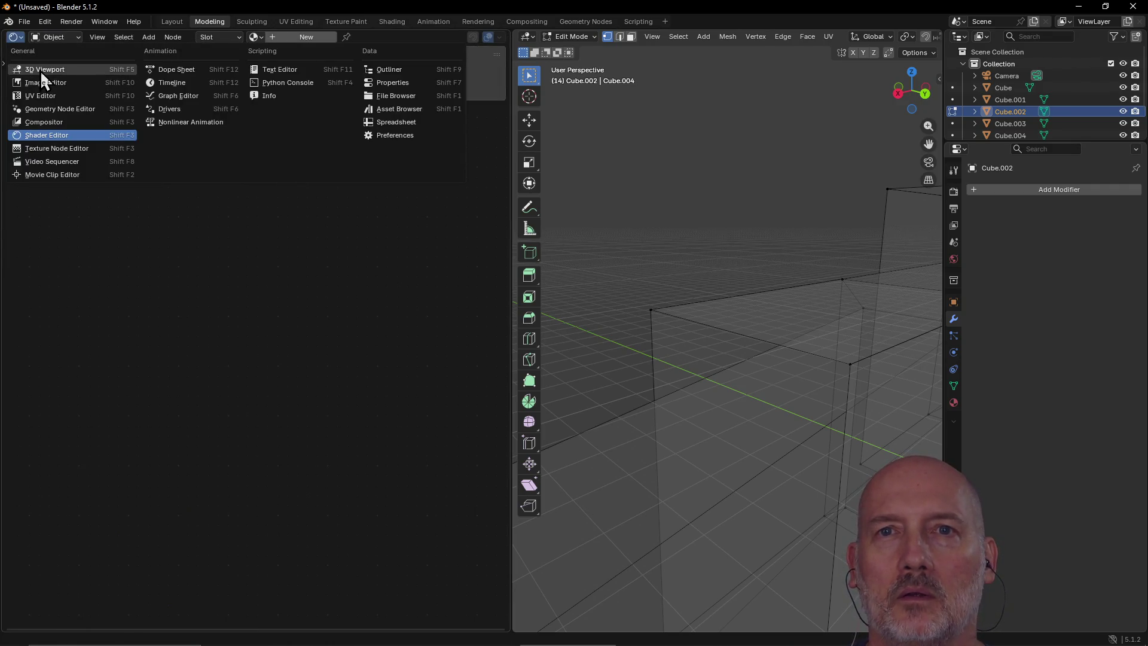
left_click(40, 70)
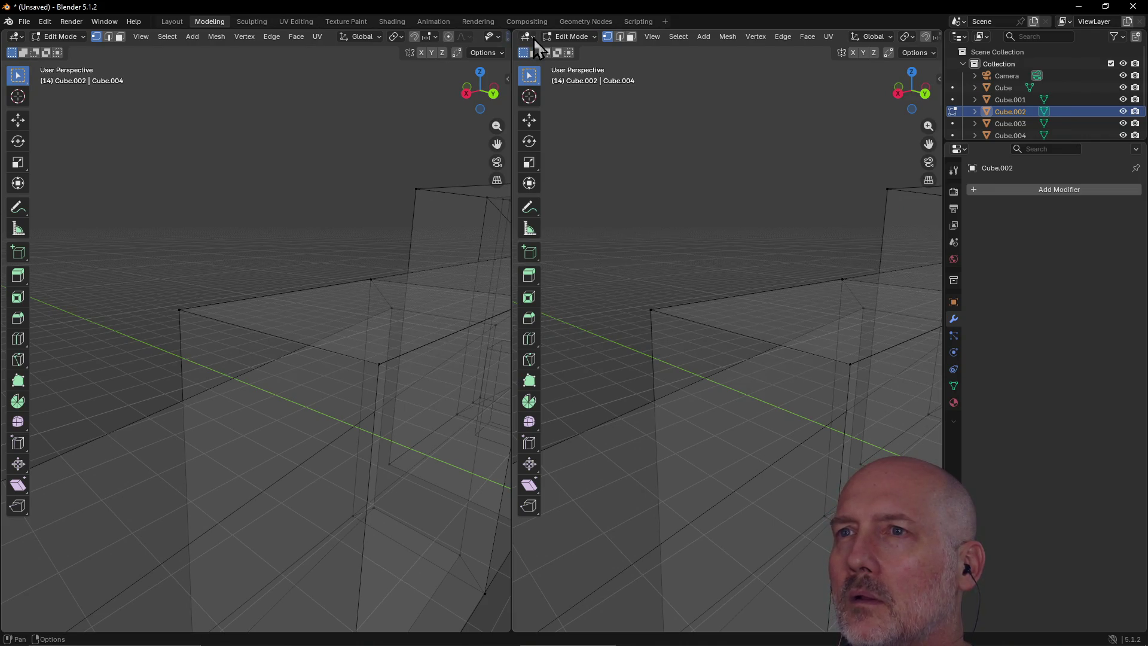
Step: Turn the right area into an Outliner and add a new Collection 2
left_click(530, 38)
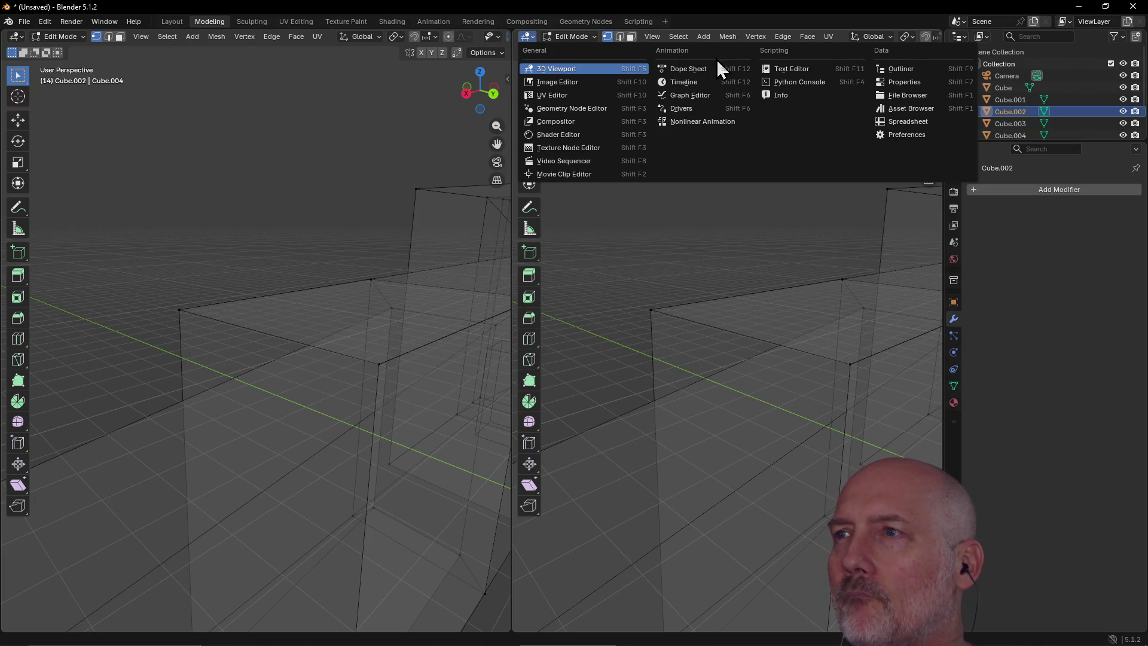
left_click(887, 67)
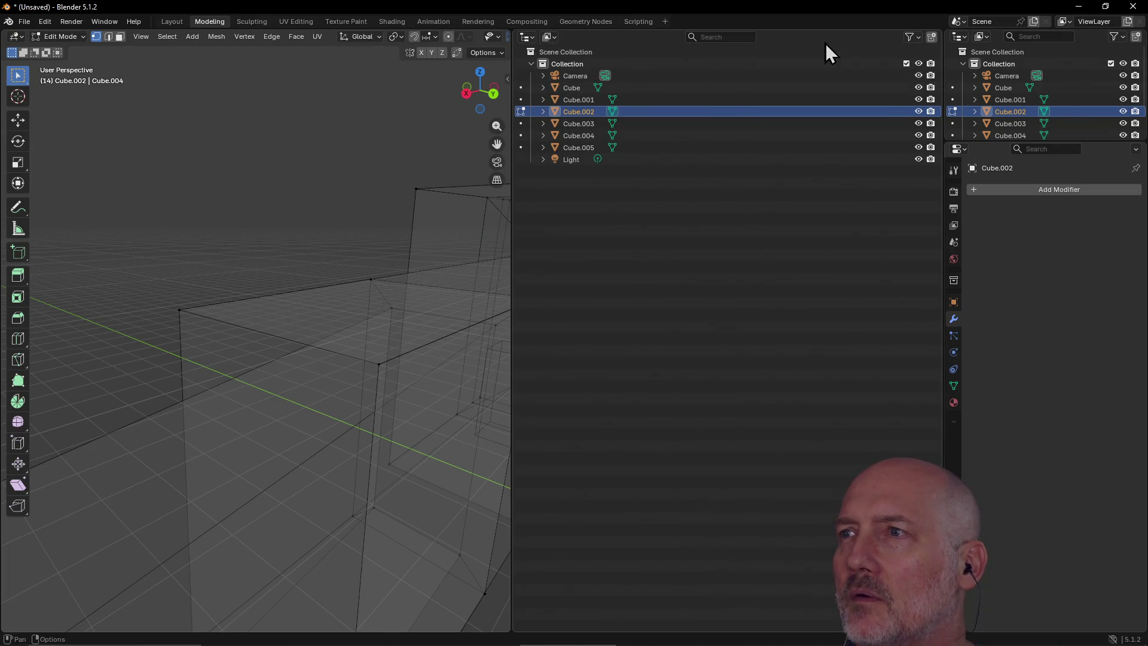
left_click(935, 38)
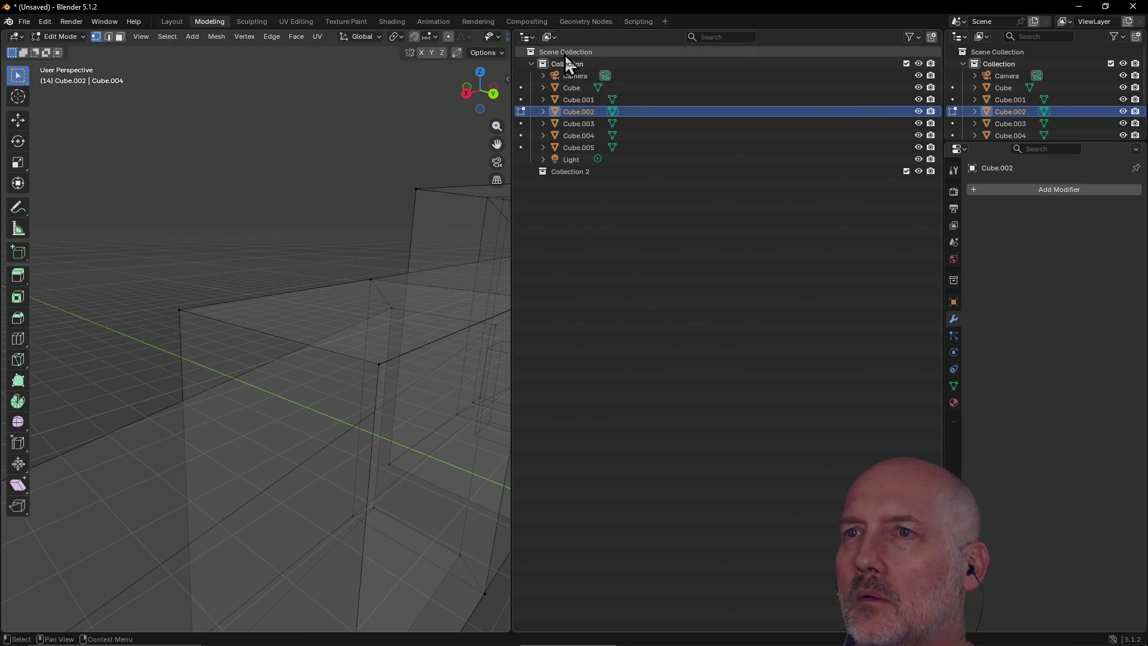
Step: Return the right area to a 3D Viewport and glance at its View menu
left_click(527, 37)
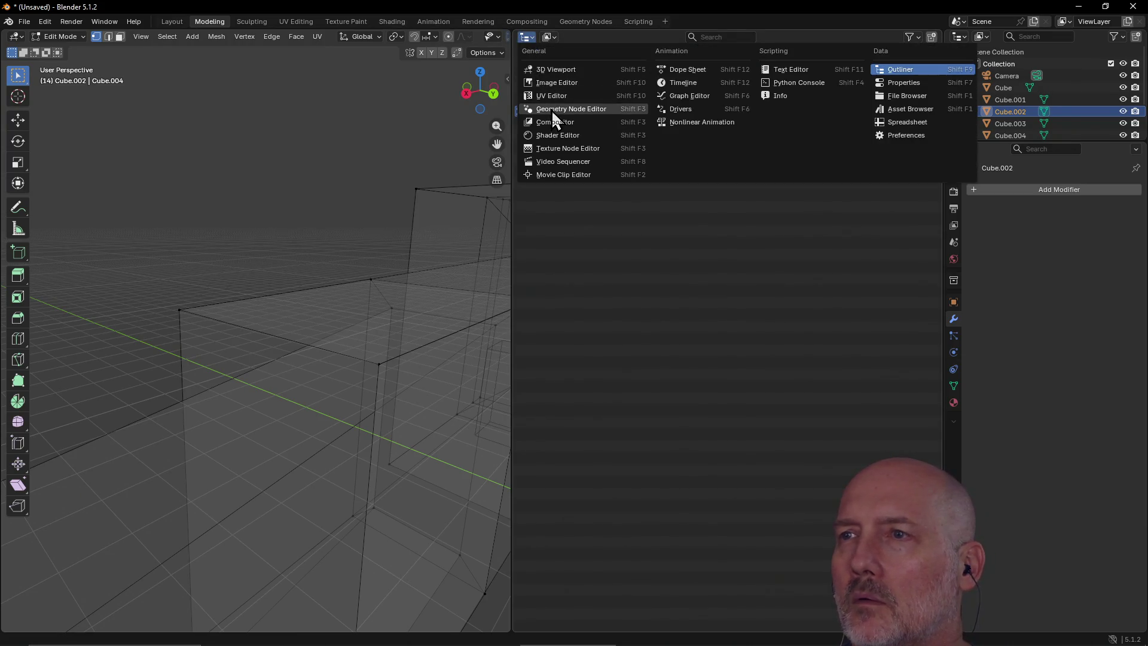
left_click(549, 68)
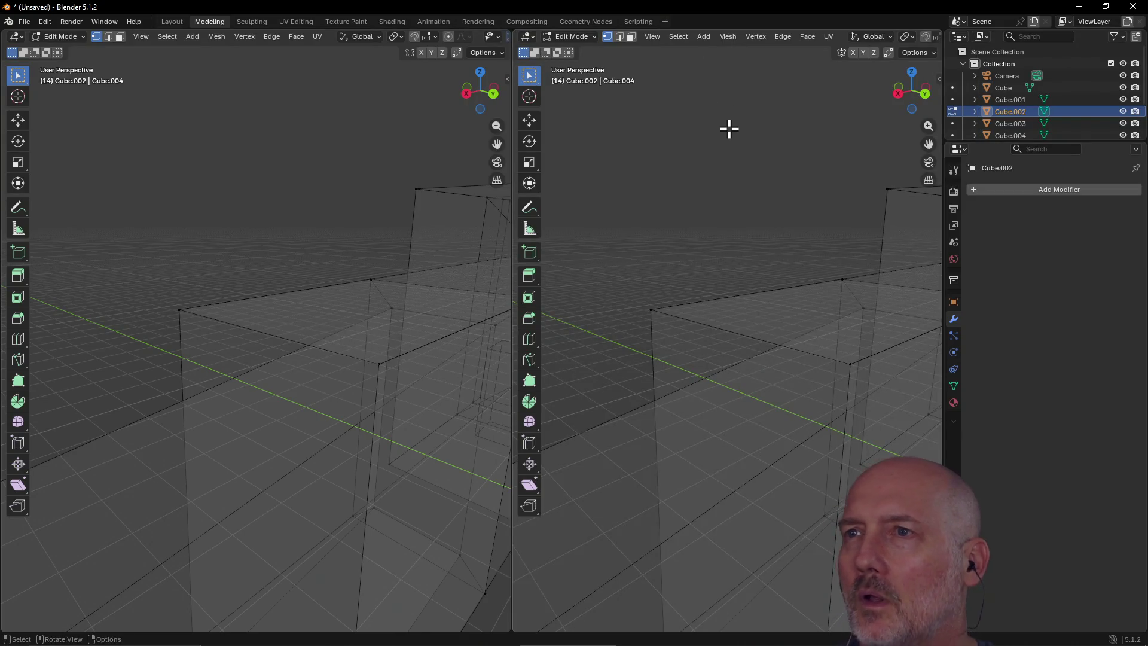
left_click(644, 37)
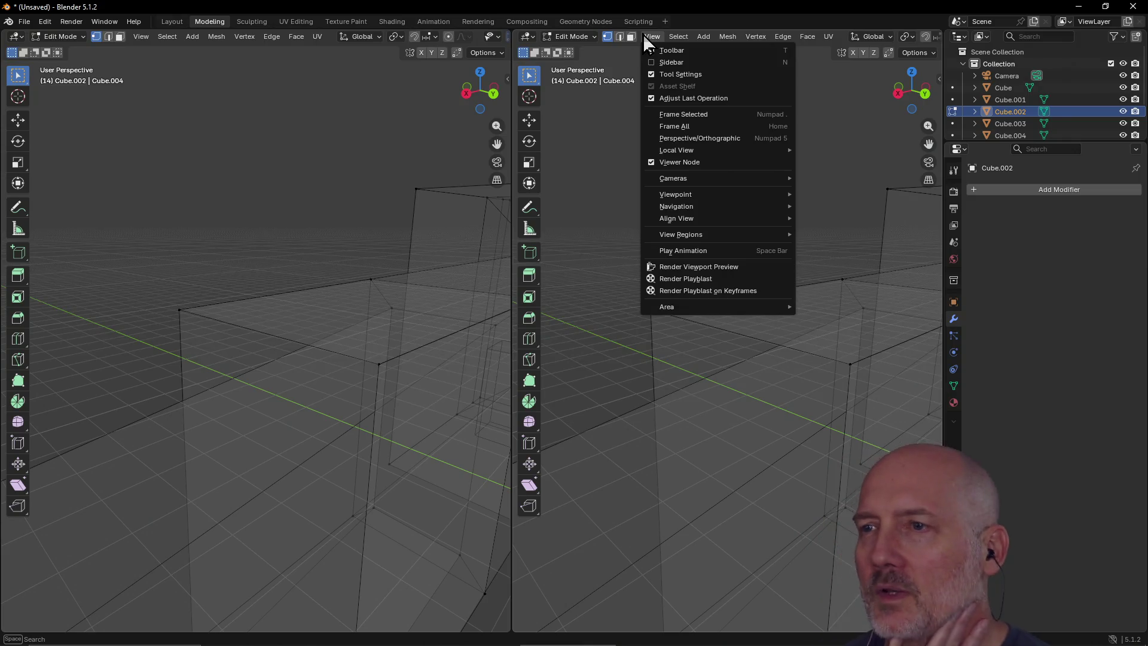
left_click(604, 151)
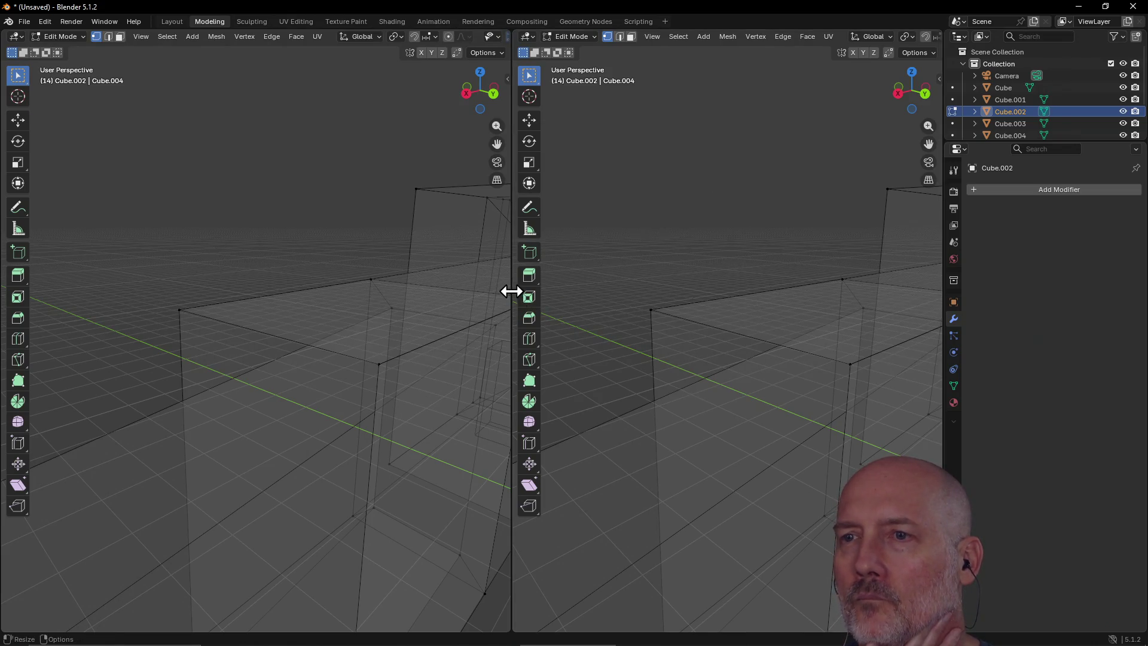
Step: Resize the viewports to an even split, briefly showing the right area as UV Editor
mouse_move(512, 292)
left_mouse_down()
mouse_move(759, 277)
mouse_move(705, 282)
mouse_move(724, 282)
left_mouse_up()
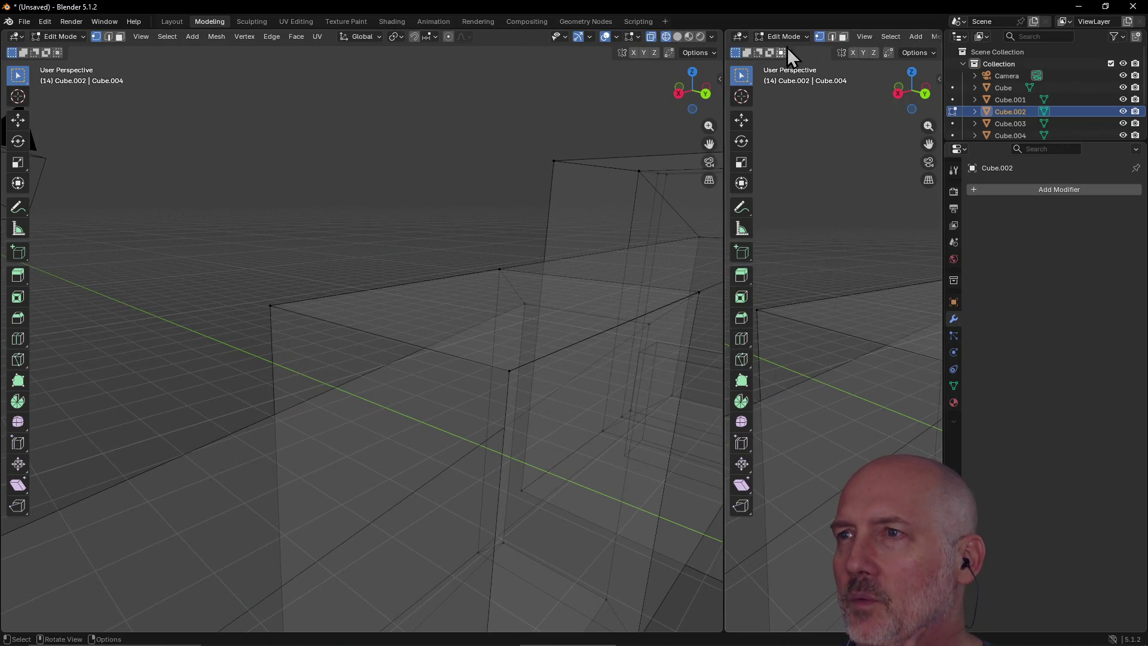
left_click(742, 36)
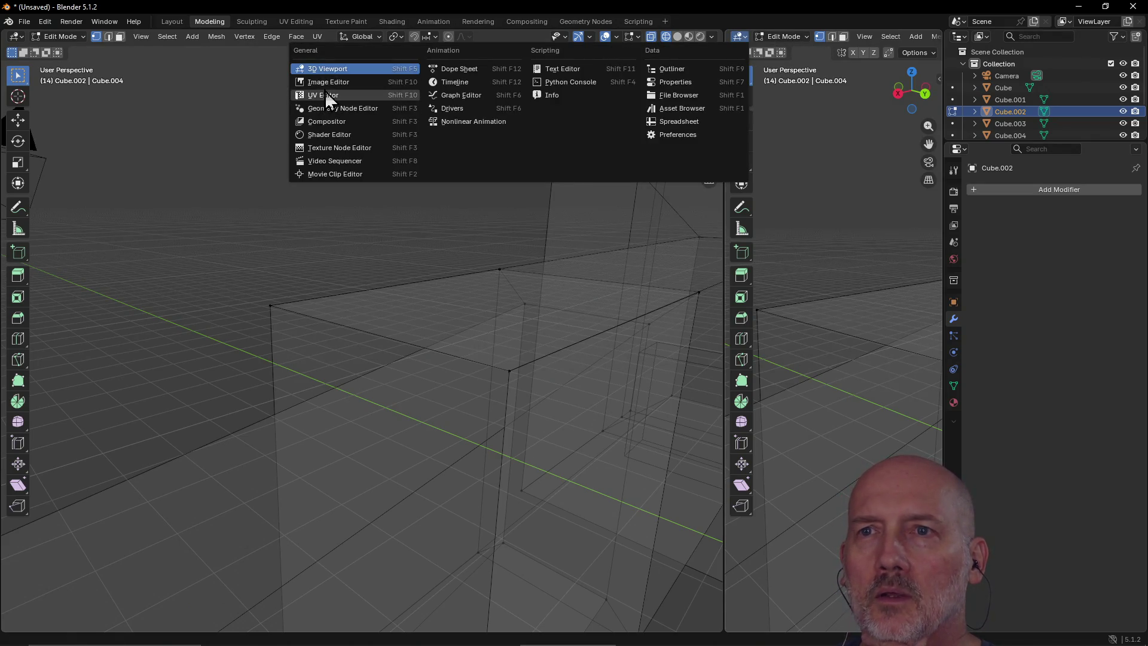
left_click(325, 94)
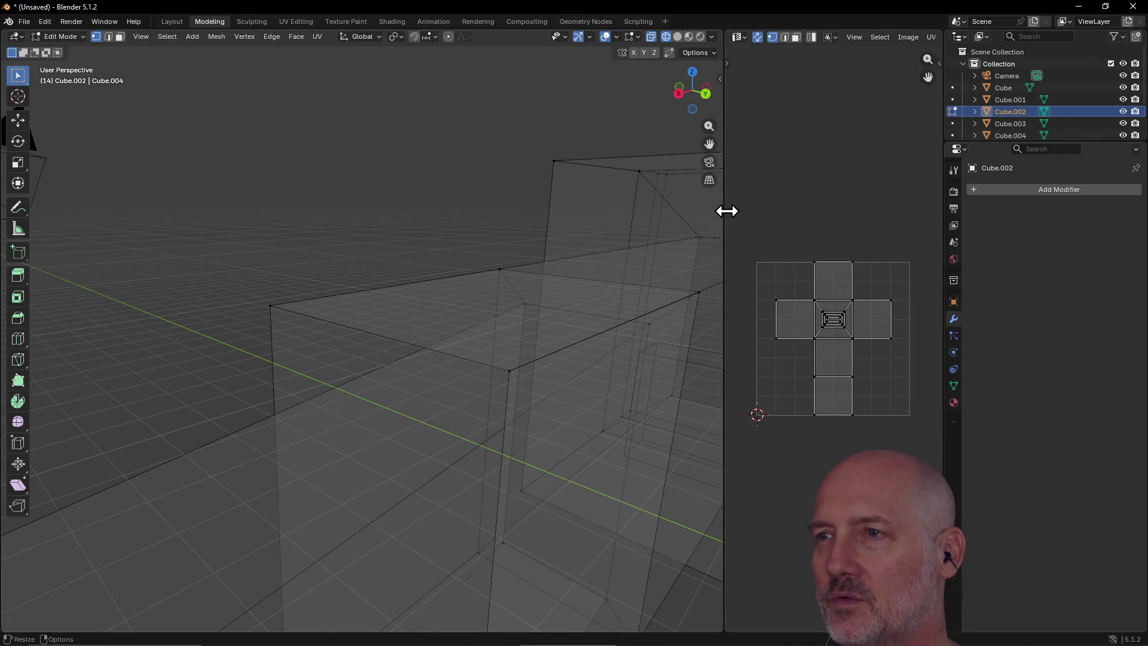
left_click_drag(728, 213, 486, 209)
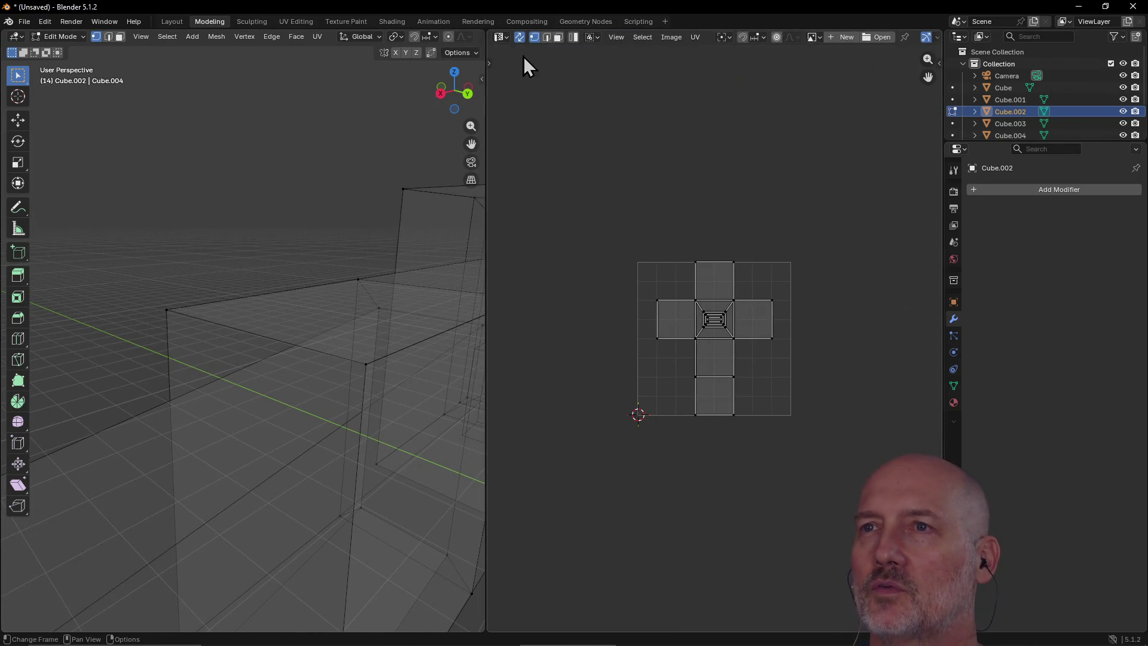
left_click(503, 37)
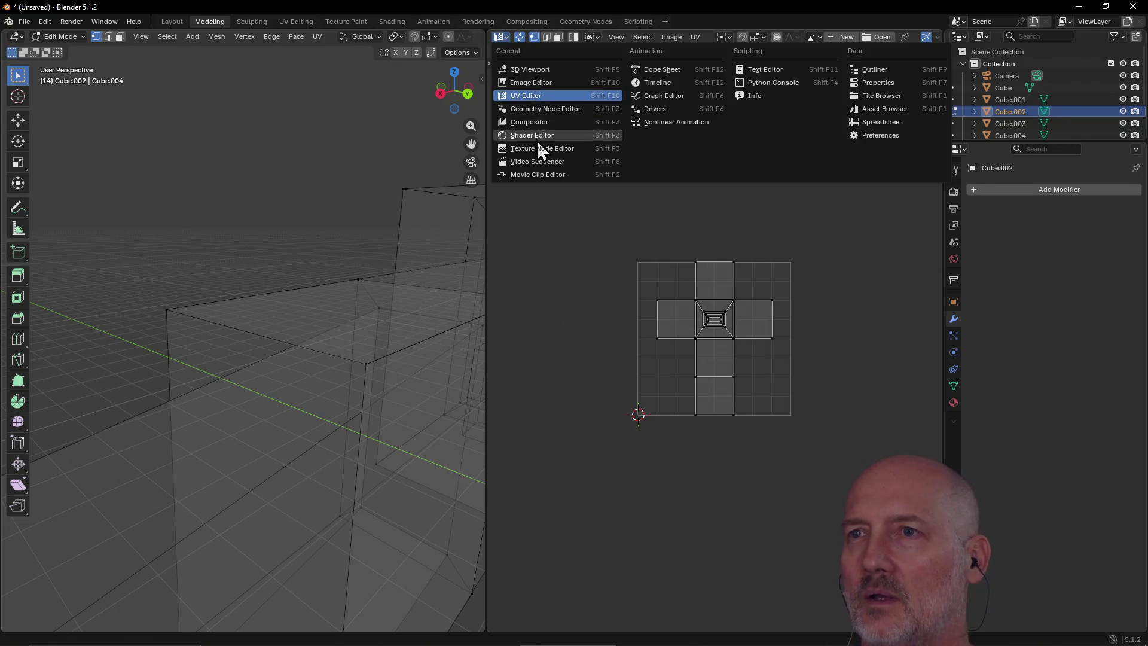
left_click(531, 69)
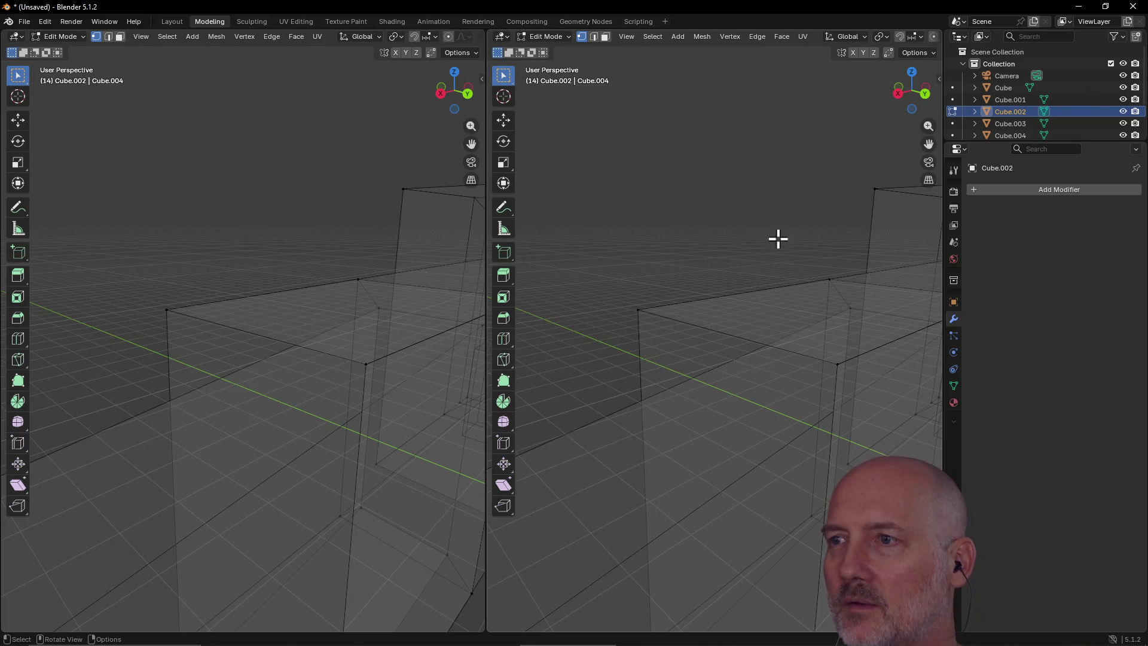
Step: Set the right view to look straight down and orbit the left view around the cubes
key("KP_3")
scroll(739, 258, "down", 2, "shift")
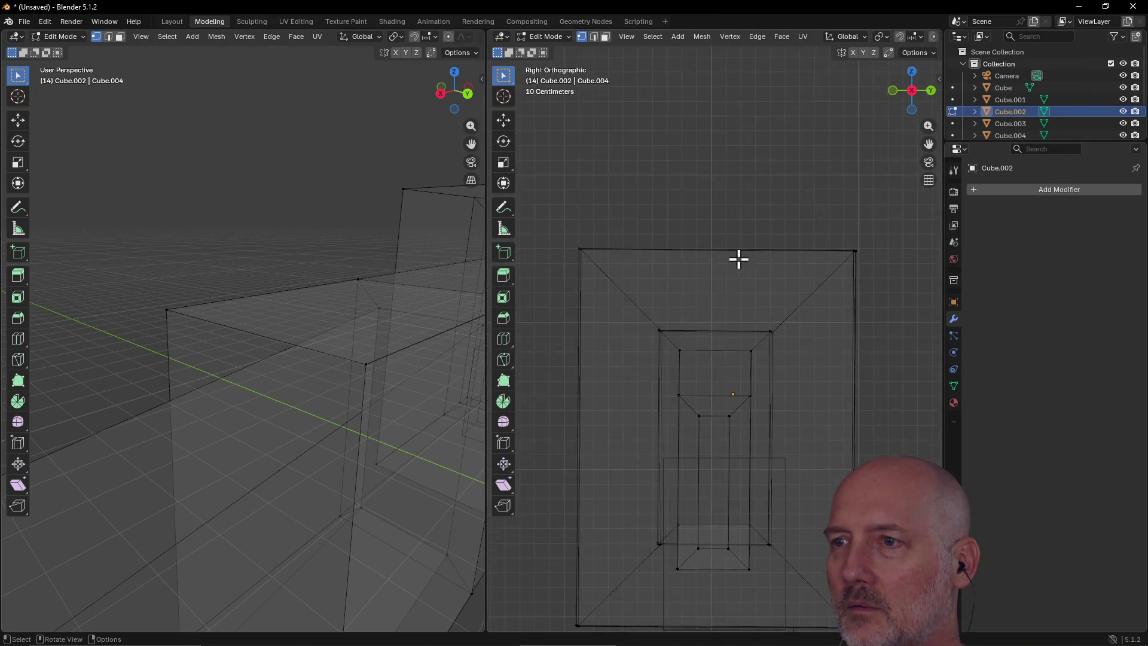
middle_click_drag(739, 258, 738, 256, "alt")
scroll(724, 322, "up", 3)
scroll(722, 292, "down", 1)
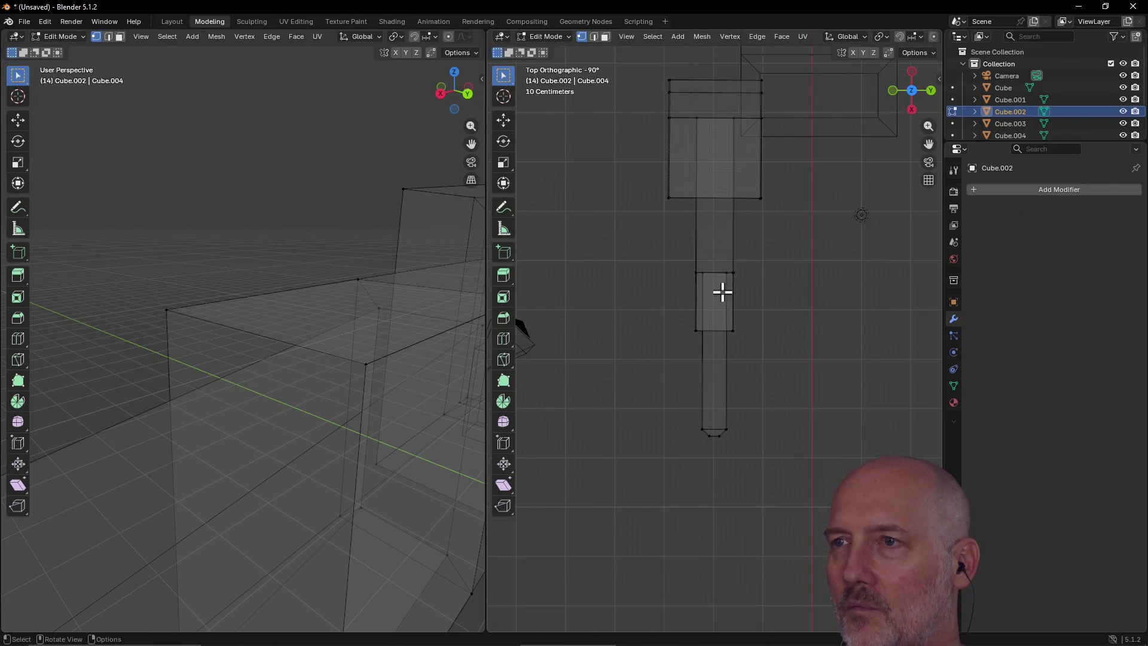
scroll(716, 183, "up", 4, "shift")
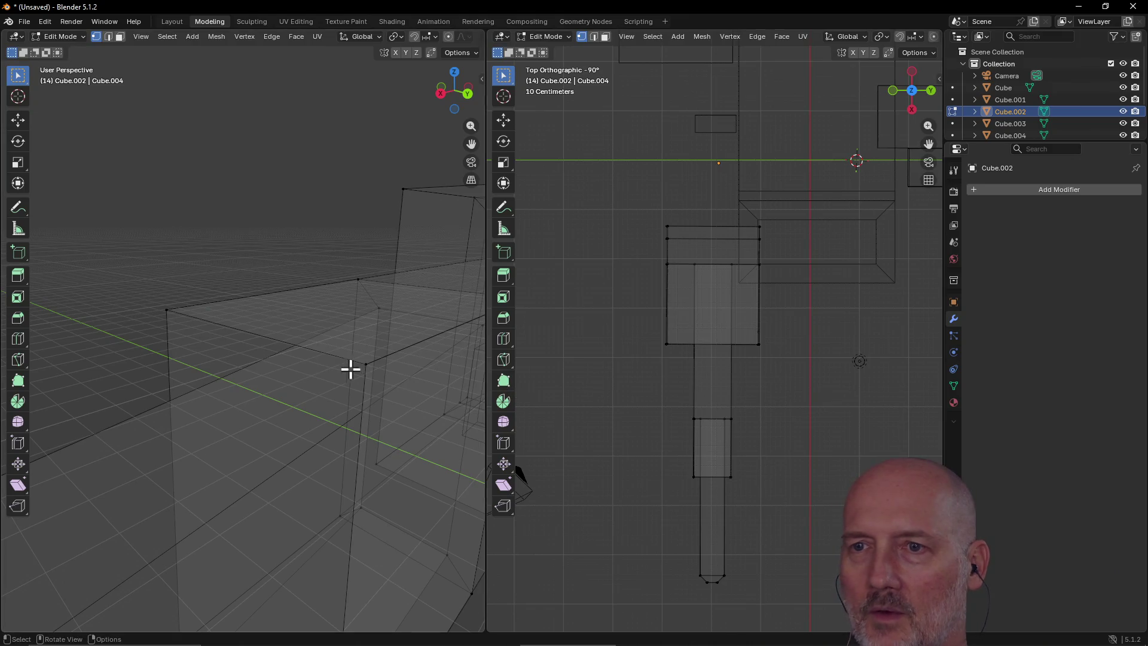
middle_click_drag(289, 284, 584, 379)
scroll(331, 299, "down", 3)
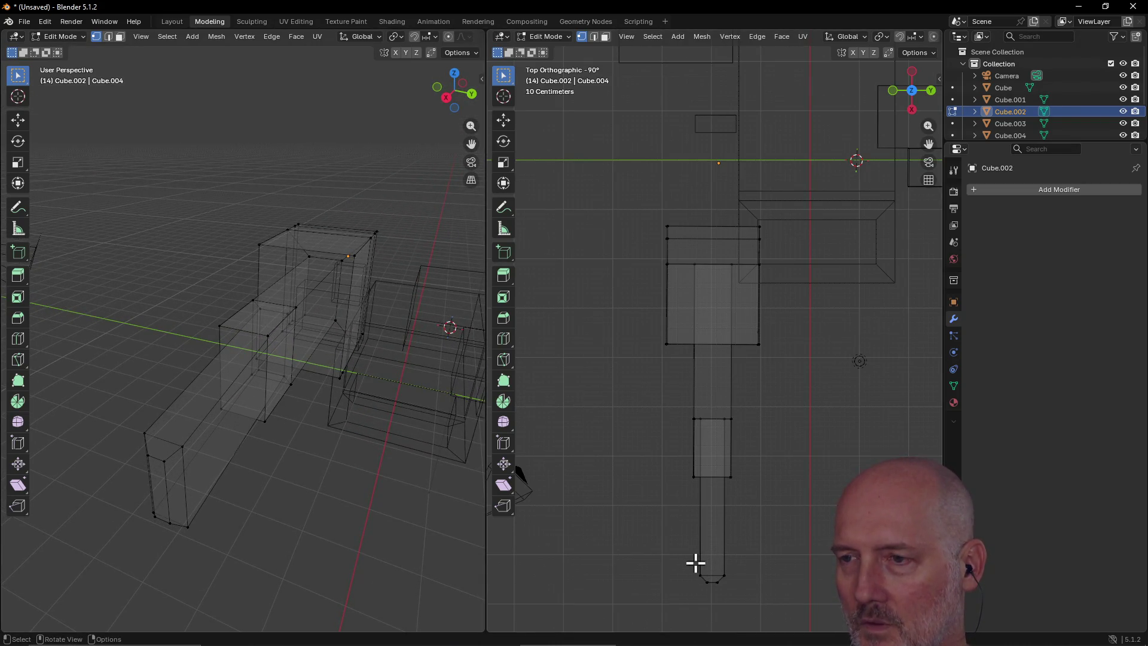
Step: Pull the linked end block about 1.36 m back along X, then deselect and reframe
key("l")
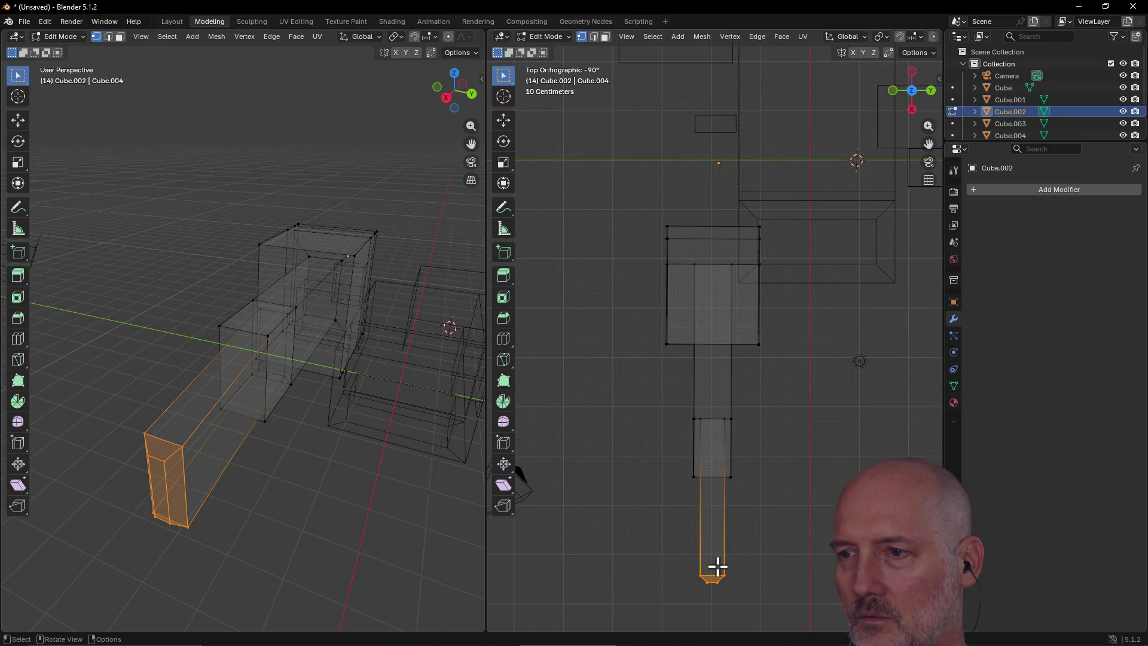
key("g")
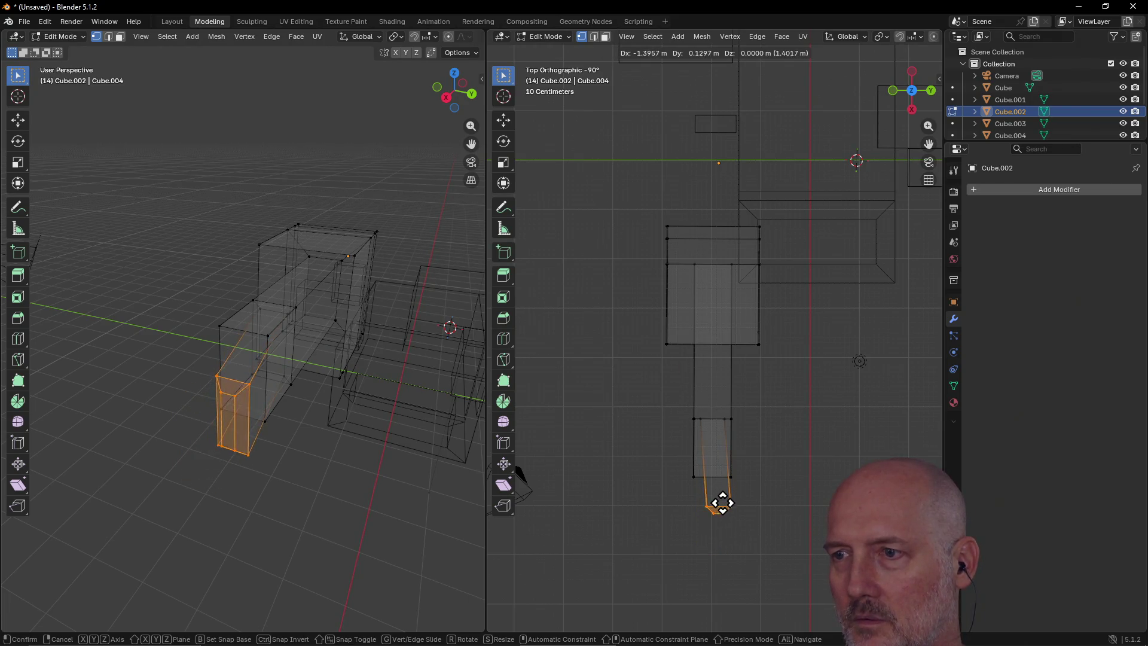
key("x")
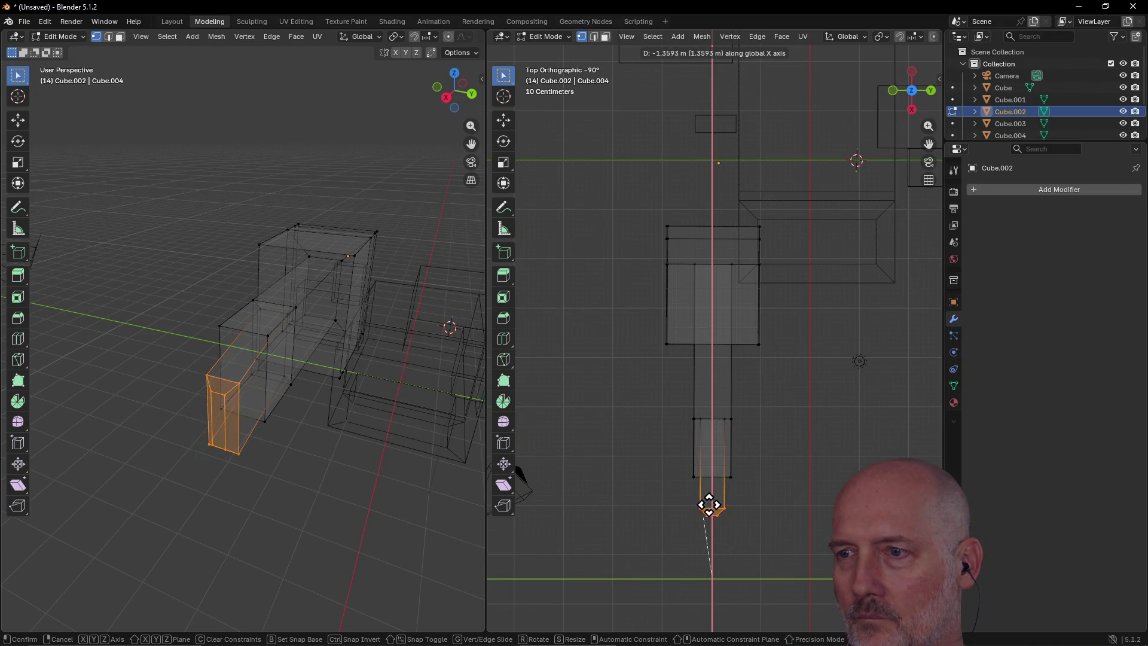
left_click(709, 504)
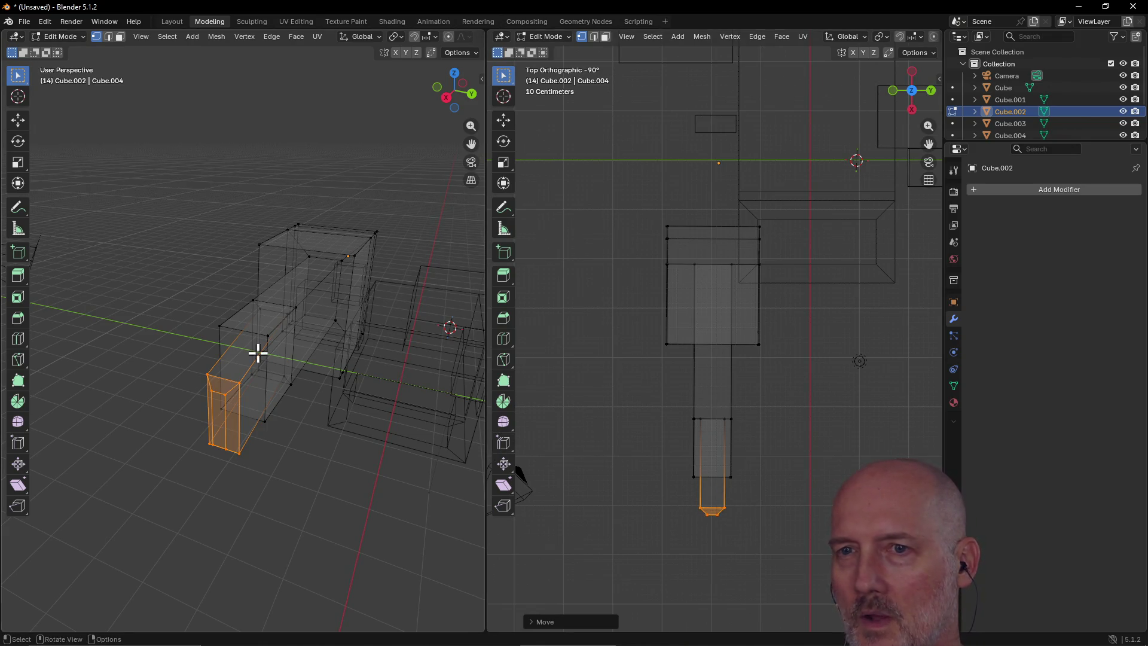
left_click(268, 386)
mouse_move(273, 366)
middle_mouse_down()
mouse_move(302, 361)
mouse_move(305, 375)
mouse_move(280, 323)
mouse_move(244, 318)
mouse_move(300, 332)
middle_mouse_up()
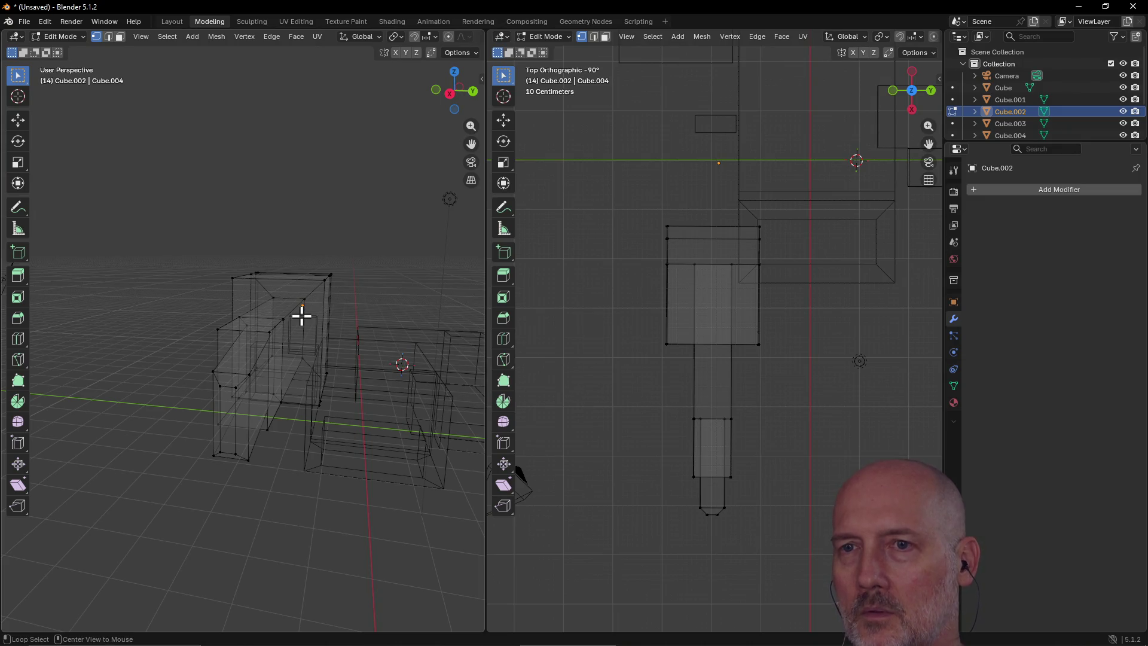
middle_click(301, 317, "alt")
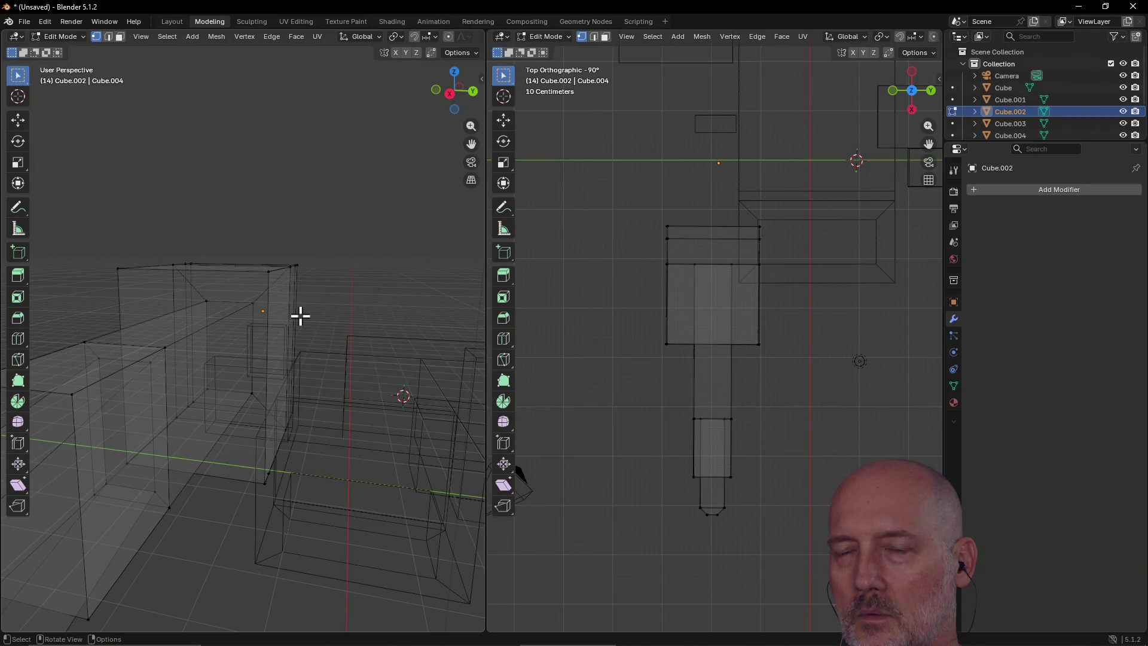
Step: Switch the left viewport to Solid shading and orbit around the scene
key("z")
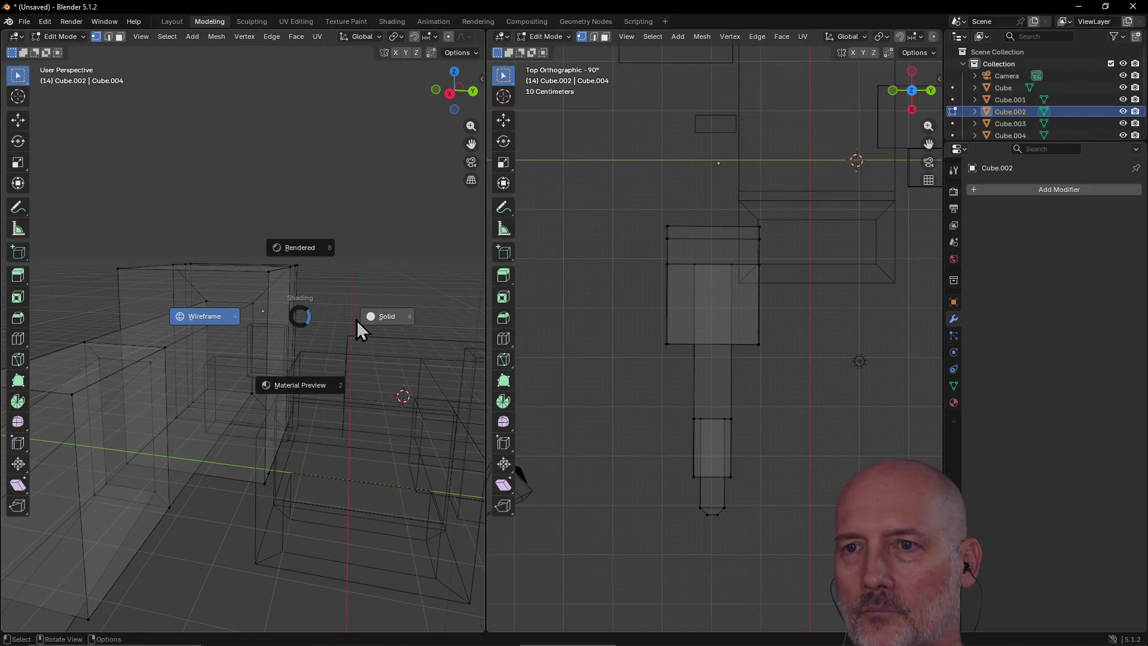
left_click(378, 318)
mouse_move(308, 295)
middle_mouse_down()
mouse_move(346, 302)
mouse_move(280, 299)
mouse_move(331, 297)
mouse_move(308, 300)
mouse_move(196, 415)
middle_mouse_up()
scroll(304, 300, "down", 6)
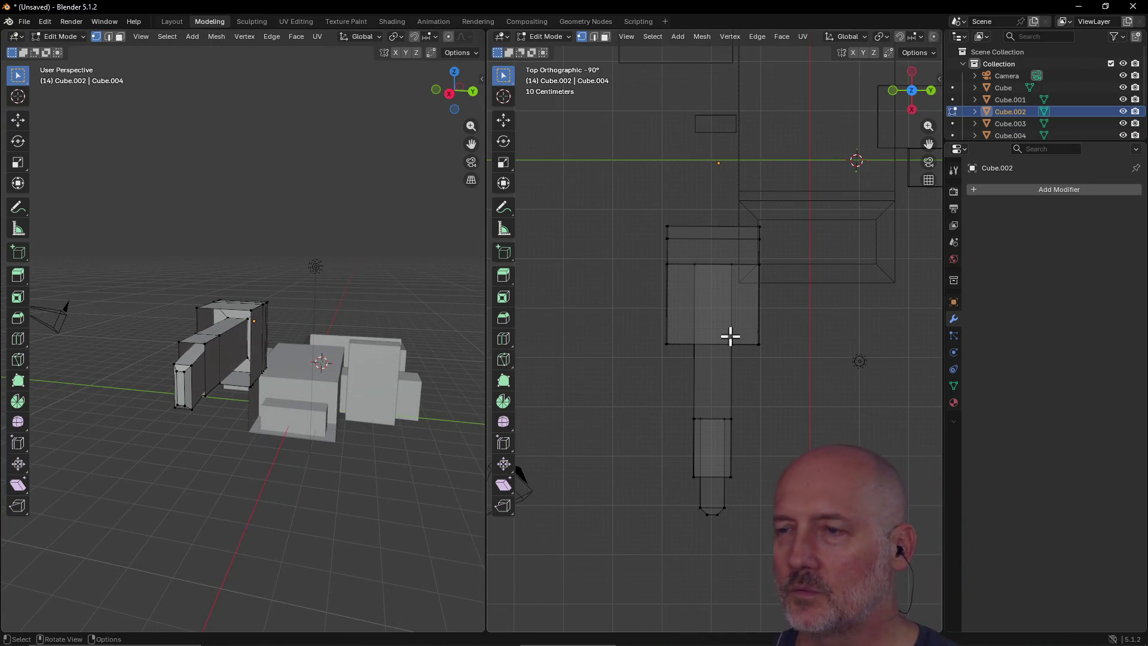
Step: In Front view, box-select the arm's end face and move it 0.3092 m along Z
key("KP_1")
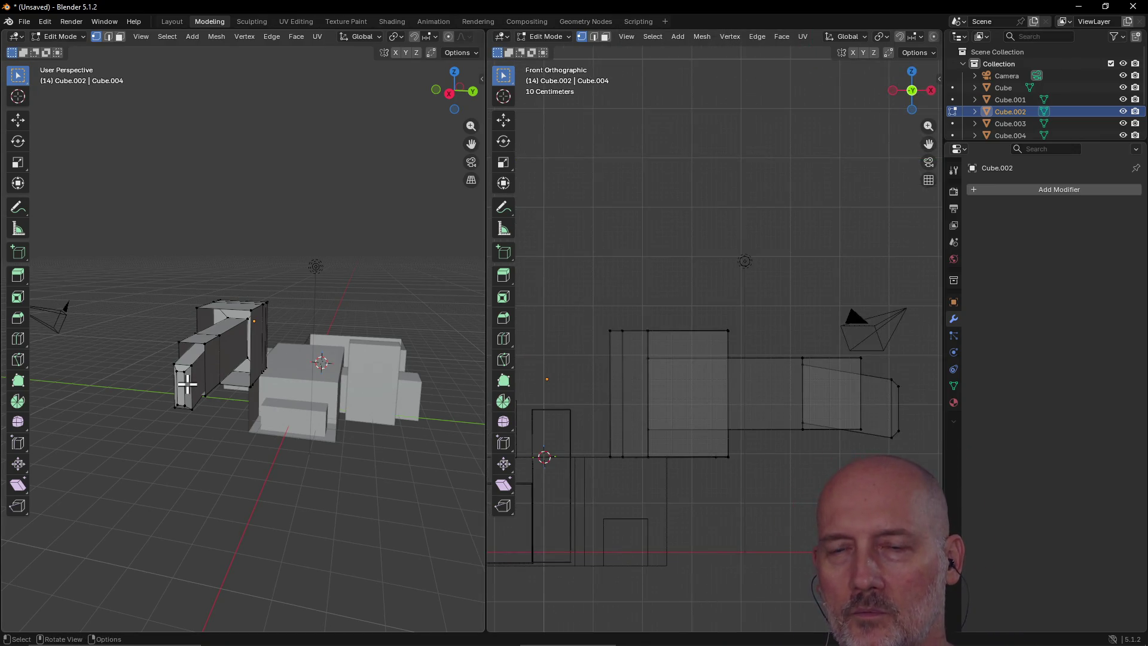
mouse_move(878, 357)
left_mouse_down()
mouse_move(900, 456)
mouse_move(912, 456)
left_mouse_up()
left_click_drag(879, 367, 927, 461)
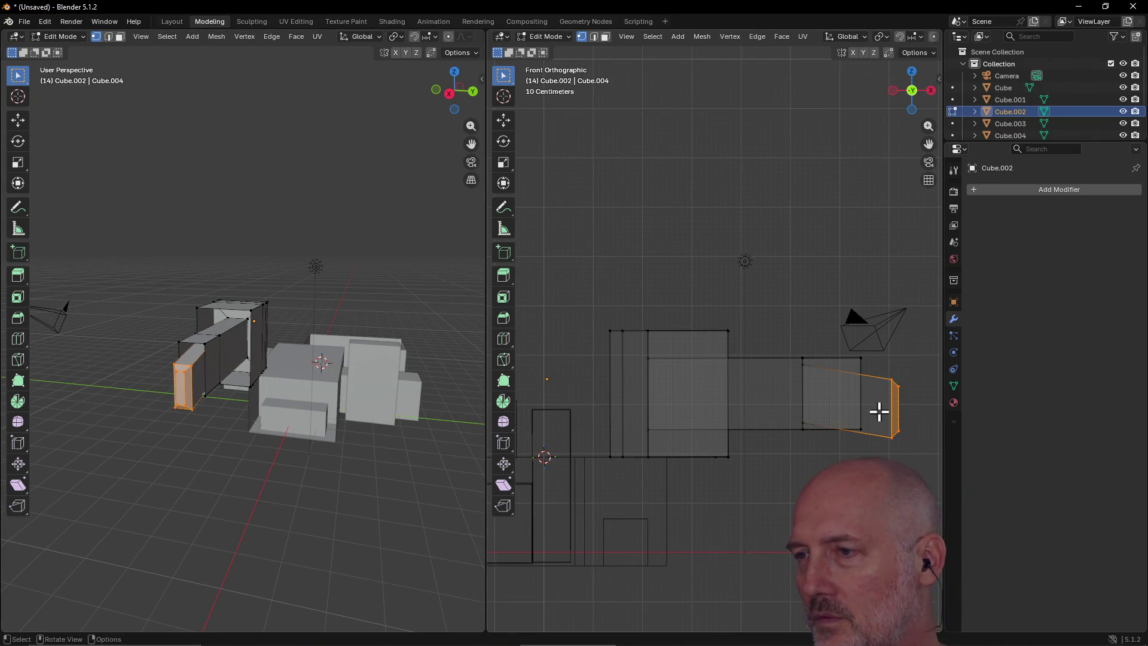
key("g")
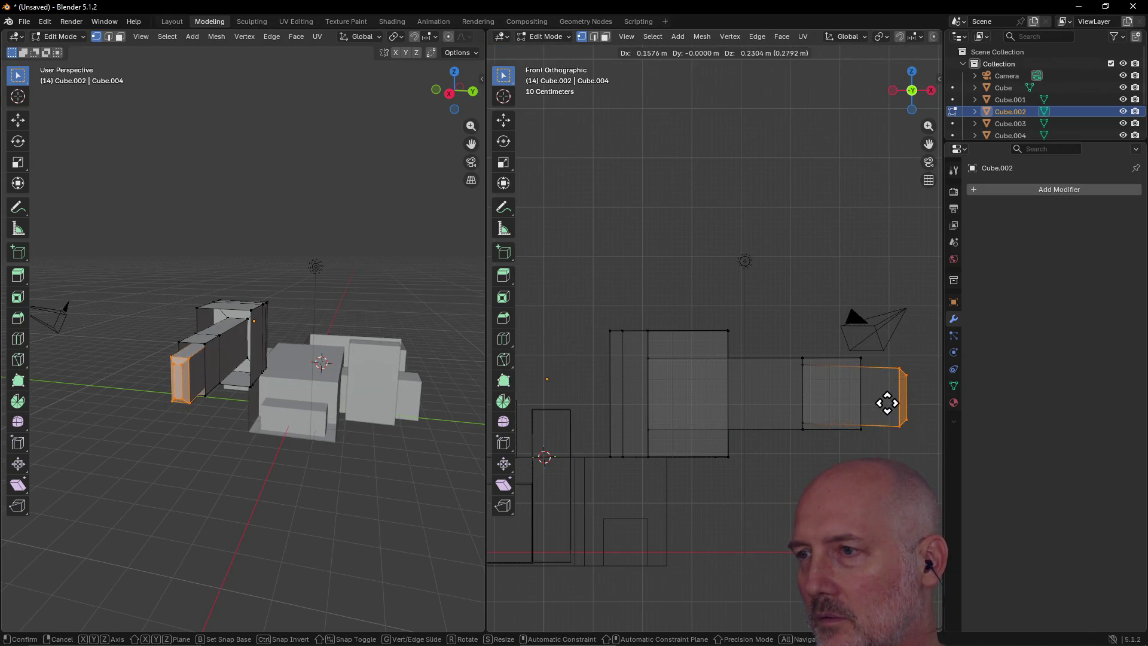
key("x")
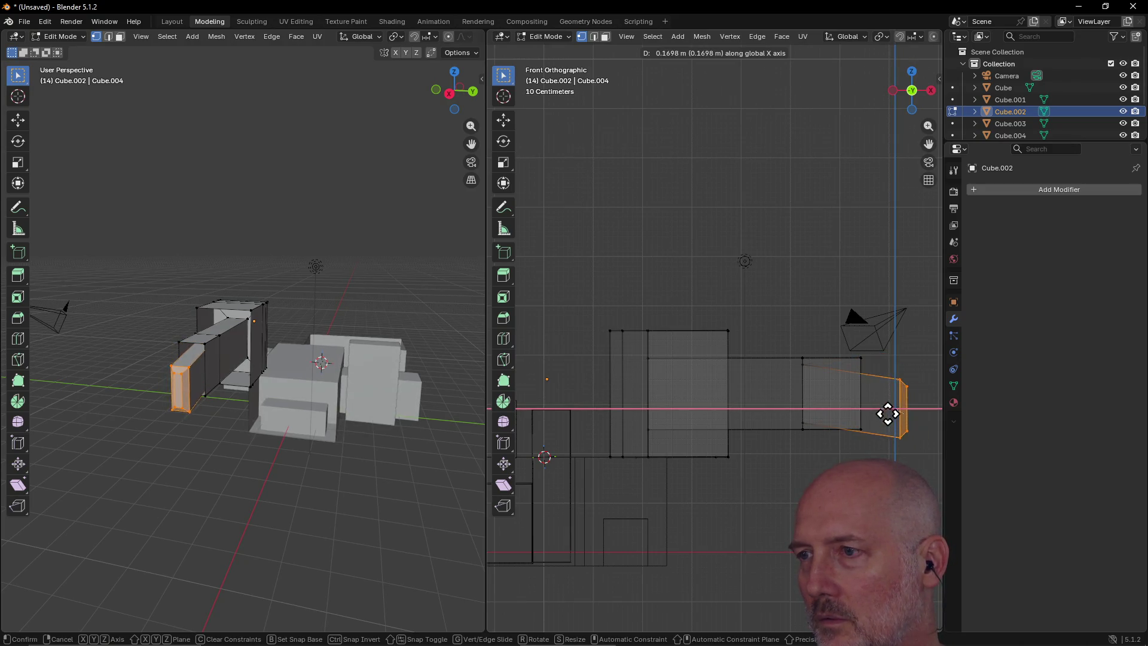
key("z")
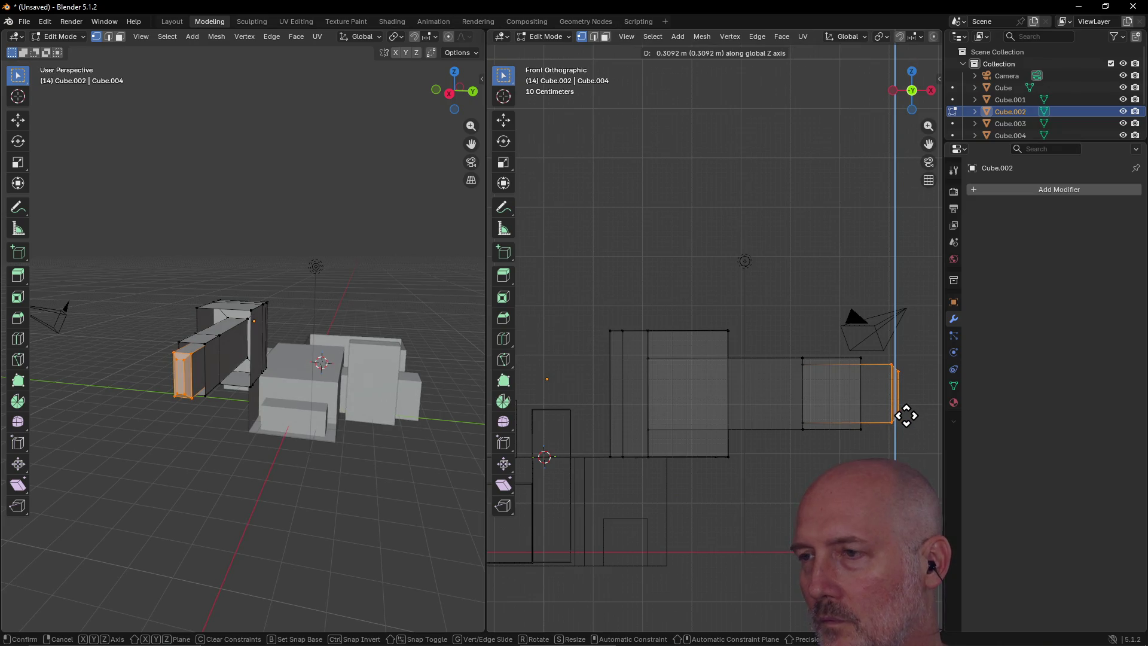
left_click(906, 415)
Step: Check the moved face in perspective, then from the Top and Right views
mouse_move(885, 393)
middle_mouse_down()
mouse_move(817, 377)
mouse_move(766, 374)
mouse_move(853, 384)
mouse_move(671, 373)
middle_mouse_up()
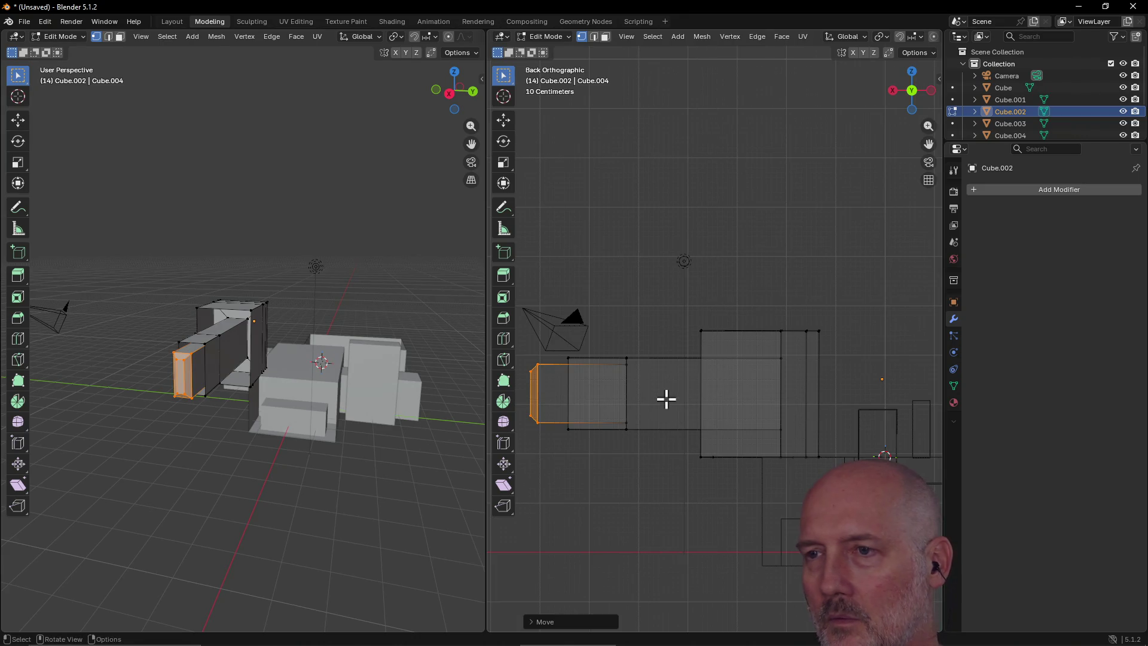
key("grave")
left_click(668, 339)
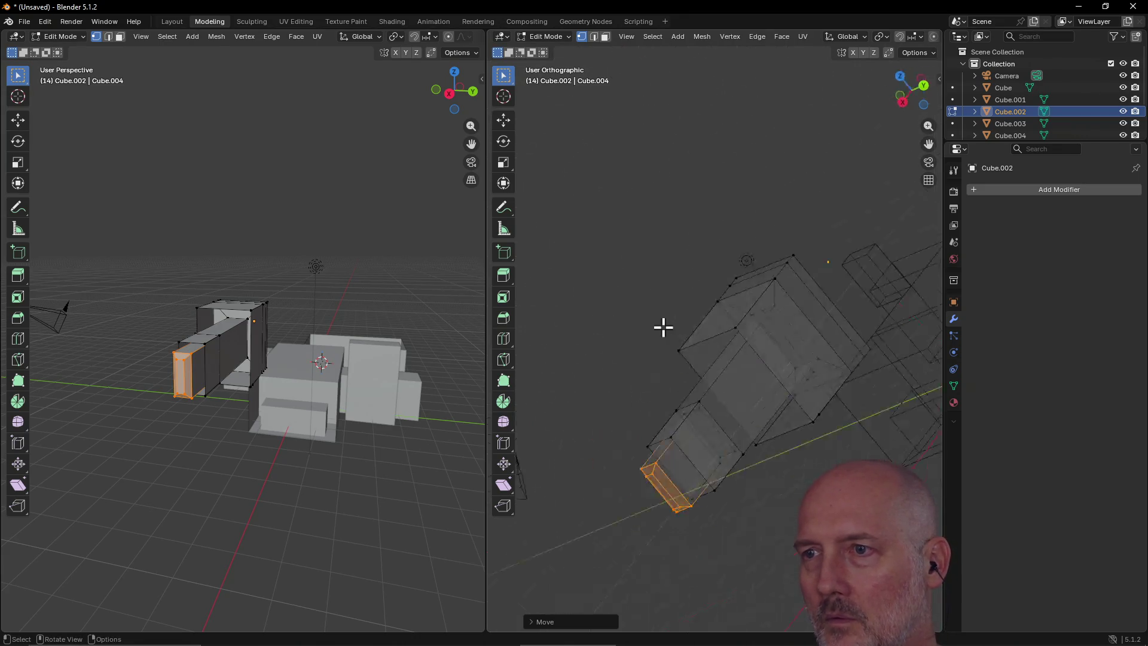
key("grave")
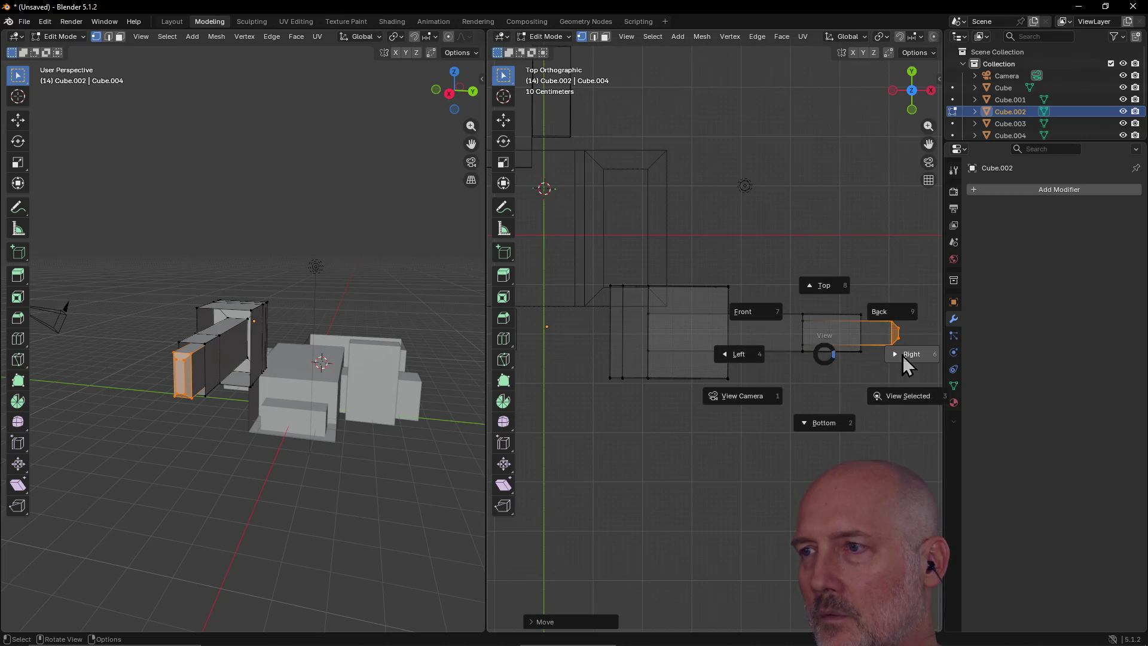
left_click(916, 354)
key("grave")
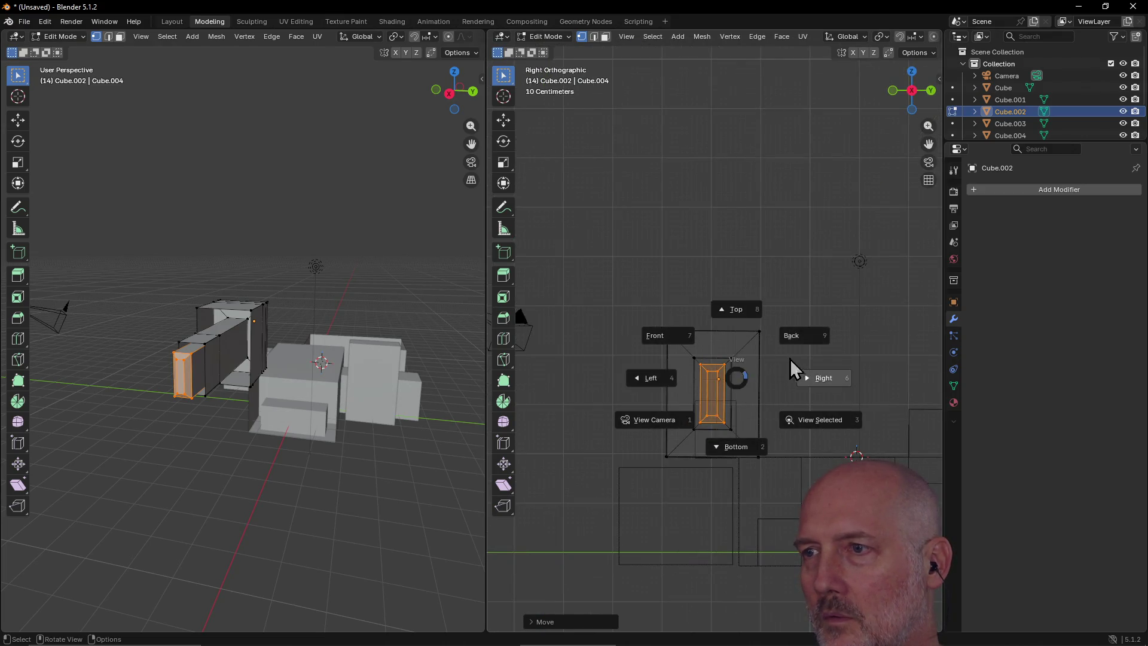
Step: Switch to Left view and box-select the arm's inner end face
left_click(792, 336)
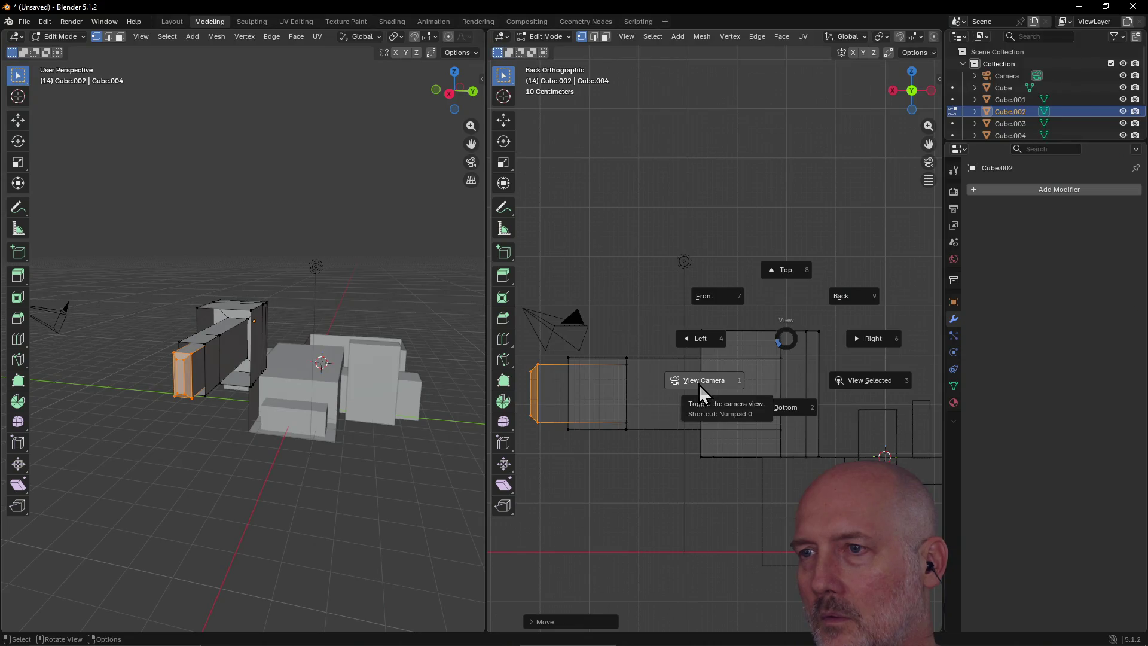
left_click(699, 385)
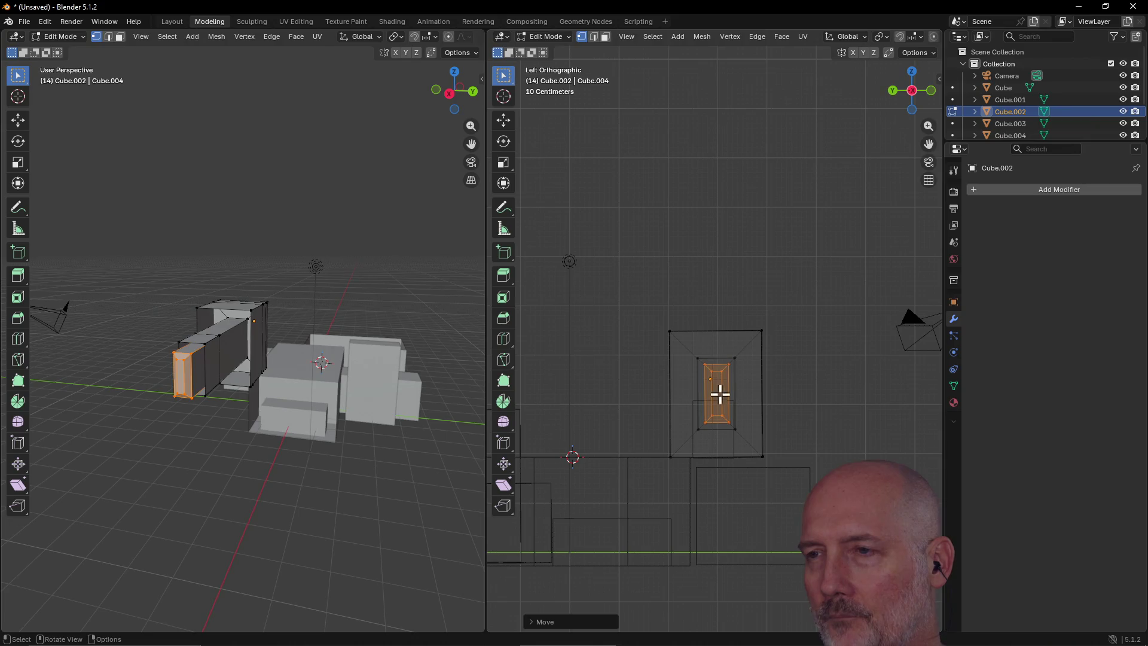
scroll(721, 371, "up", 6)
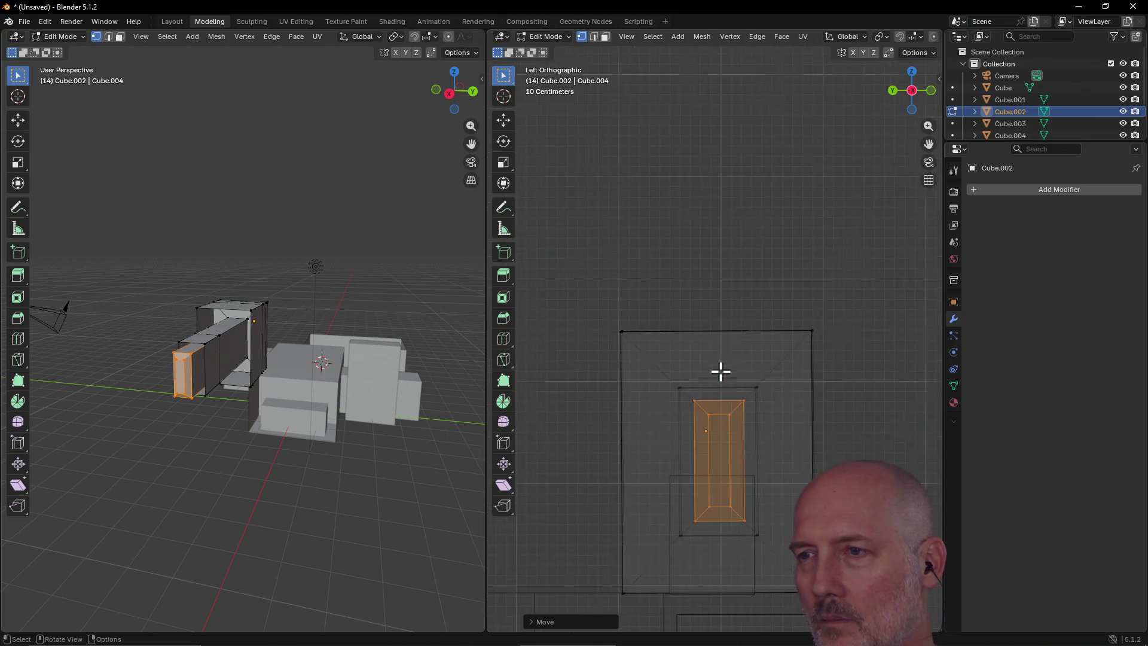
left_click(705, 450)
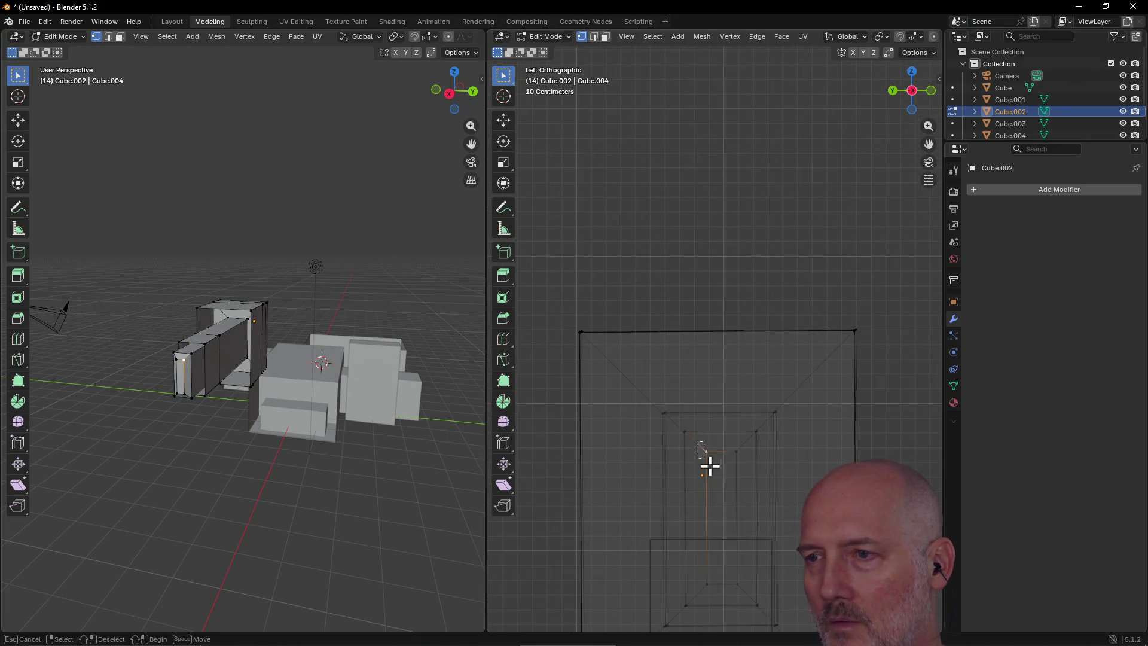
left_click_drag(700, 446, 743, 564)
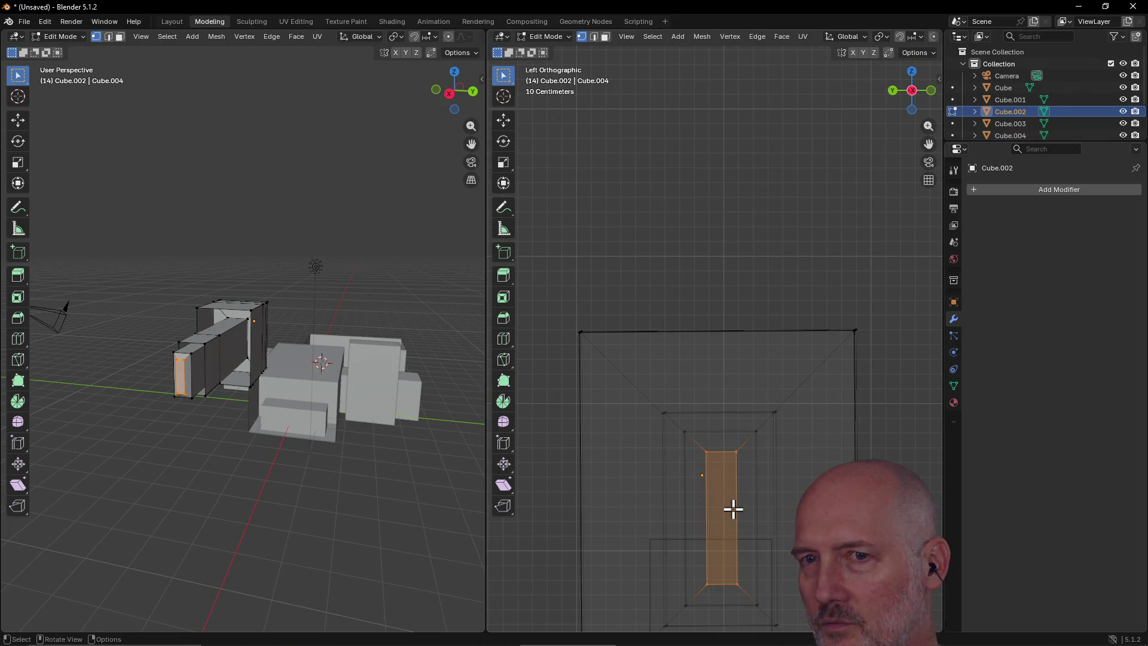
scroll(733, 509, "down", 3)
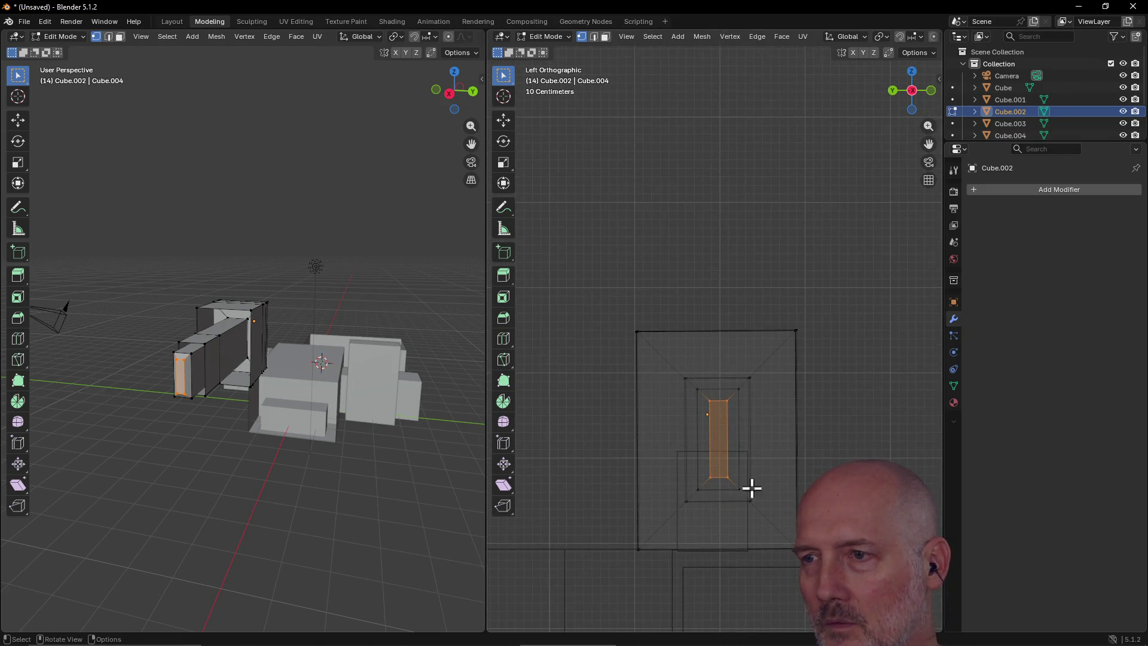
scroll(754, 482, "up", 3)
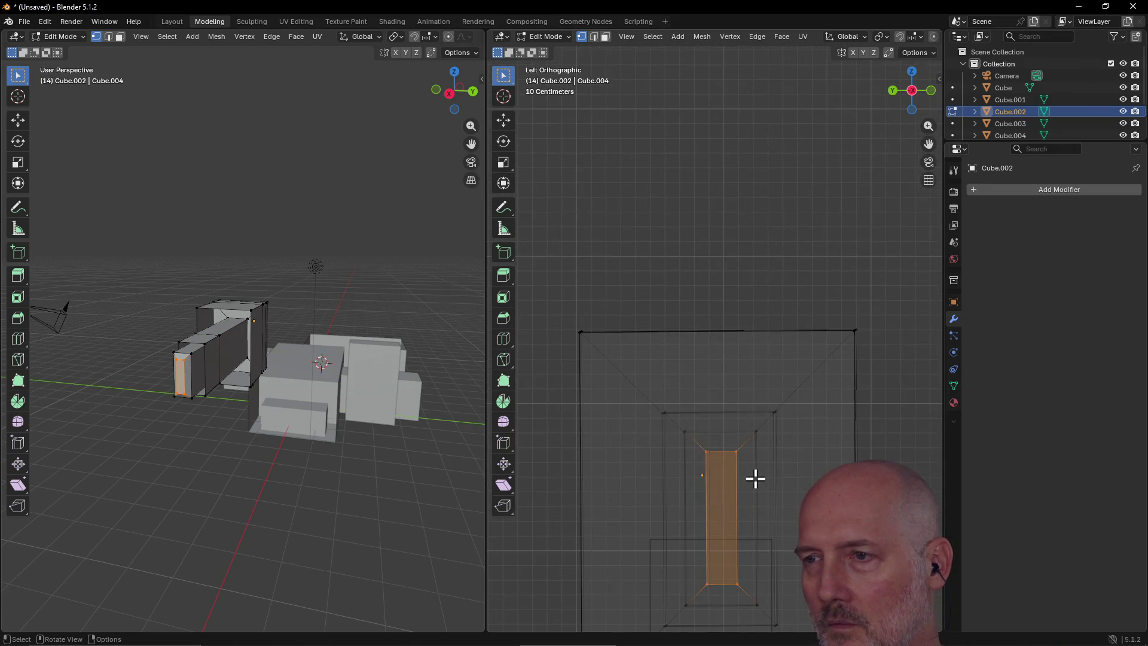
Step: Scale the face down to a narrow strip and extrude it outward into a thin tip
key("s")
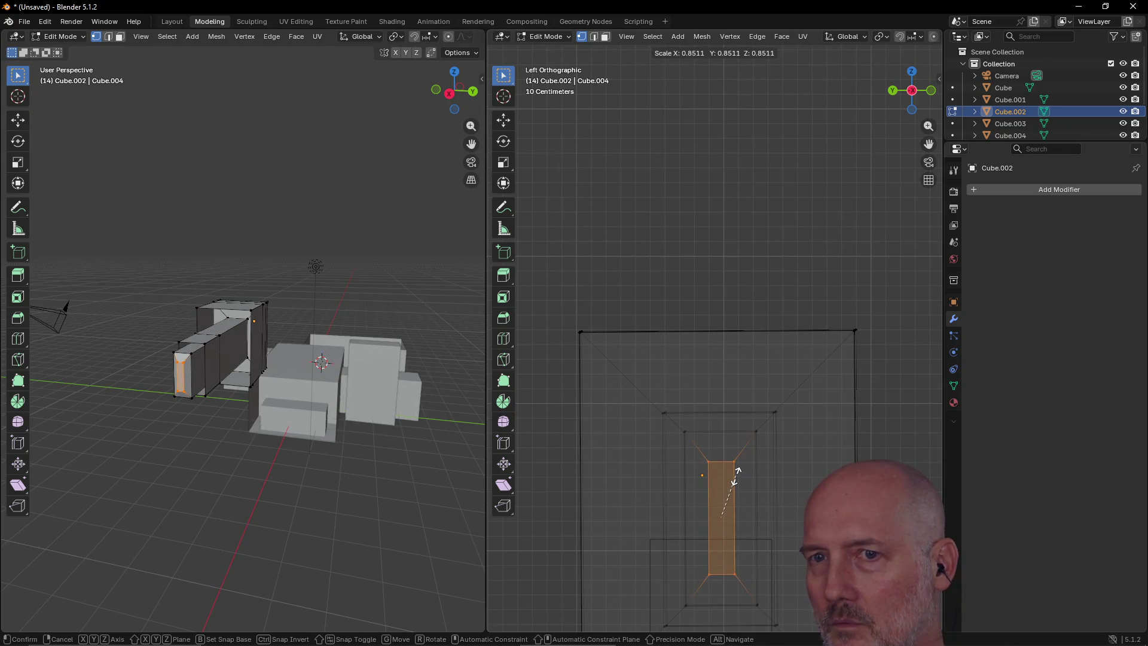
left_click(736, 487)
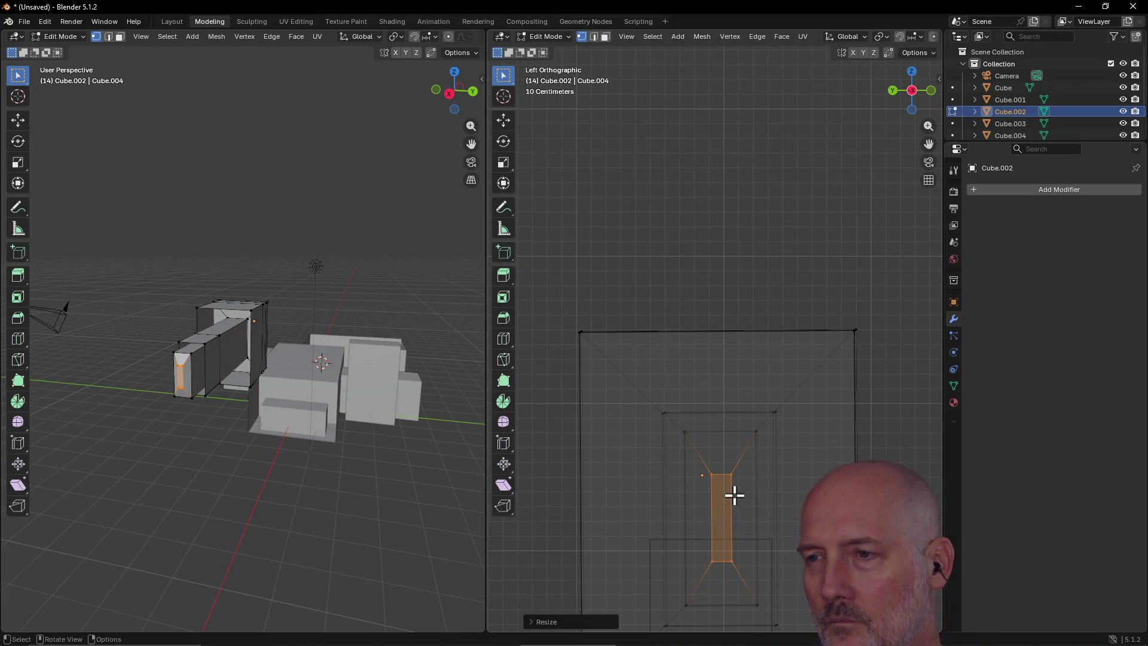
key("e")
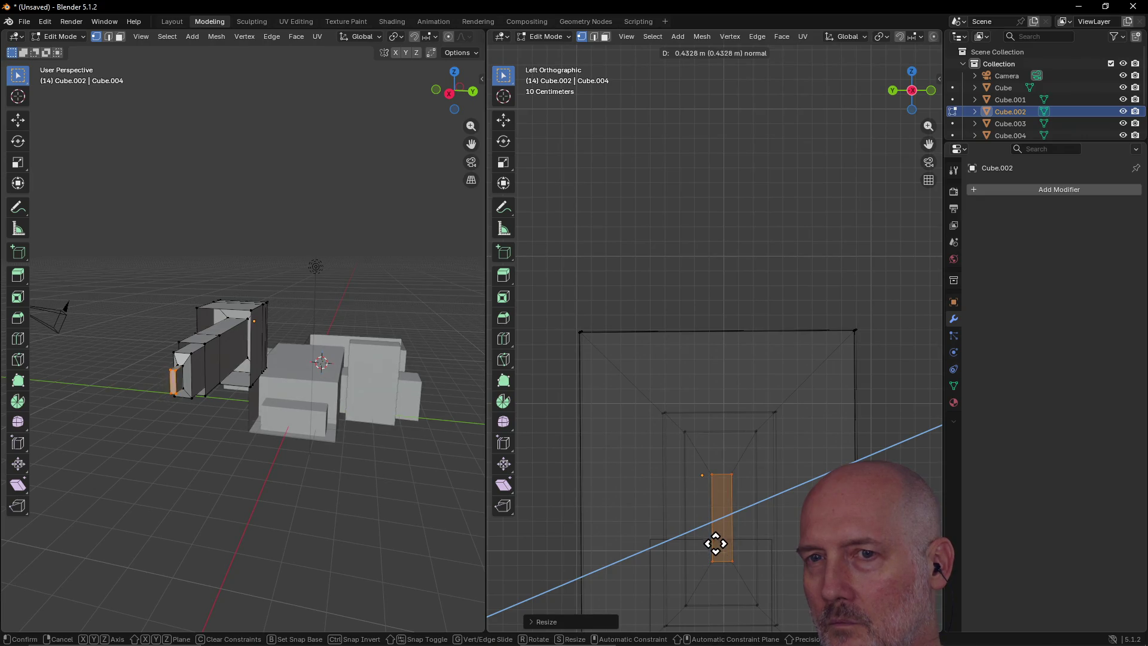
left_click(715, 548)
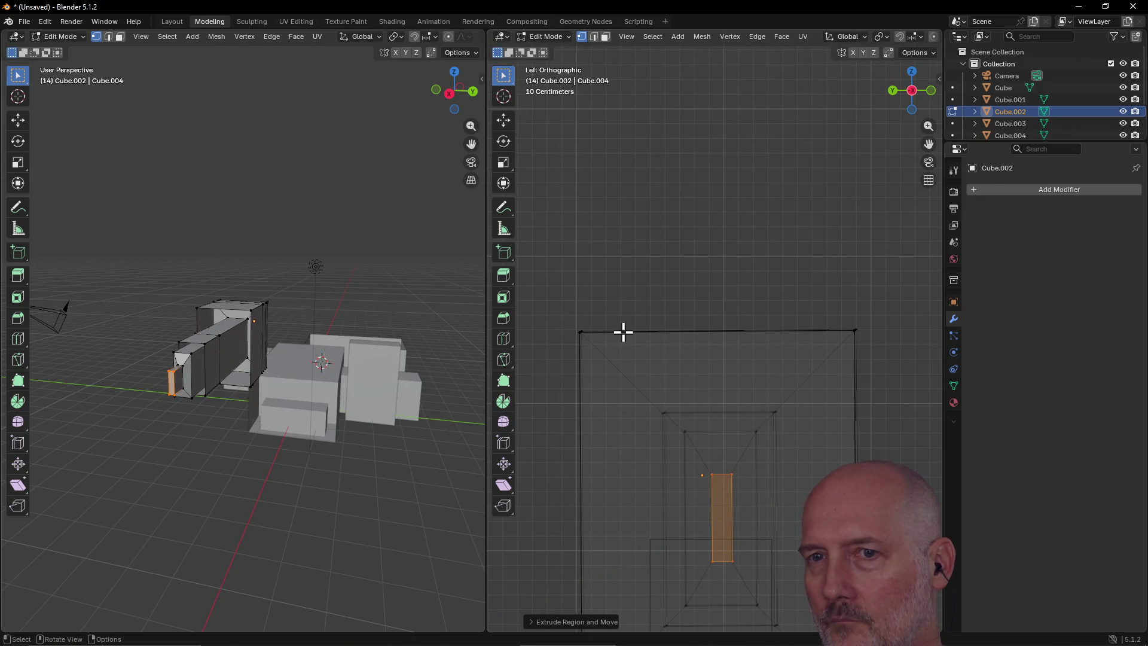
Step: Orbit around the arm and frame the selected tip face
mouse_move(645, 307)
middle_mouse_down()
mouse_move(608, 313)
mouse_move(622, 379)
mouse_move(631, 366)
middle_mouse_up()
middle_click_drag(726, 282, 769, 205)
mouse_move(813, 167)
middle_mouse_down()
mouse_move(797, 184)
mouse_move(805, 143)
mouse_move(748, 172)
mouse_move(715, 159)
middle_mouse_up()
key("grave")
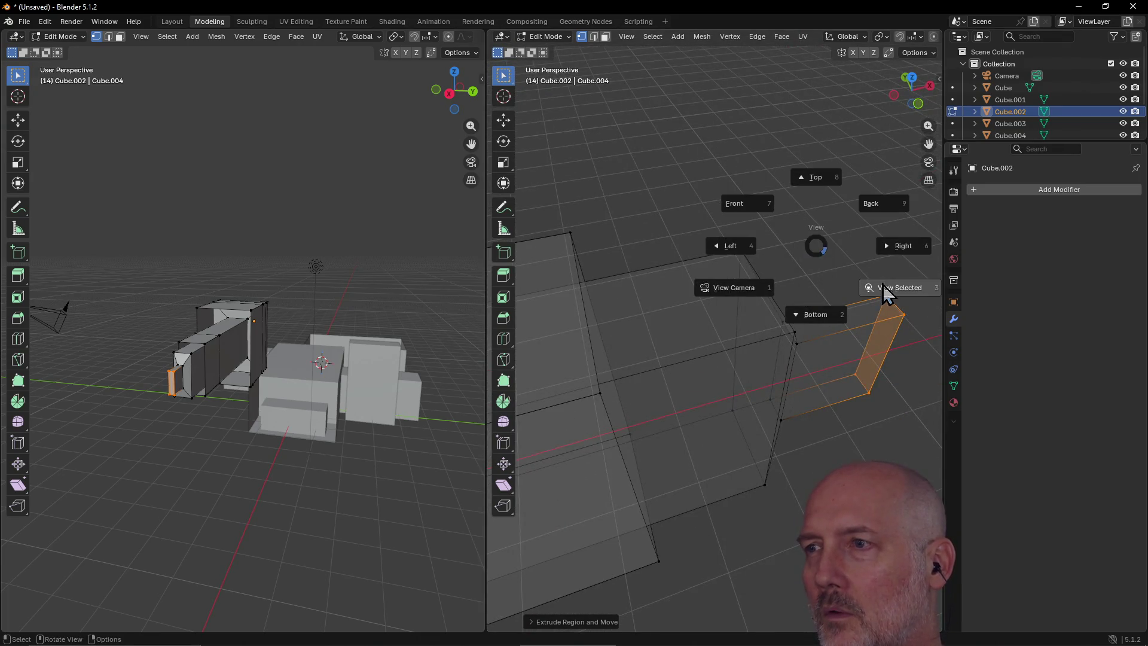
left_click(889, 289)
middle_click_drag(815, 249, 700, 185)
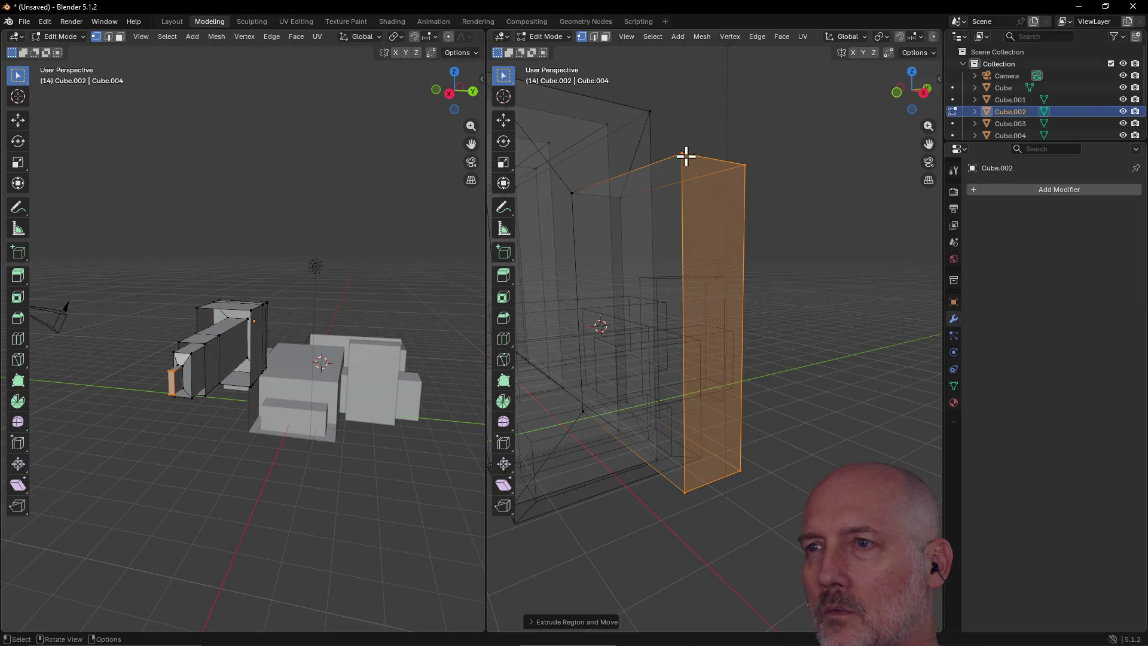
Step: Try a trackball rotation and a scale on the face, undoing each
key("r")
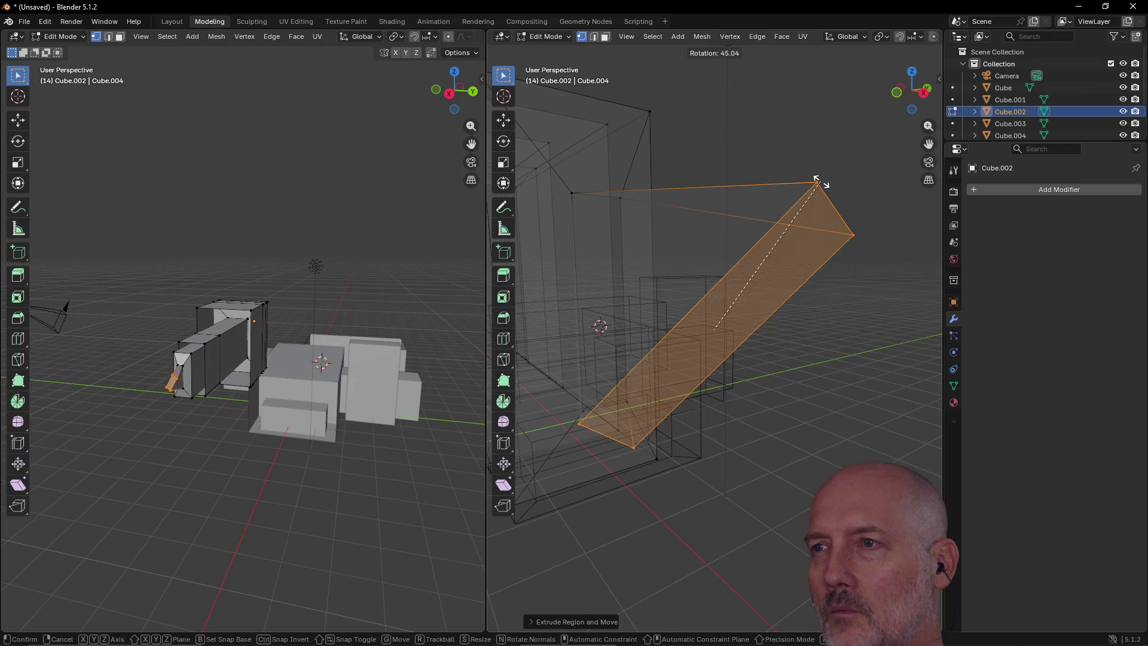
key("r")
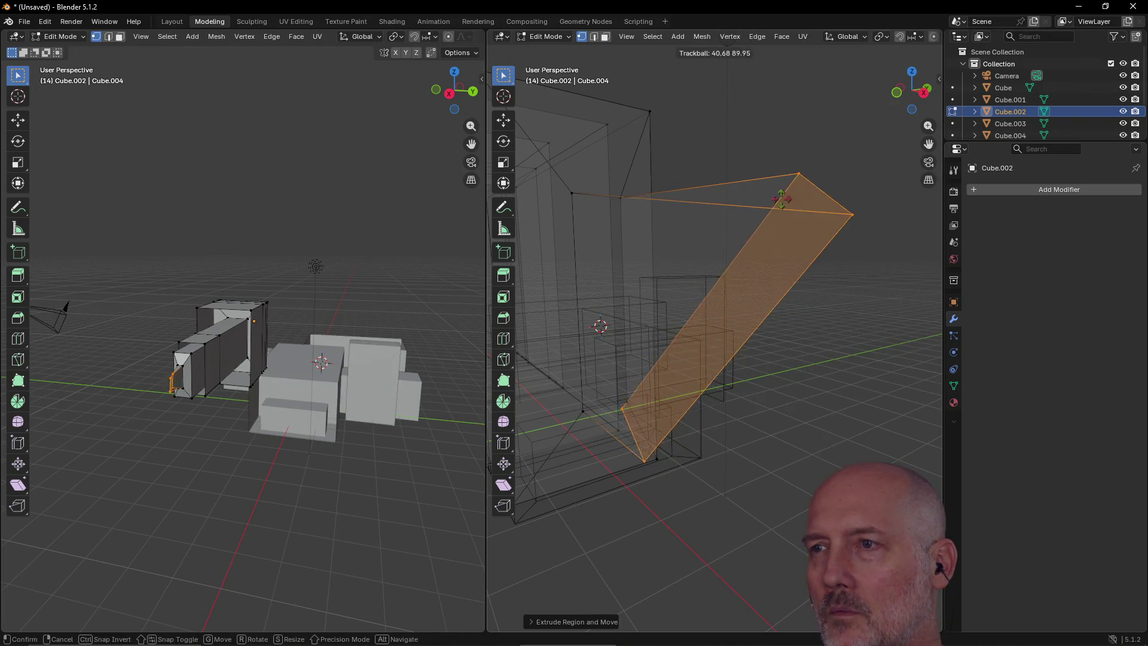
left_click(767, 193)
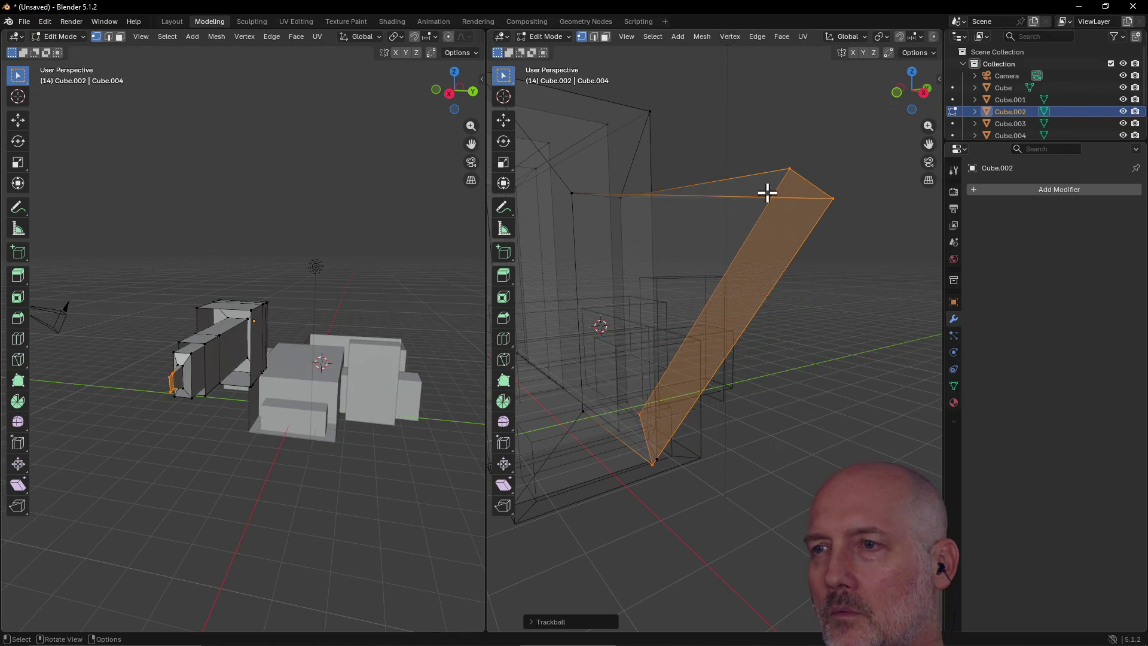
key("ctrl+z")
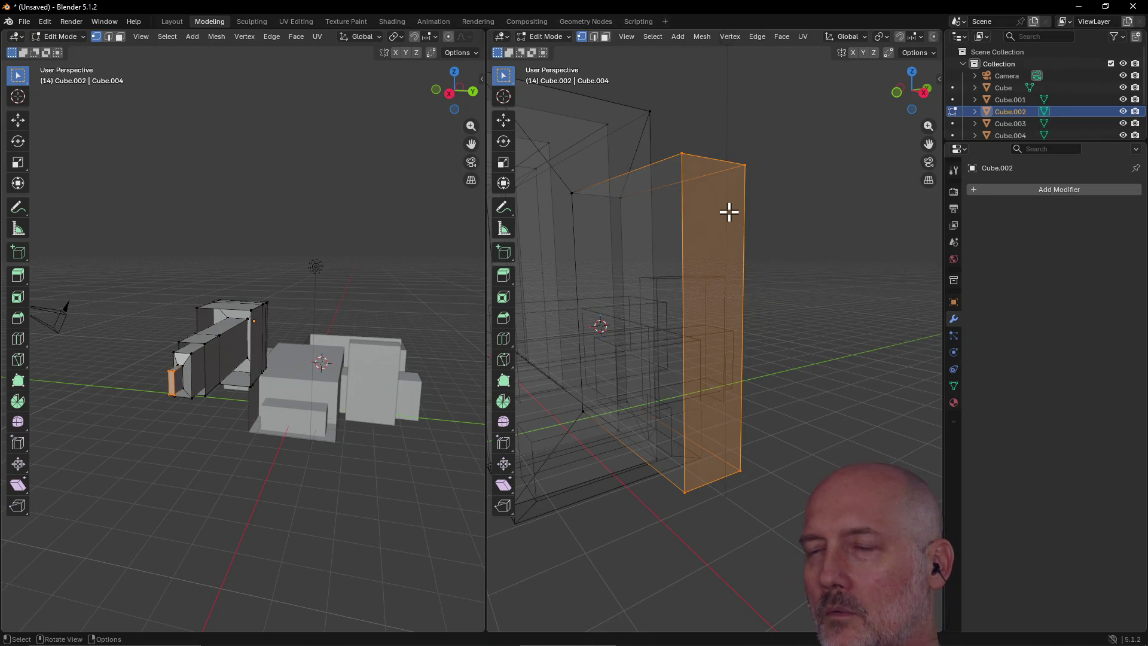
key("s")
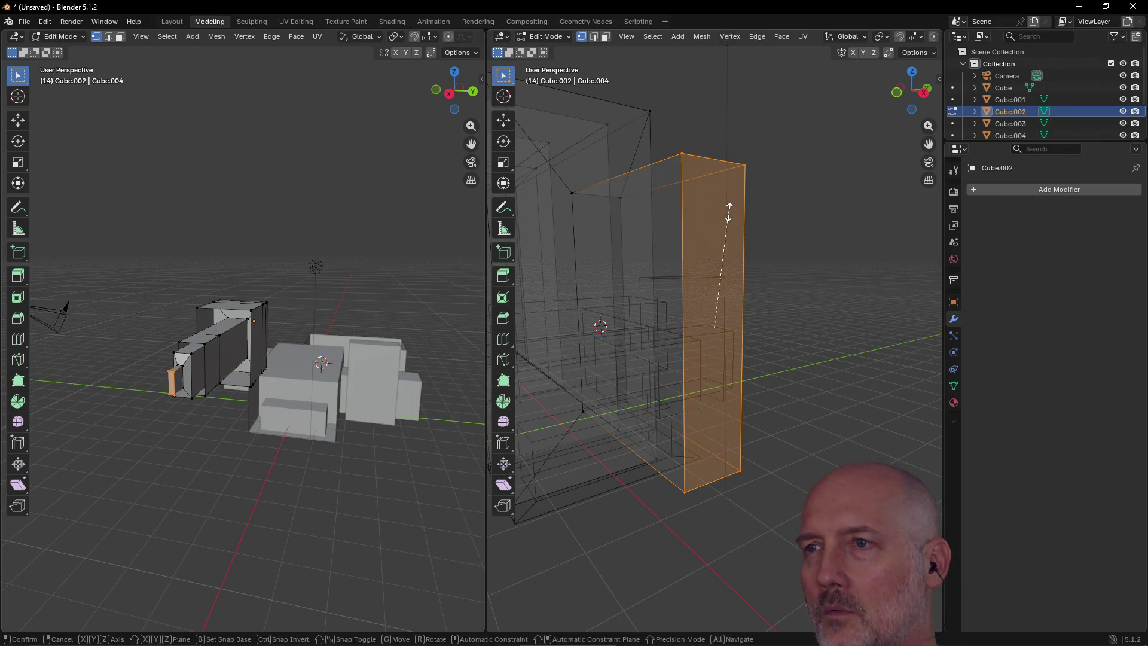
left_click(771, 280)
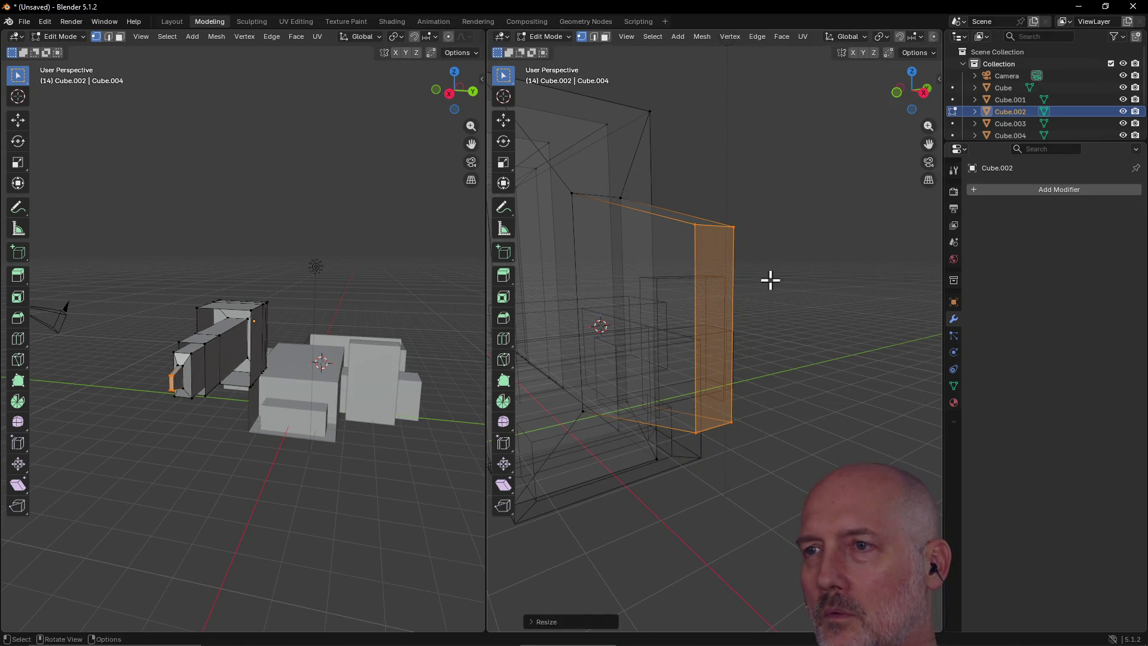
key("ctrl+z")
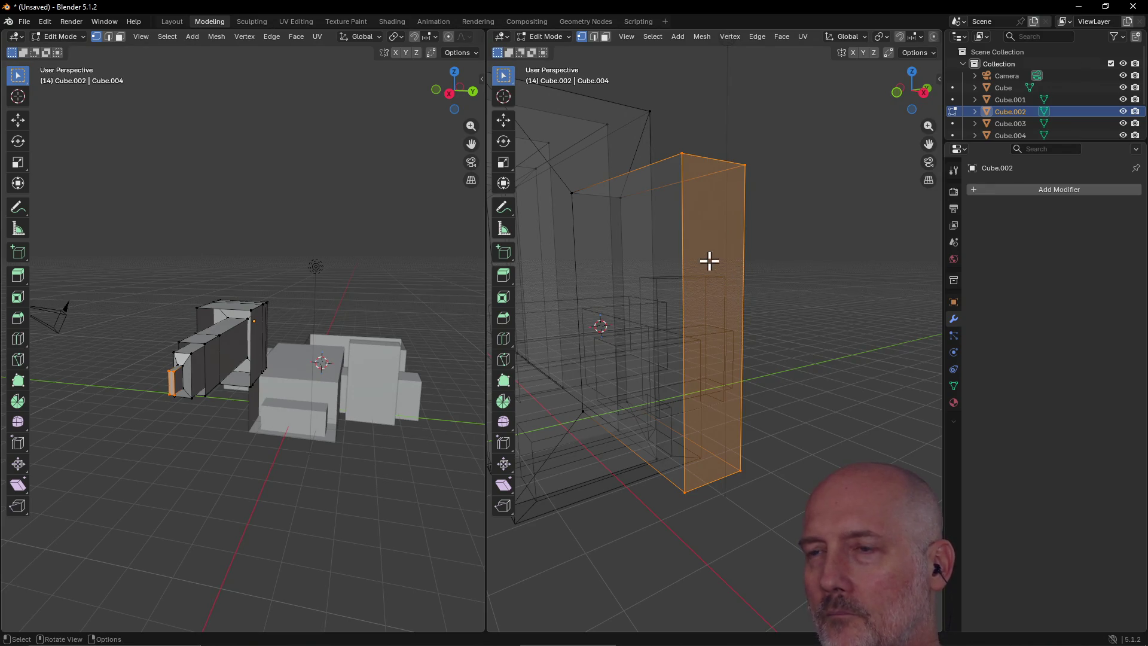
Step: Try an extrusion and another rotation, undo both, then switch to TourBox Console
key("e")
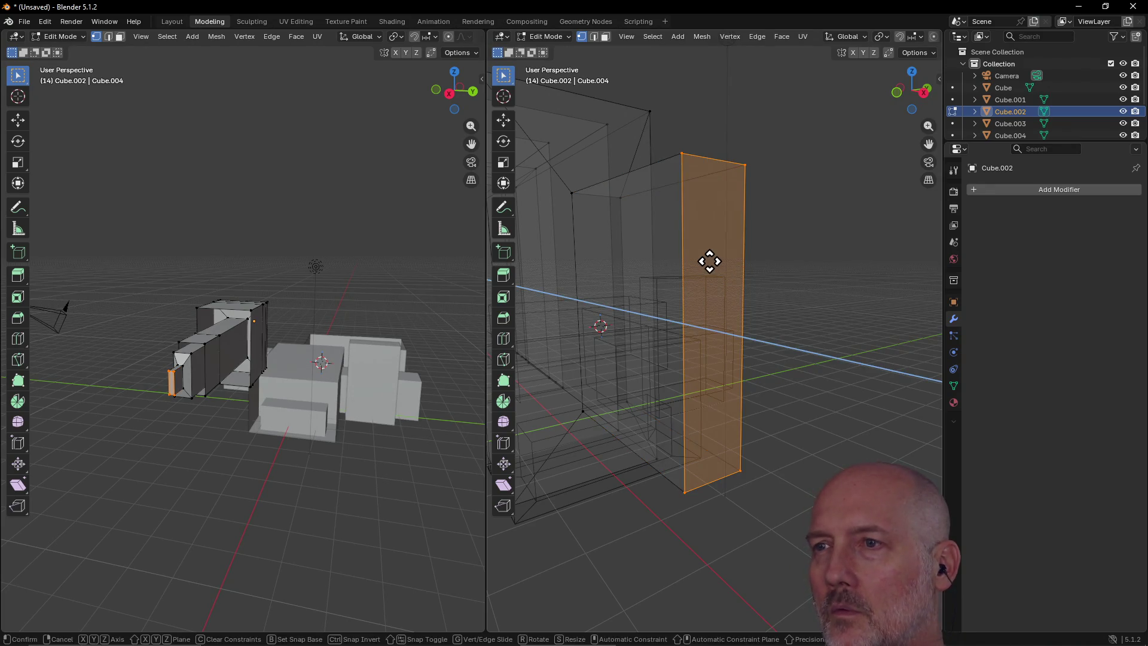
left_click(743, 275)
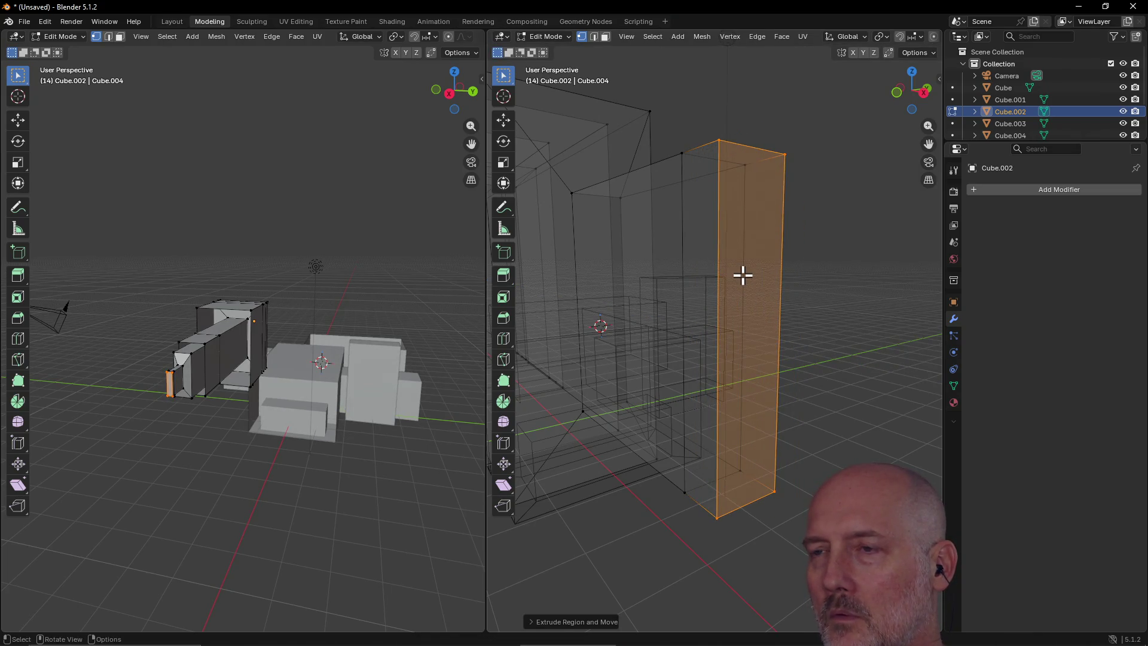
key("ctrl+z")
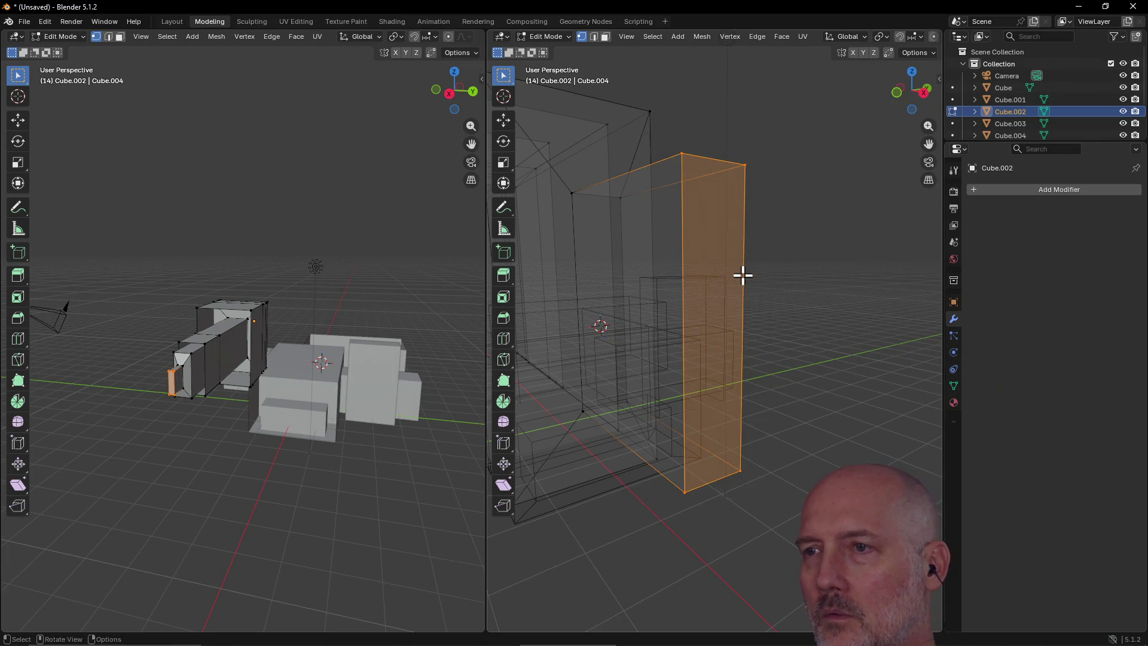
key("r")
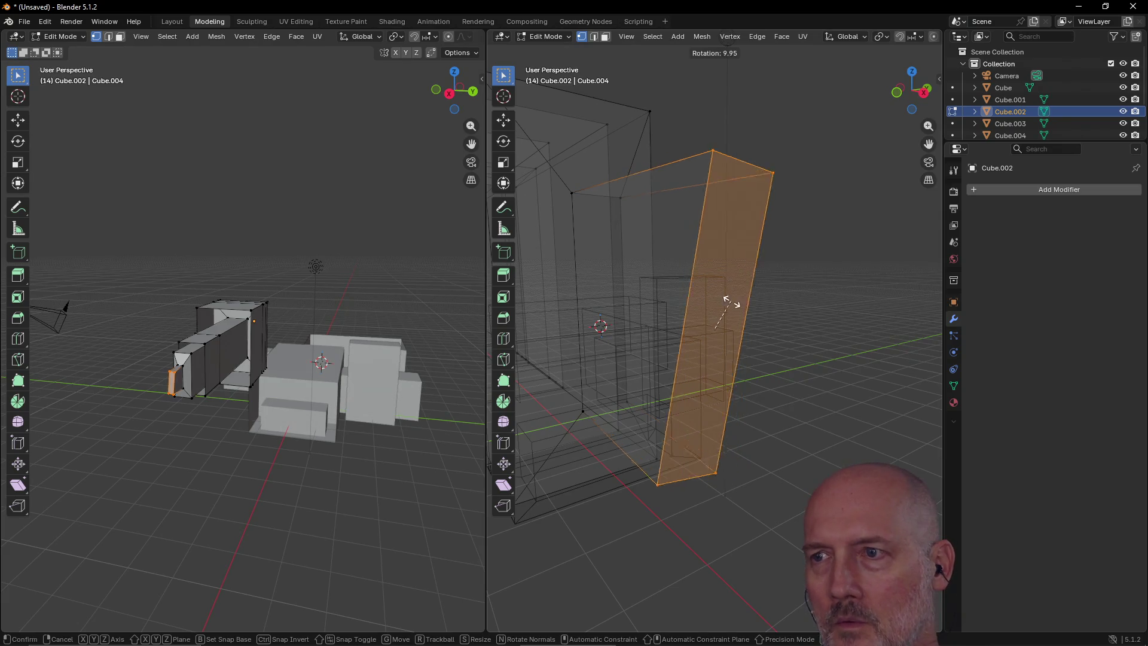
left_click(732, 325)
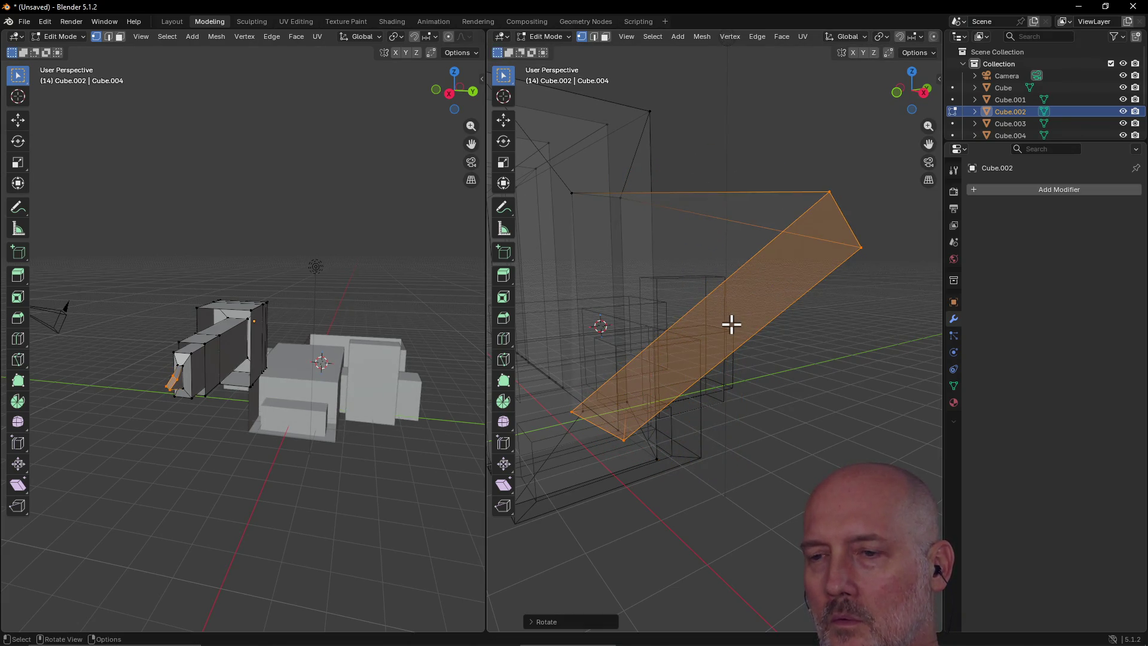
key("ctrl+z")
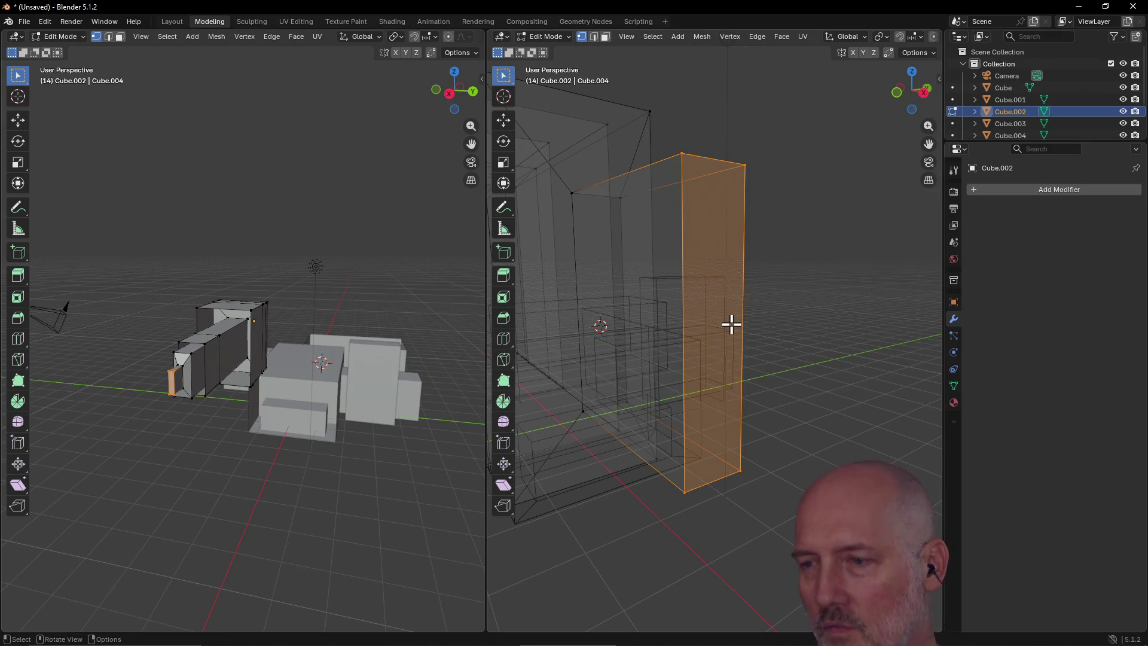
key("alt+Tab")
key("alt+Tab")
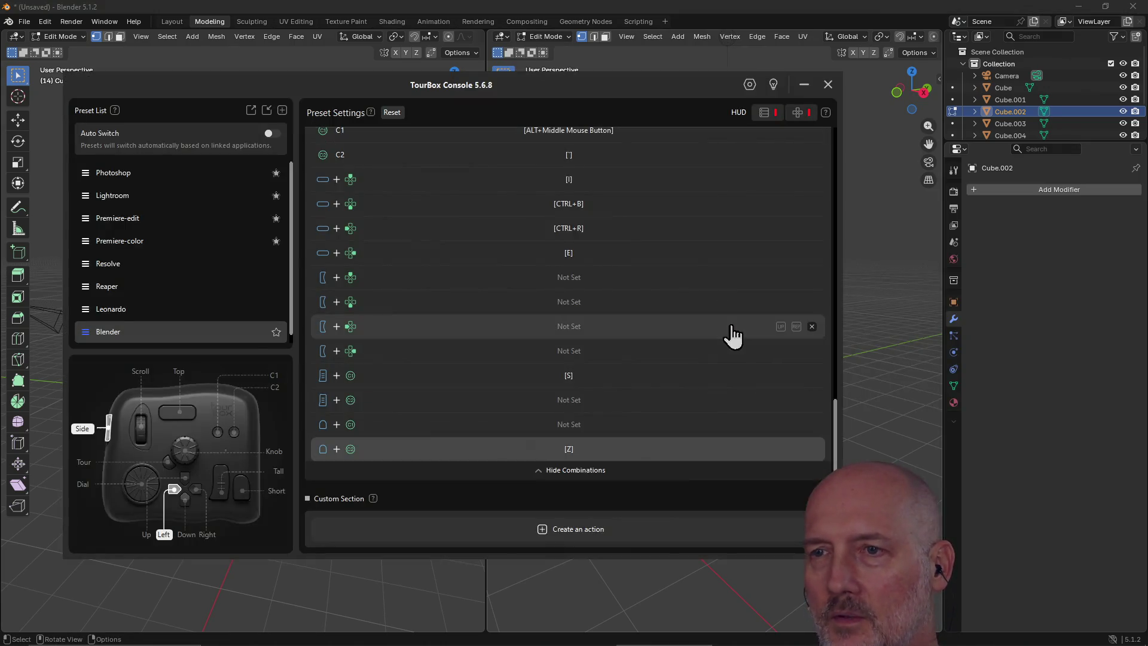
Step: Scroll through the Blender preset's button combinations in TourBox Console, then close it
scroll(556, 294, "up", 8)
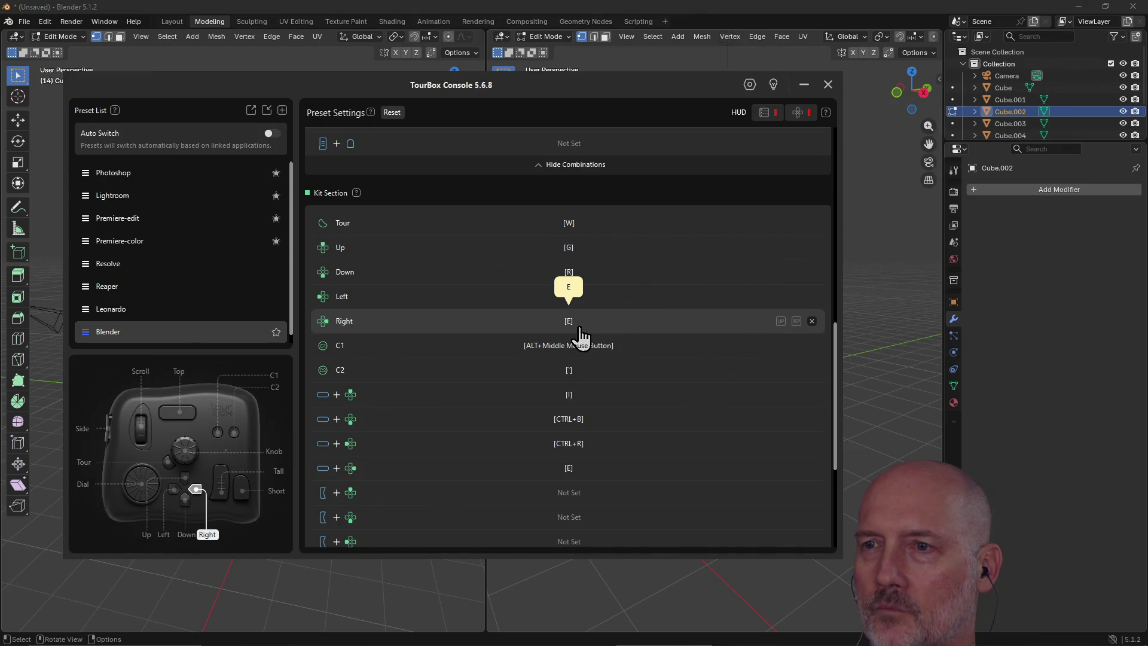
scroll(580, 332, "down", 5)
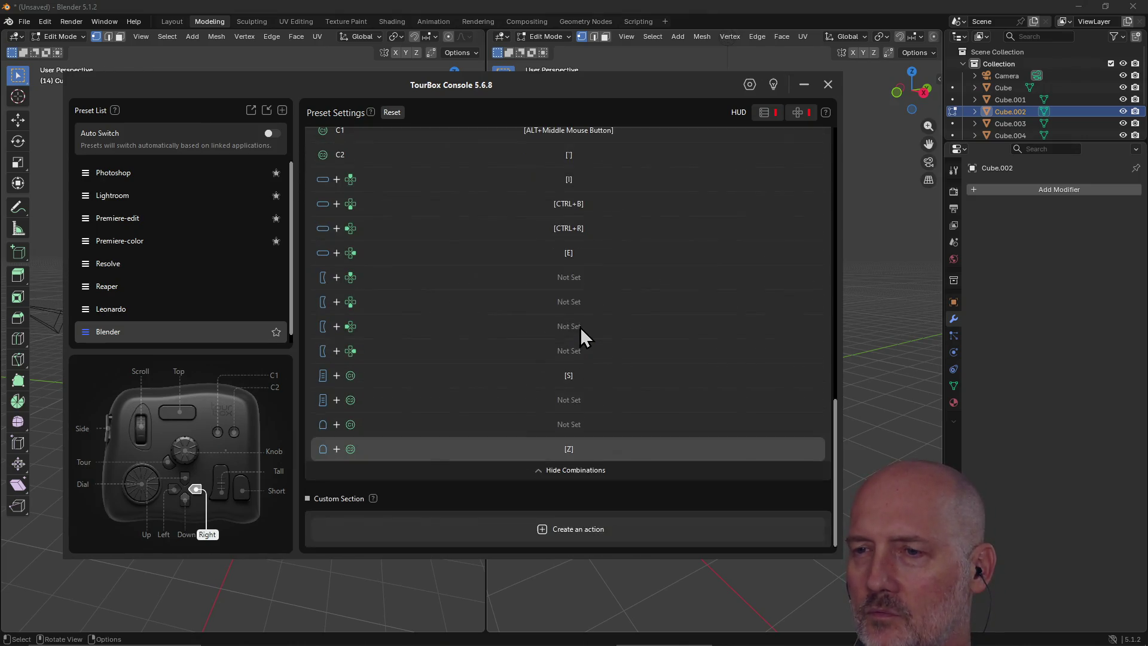
scroll(580, 332, "up", 10)
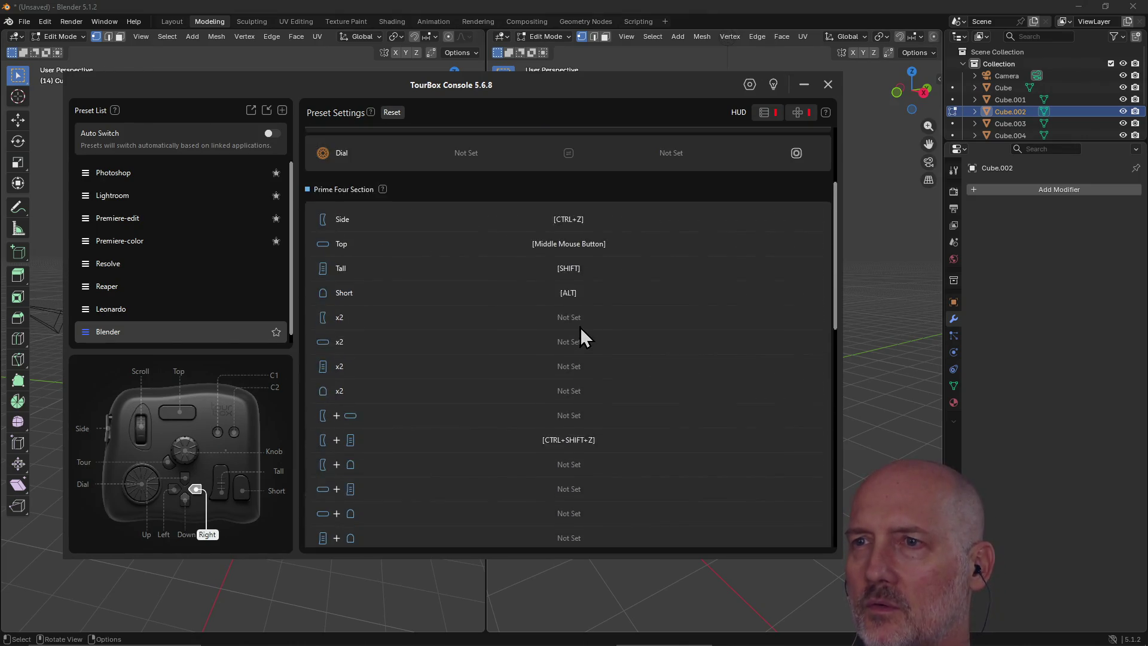
scroll(581, 329, "down", 9)
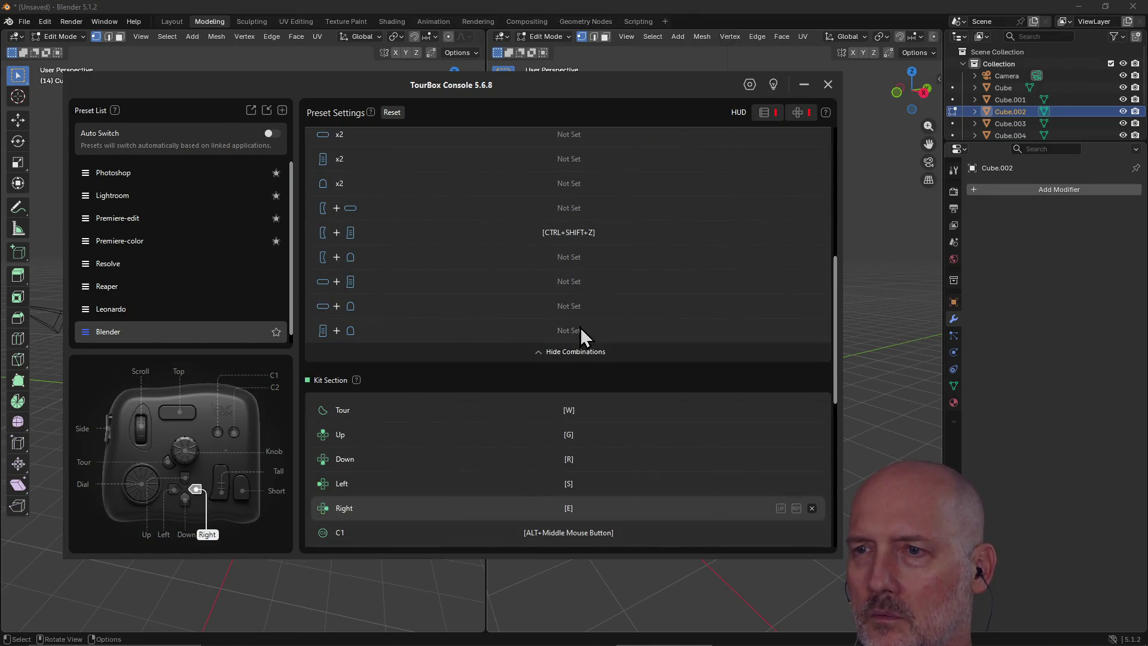
scroll(582, 328, "down", 2)
scroll(580, 326, "up", 2)
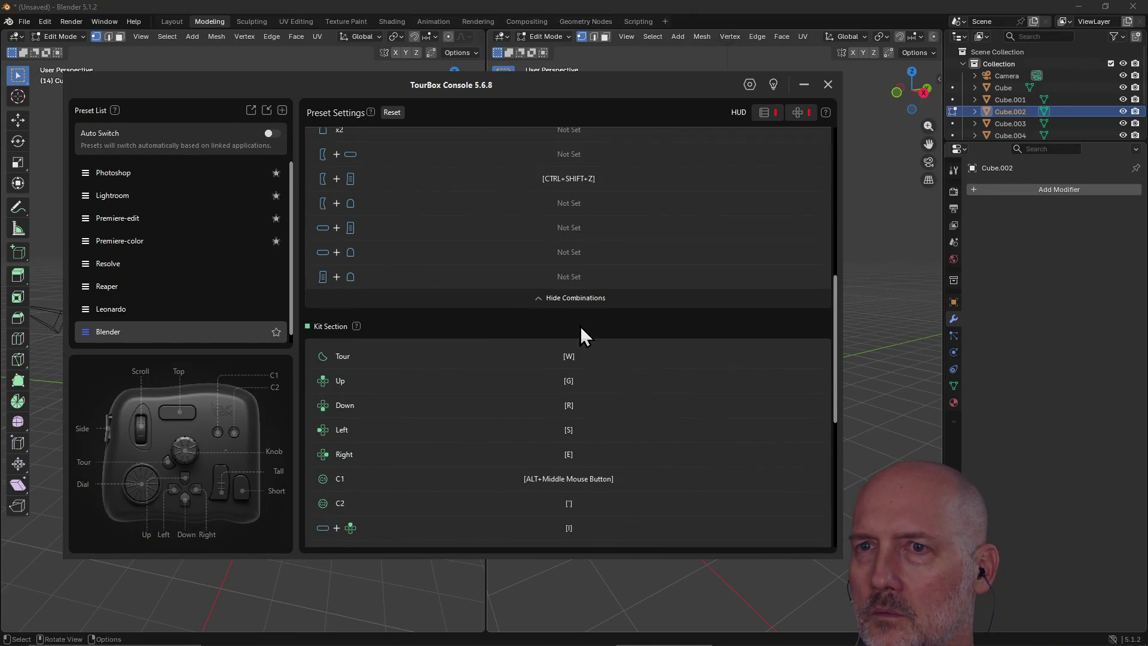
scroll(580, 326, "down", 4)
scroll(580, 326, "down", 3)
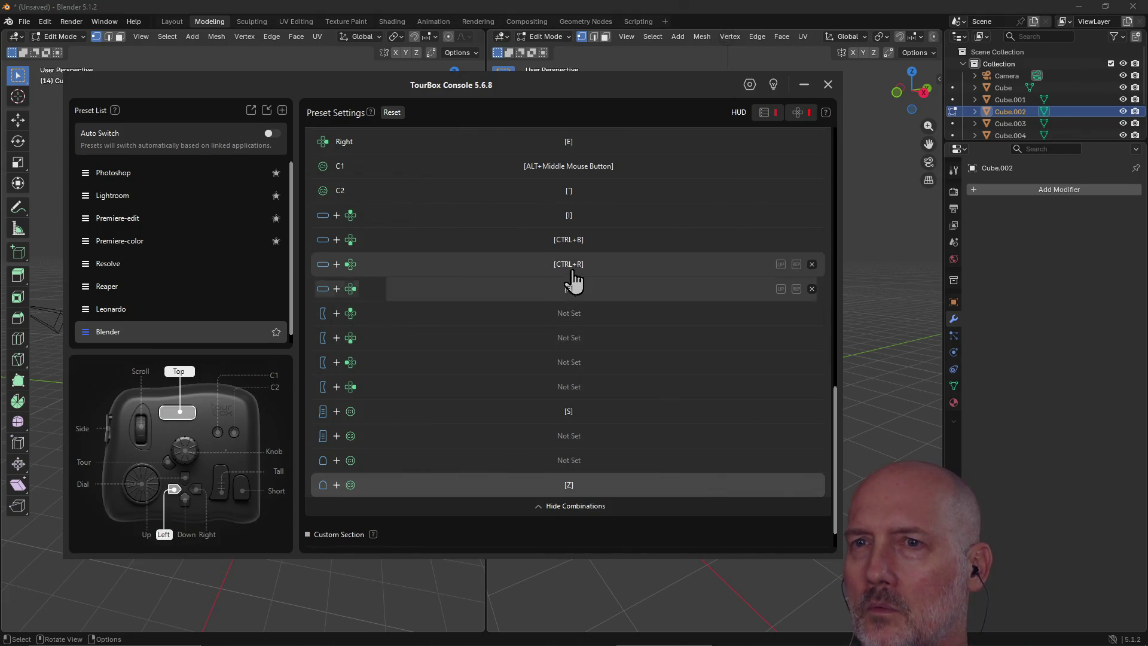
scroll(679, 194, "up", 1)
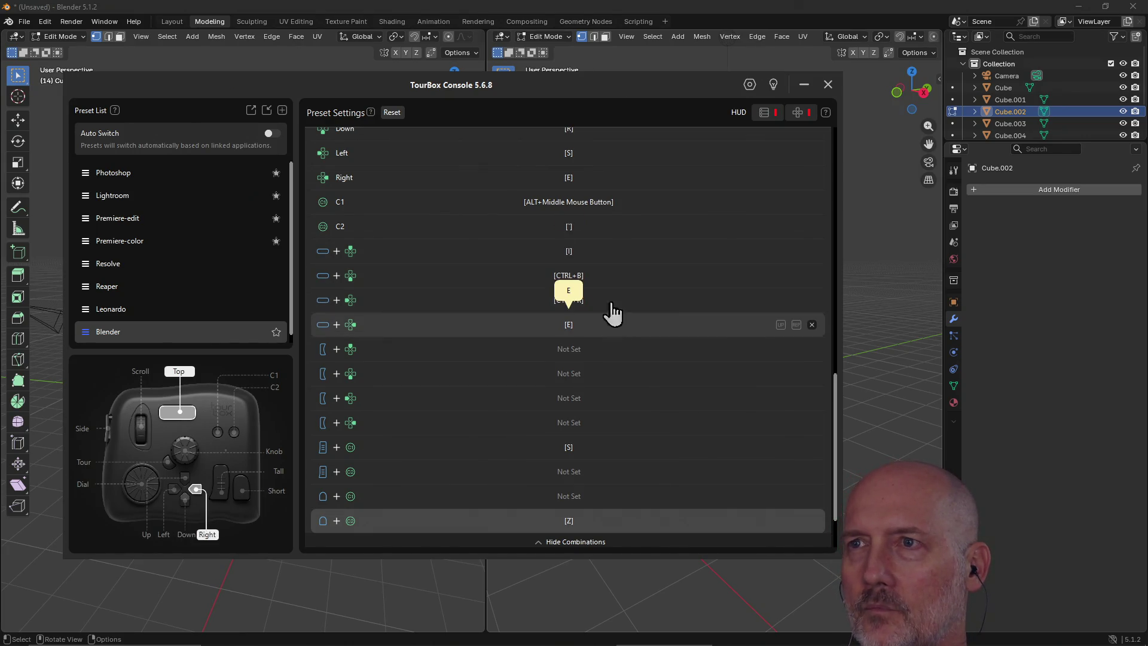
left_click(674, 10)
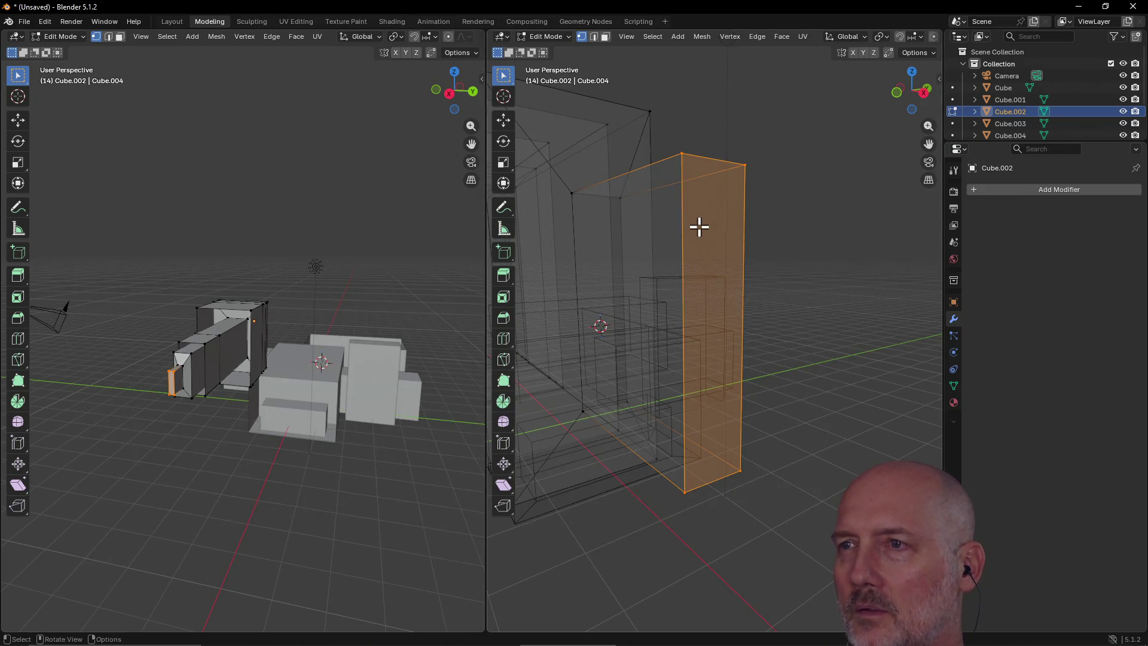
Step: Inset the arm's end face and extrude it outward
middle_click_drag(700, 205, 700, 200)
key("i")
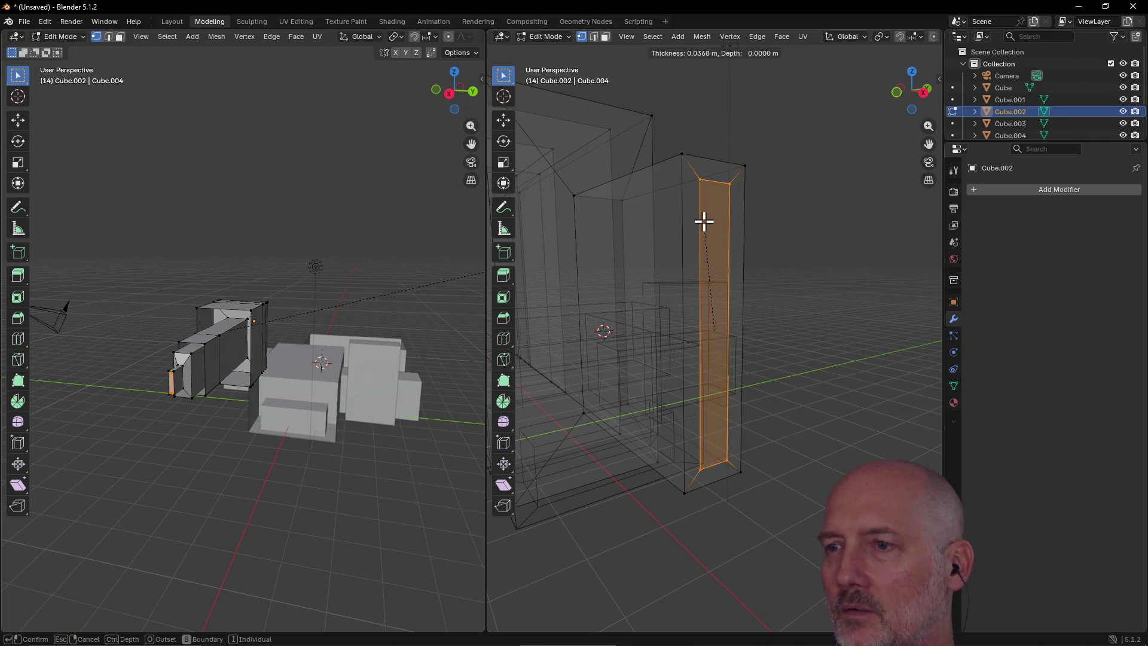
left_click(704, 221)
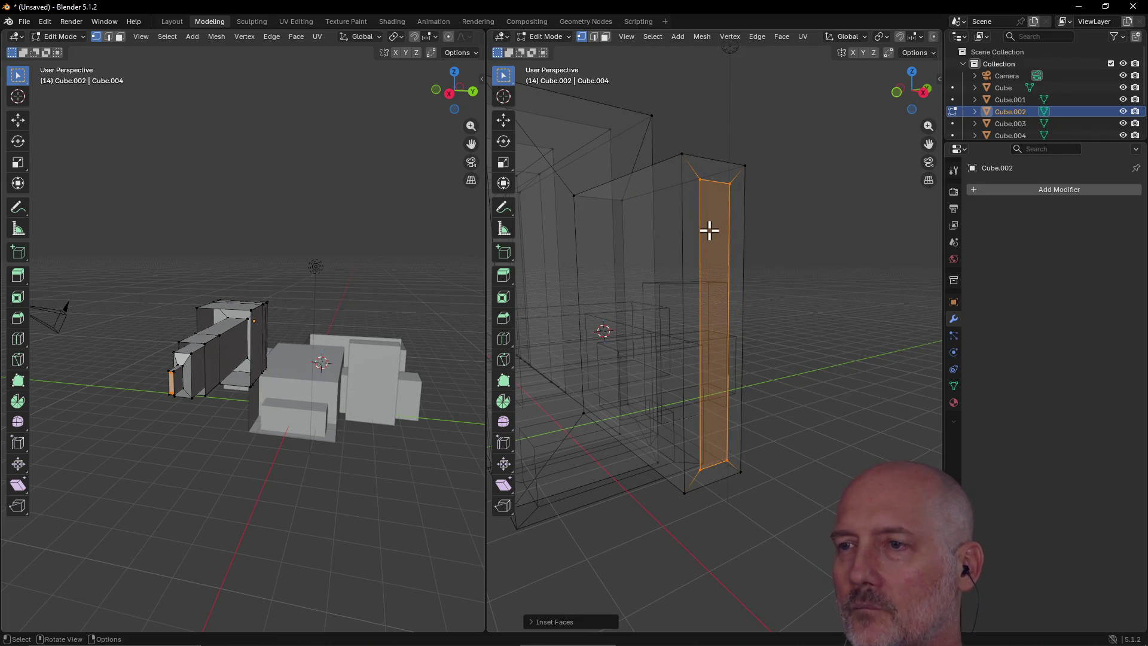
middle_click_drag(709, 229, 708, 229)
key("e")
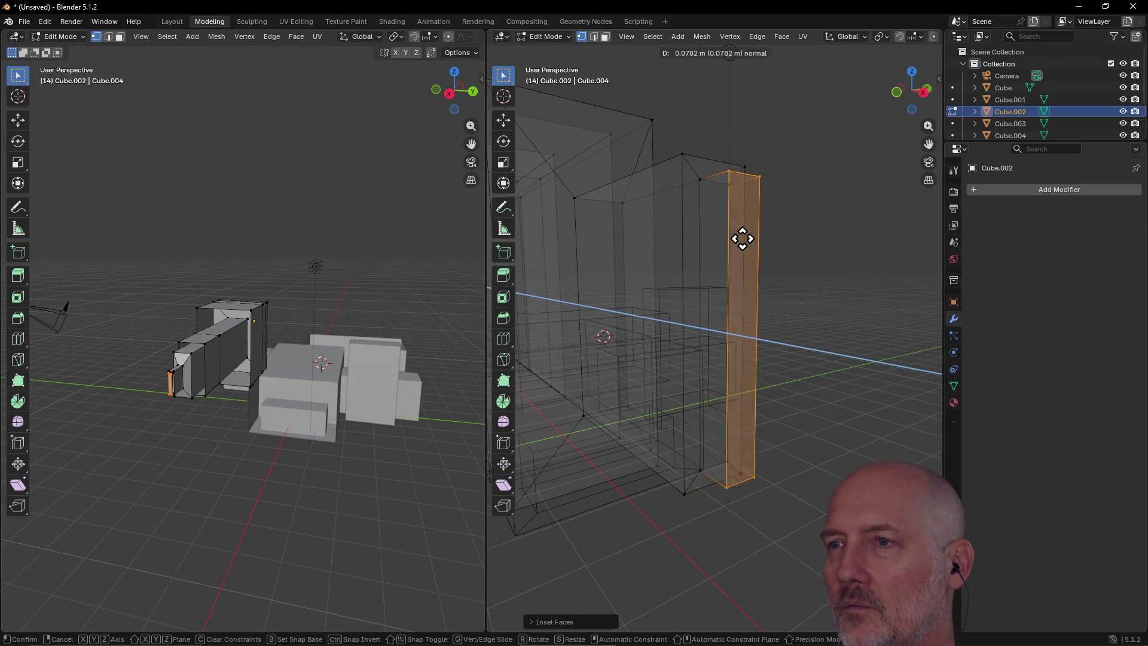
left_click(761, 241)
Step: Reposition the extruded face, then inset and extrude it again into a new tip
middle_click_drag(774, 207, 810, 242)
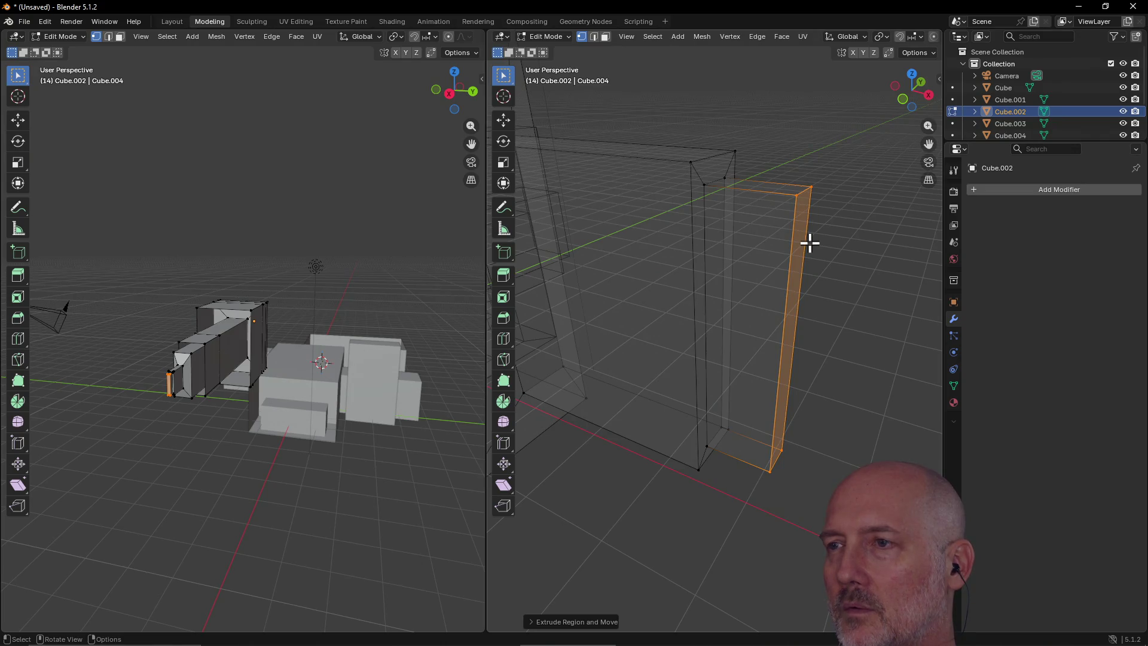
key("g")
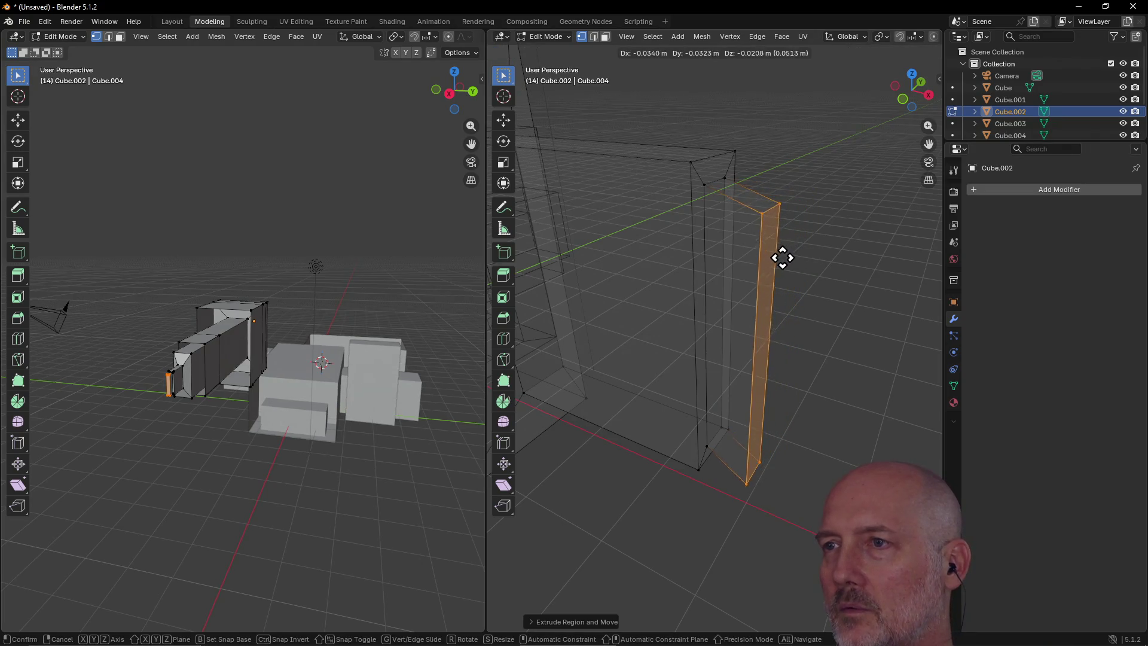
left_click(770, 253)
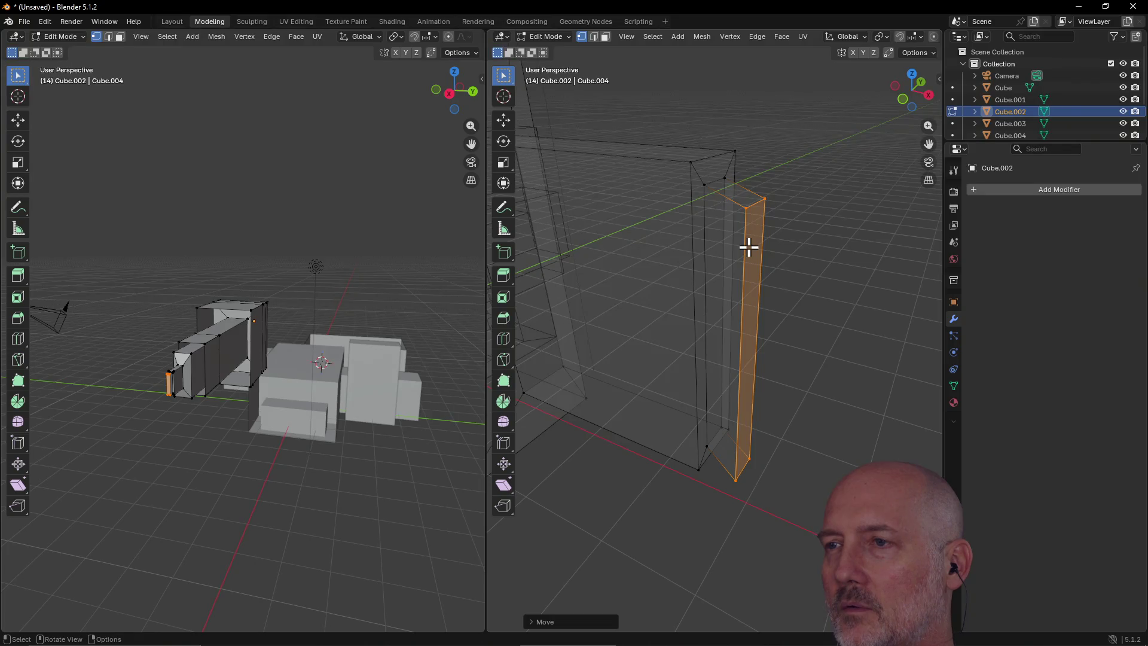
key("i")
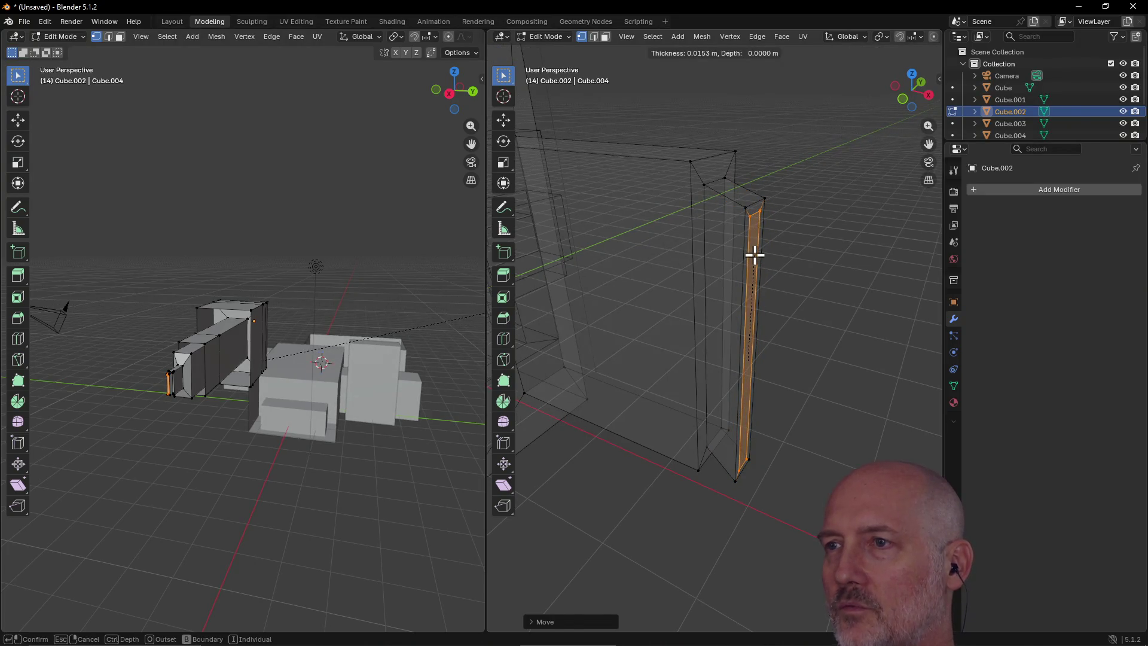
left_click(755, 255)
key("e")
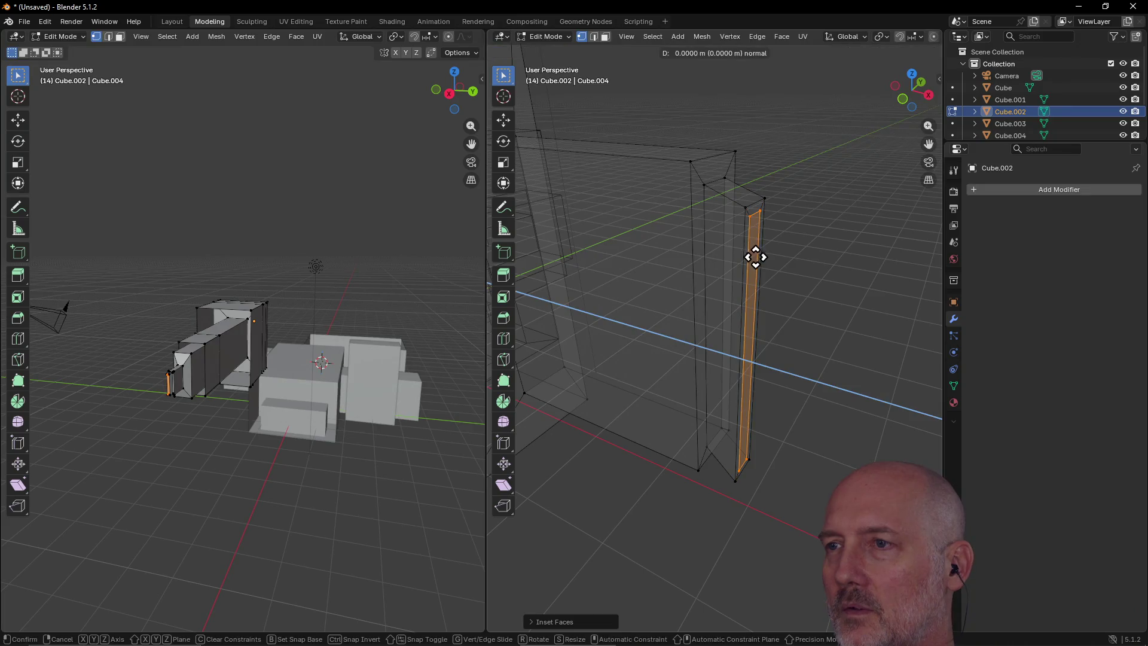
mouse_move(804, 261)
middle_mouse_down()
mouse_move(778, 228)
mouse_move(743, 231)
mouse_move(613, 300)
mouse_move(675, 355)
mouse_move(715, 316)
middle_mouse_up()
Step: Box-select the faces above the new tip, move them and scale them up to flare the tip
mouse_move(626, 327)
left_mouse_down()
mouse_move(723, 371)
mouse_move(752, 405)
left_mouse_up()
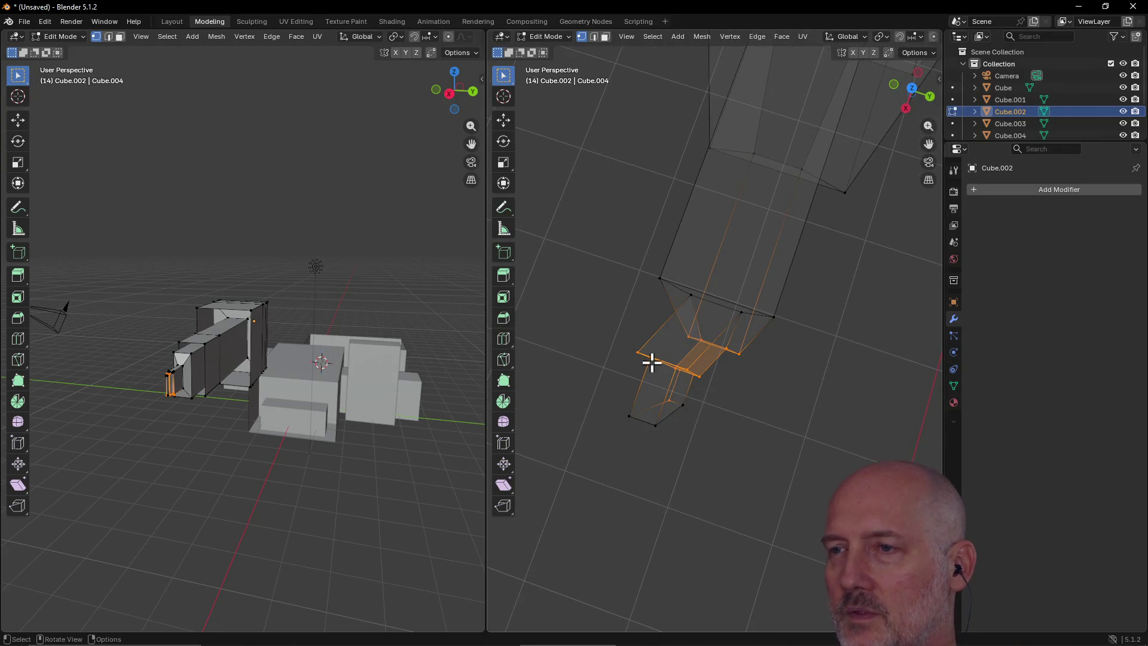
key("g")
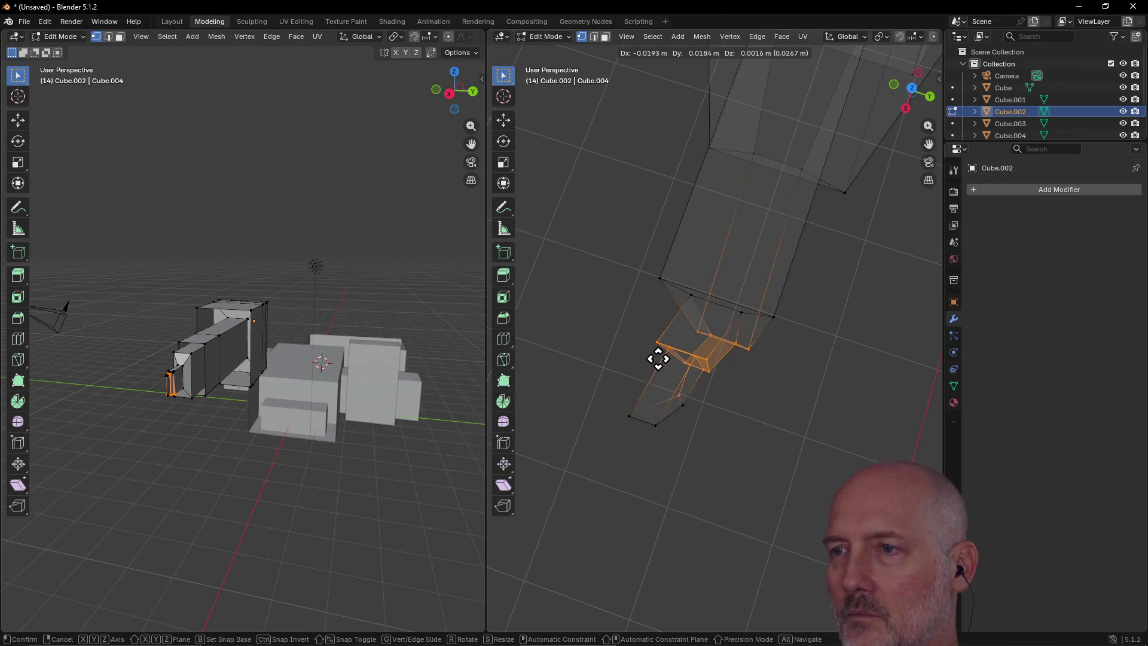
left_click(671, 367)
mouse_move(692, 341)
middle_mouse_down()
mouse_move(669, 274)
mouse_move(618, 234)
mouse_move(712, 198)
mouse_move(743, 211)
mouse_move(710, 195)
mouse_move(620, 333)
mouse_move(702, 320)
mouse_move(706, 331)
middle_mouse_up()
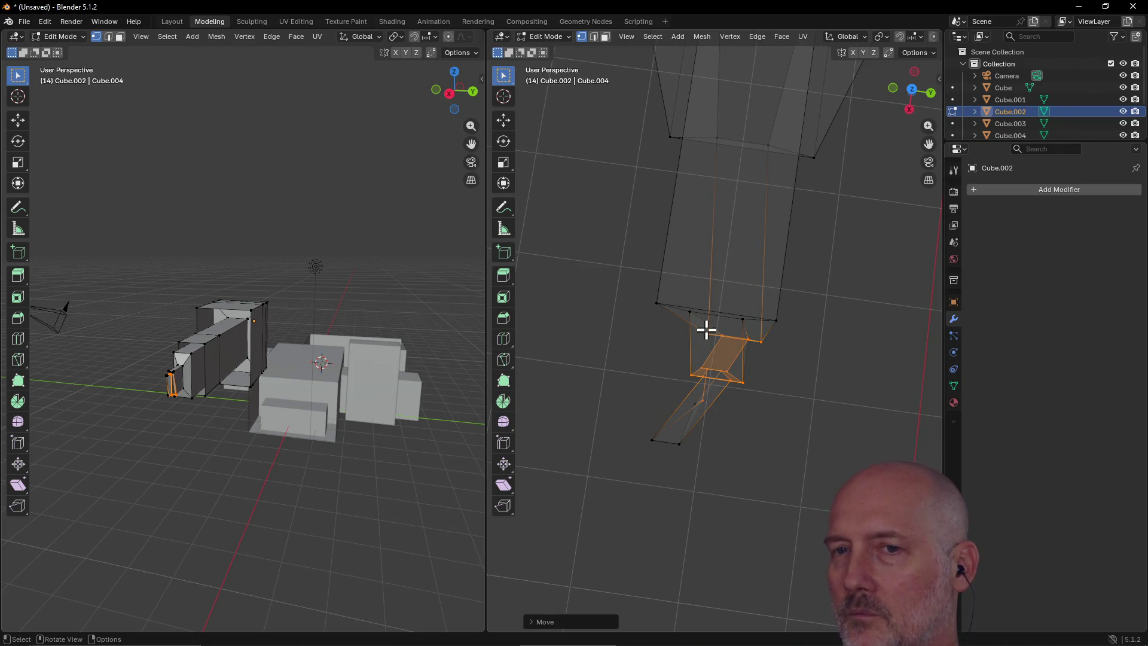
key("s")
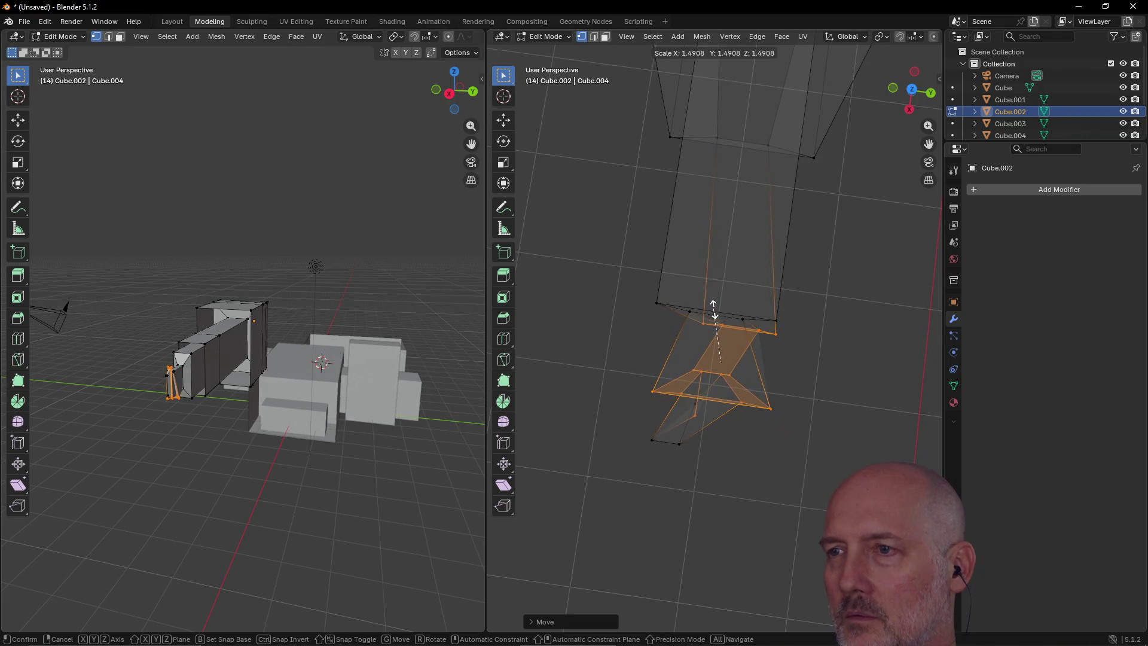
left_click(713, 314)
mouse_move(710, 315)
middle_mouse_down()
mouse_move(710, 259)
mouse_move(698, 241)
mouse_move(611, 203)
mouse_move(631, 146)
mouse_move(737, 169)
mouse_move(710, 282)
mouse_move(748, 191)
mouse_move(748, 238)
mouse_move(756, 187)
mouse_move(720, 131)
mouse_move(662, 115)
mouse_move(658, 128)
mouse_move(939, 120)
mouse_move(746, 128)
middle_mouse_up()
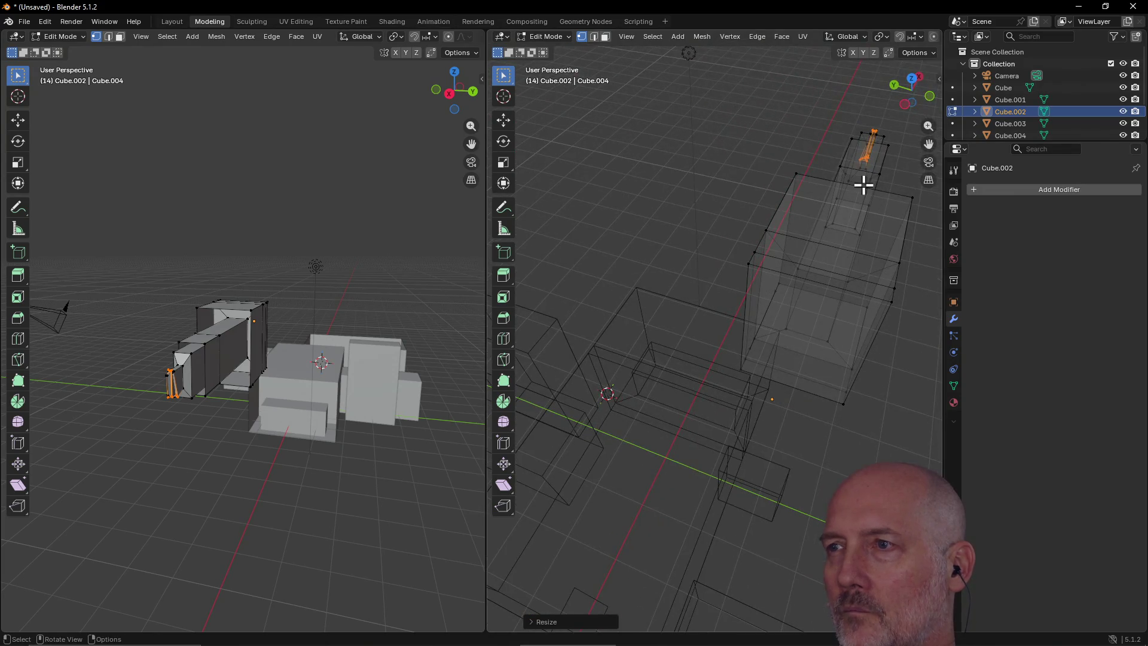
Step: Orbit to a low side view, box-select the large box's top corner vertex and frame it with View Selected
scroll(867, 182, "down", 3)
middle_click_drag(864, 185, 754, 192)
middle_click_drag(632, 368, 654, 336)
key("grave")
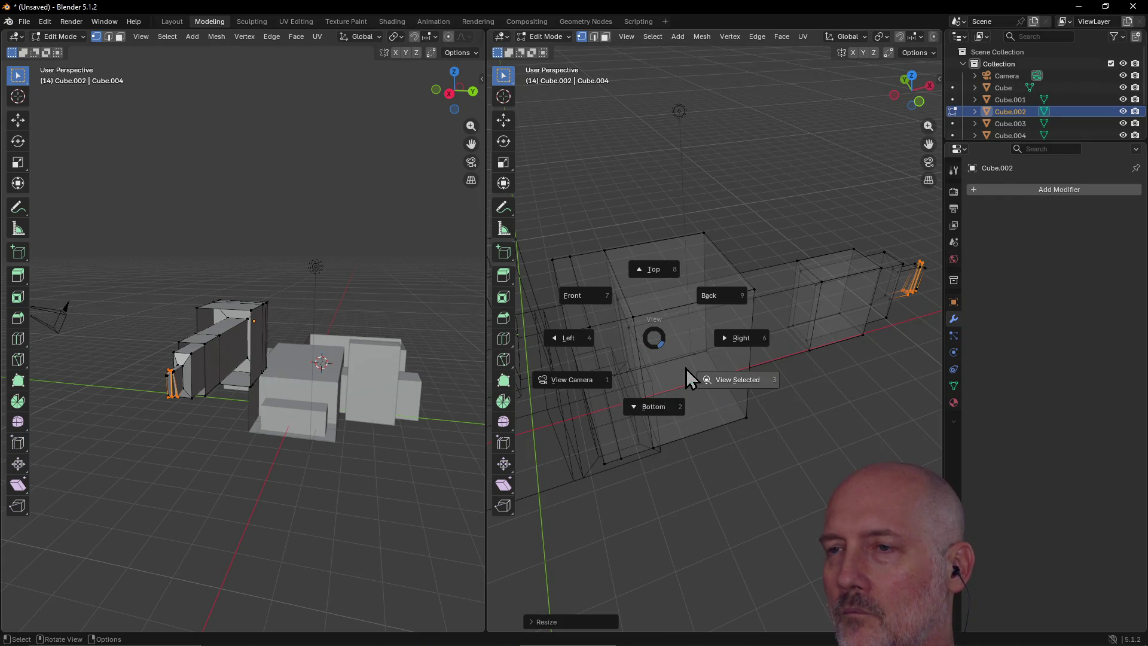
key("Escape")
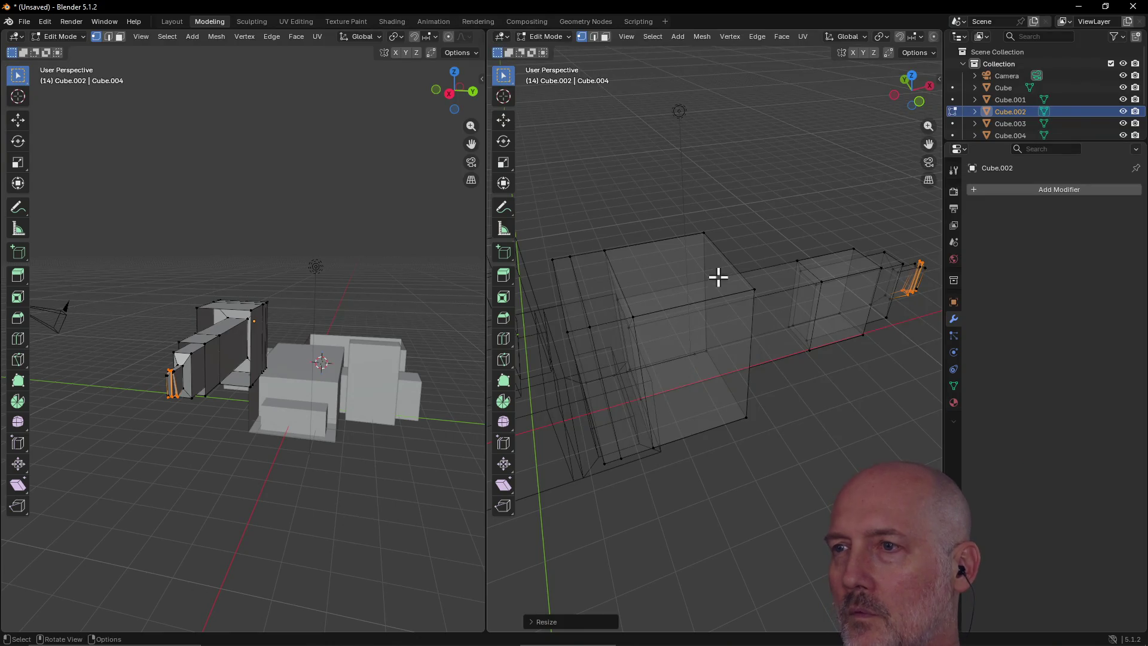
left_click_drag(734, 310, 777, 371)
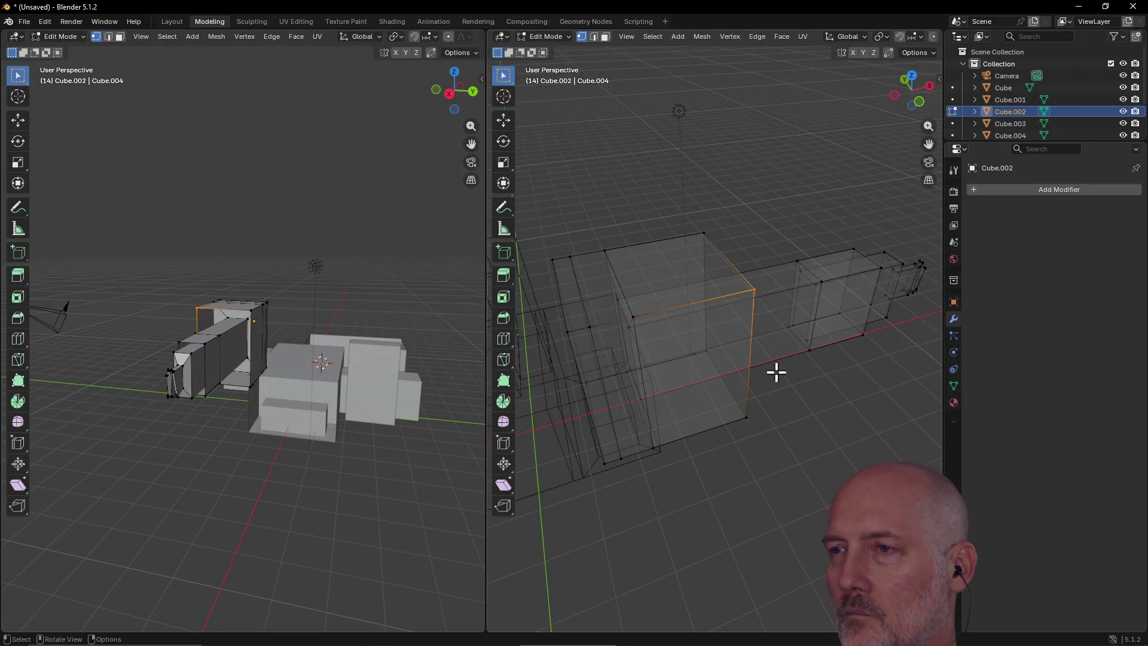
key("grave")
left_click(846, 419)
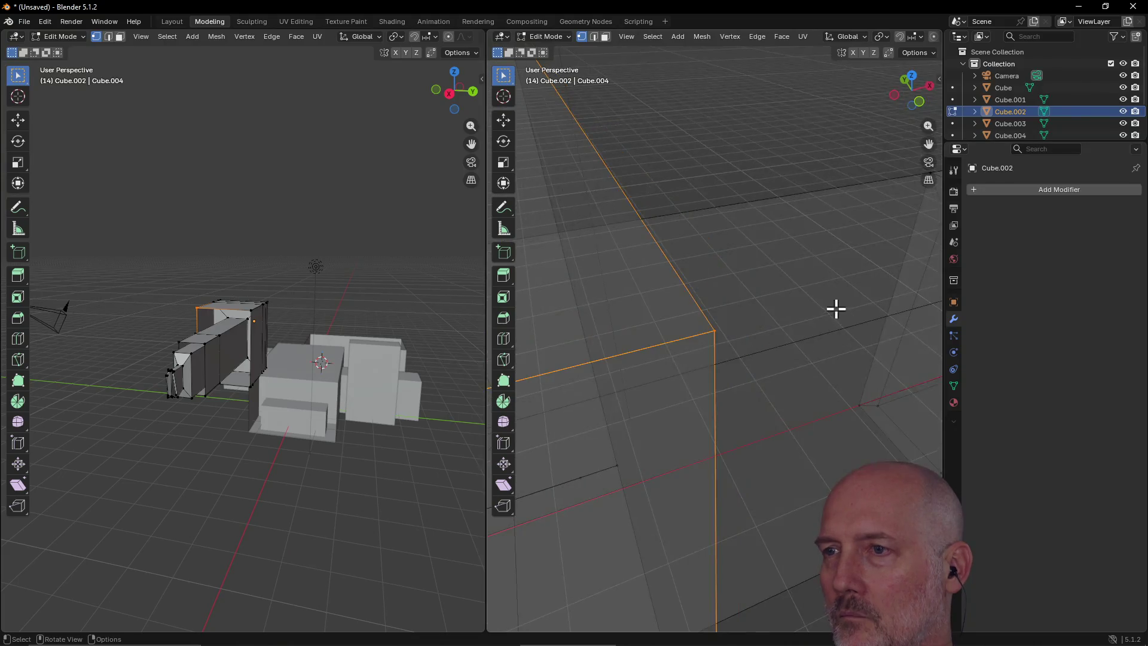
Step: Orbit and zoom around the selected corner to see the surrounding boxes
middle_click_drag(836, 309, 803, 302)
scroll(730, 329, "down", 4)
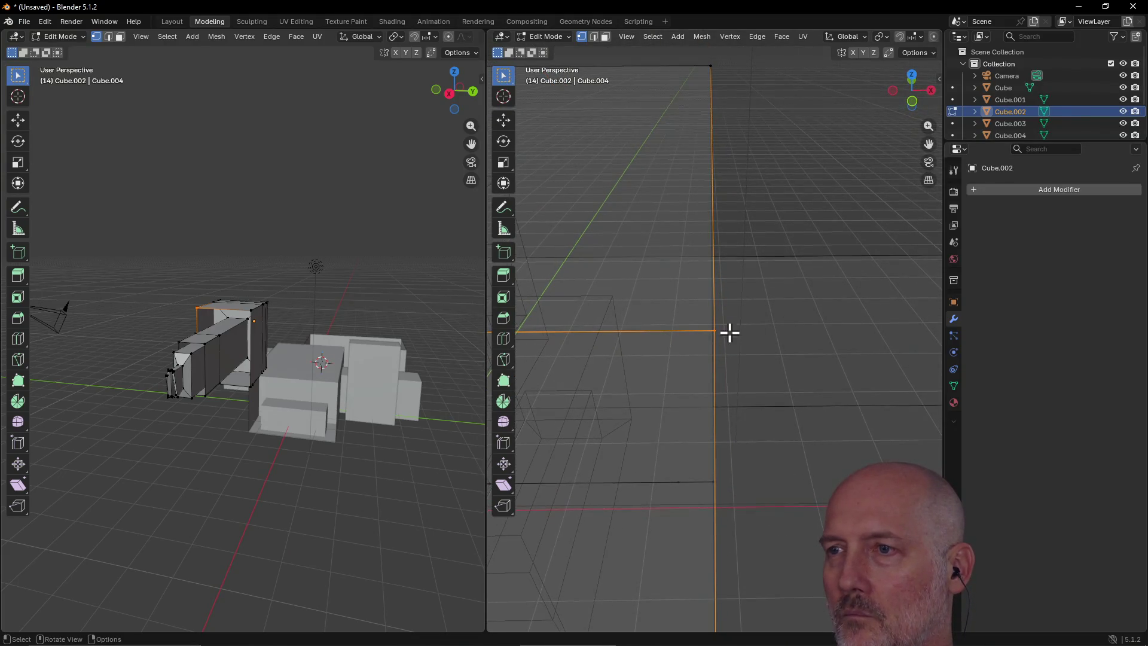
scroll(752, 344, "down", 6)
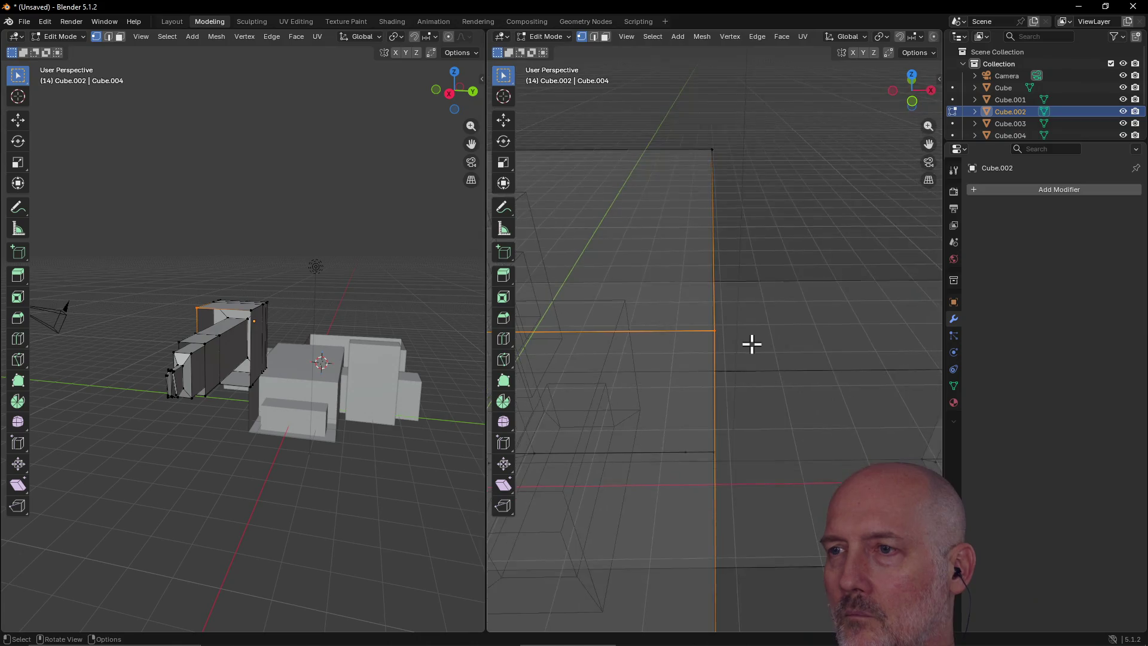
middle_click_drag(751, 344, 694, 336)
scroll(695, 335, "up", 5)
scroll(694, 338, "down", 4)
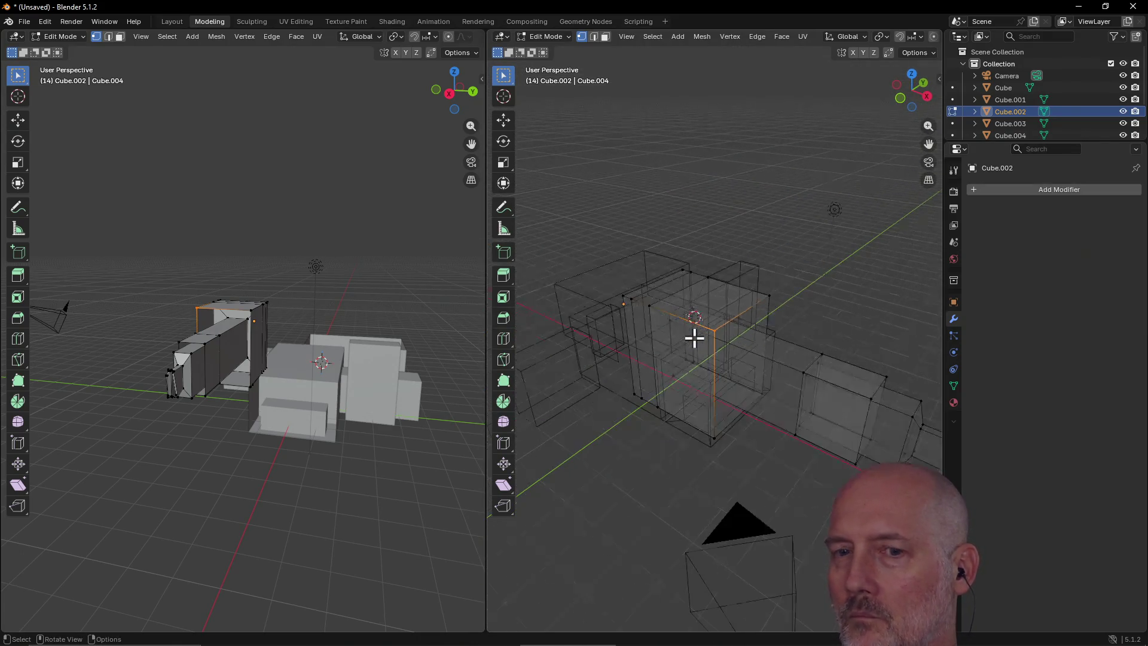
scroll(695, 338, "up", 4)
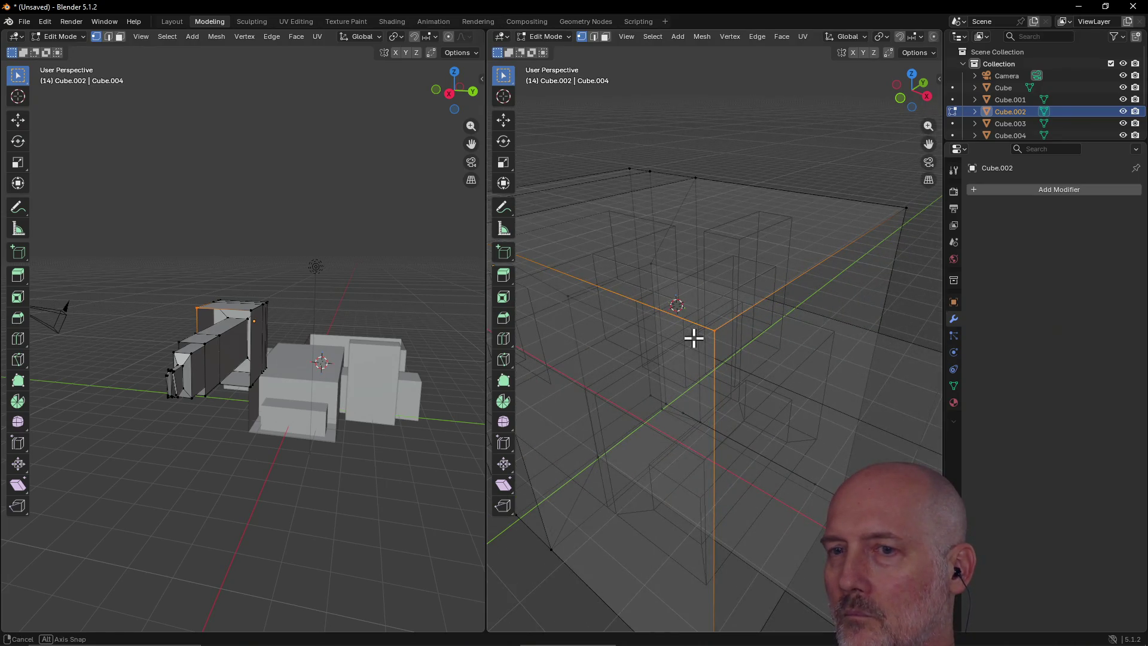
scroll(694, 338, "down", 8)
mouse_move(695, 339)
middle_mouse_down()
mouse_move(834, 342)
mouse_move(710, 346)
middle_mouse_up()
scroll(676, 336, "up", 8)
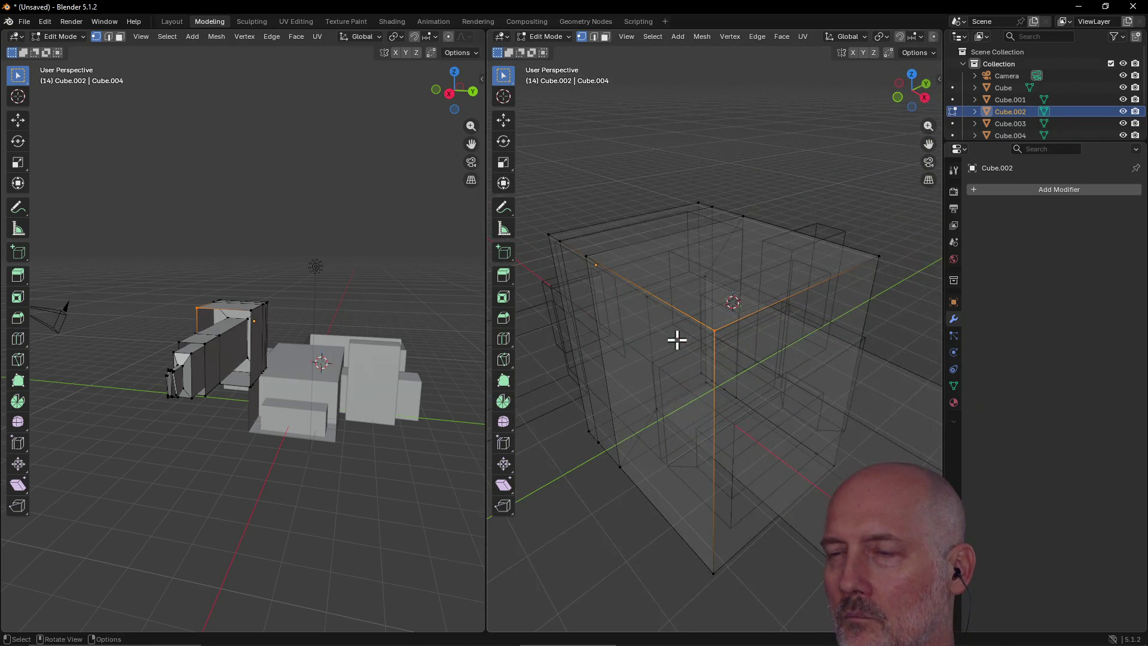
scroll(676, 340, "down", 5)
scroll(720, 341, "up", 7)
scroll(766, 366, "down", 2)
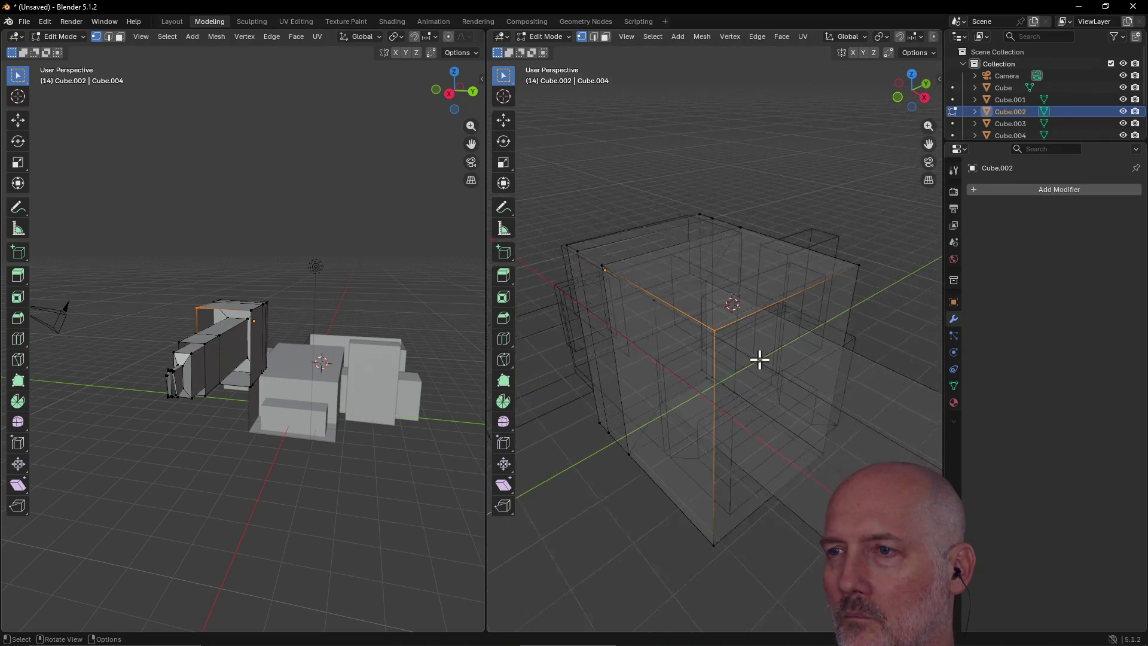
scroll(759, 359, "down", 3)
scroll(750, 350, "up", 4)
scroll(750, 348, "down", 1)
Step: Move the selected corner vertex inward and down, then apply an inset
key("g")
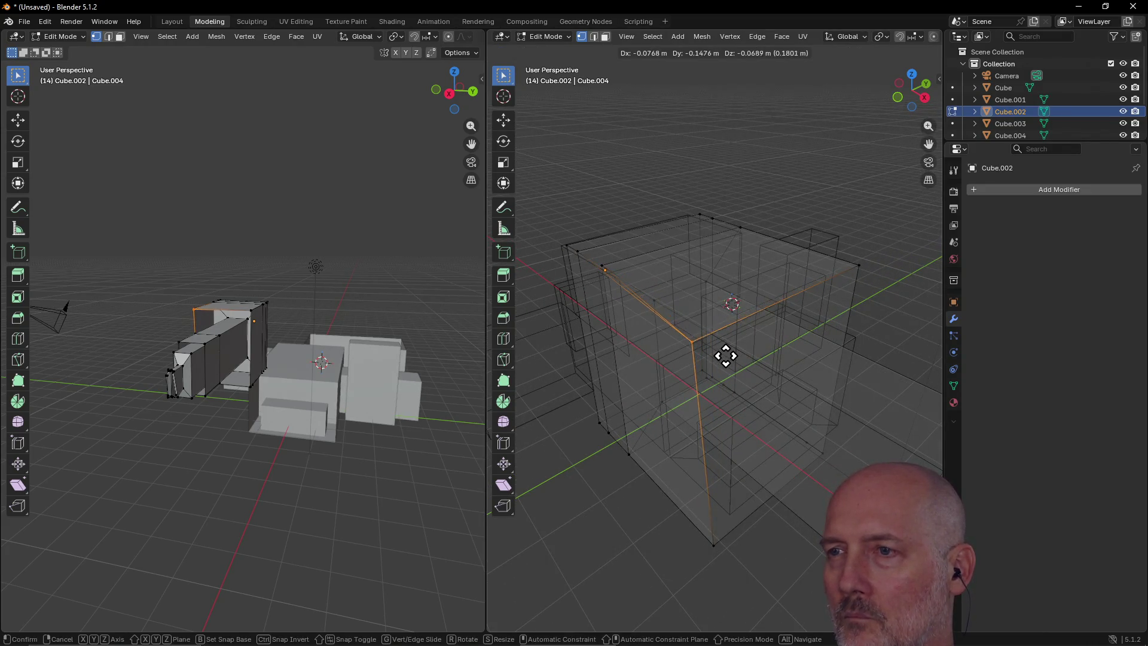
left_click(716, 358)
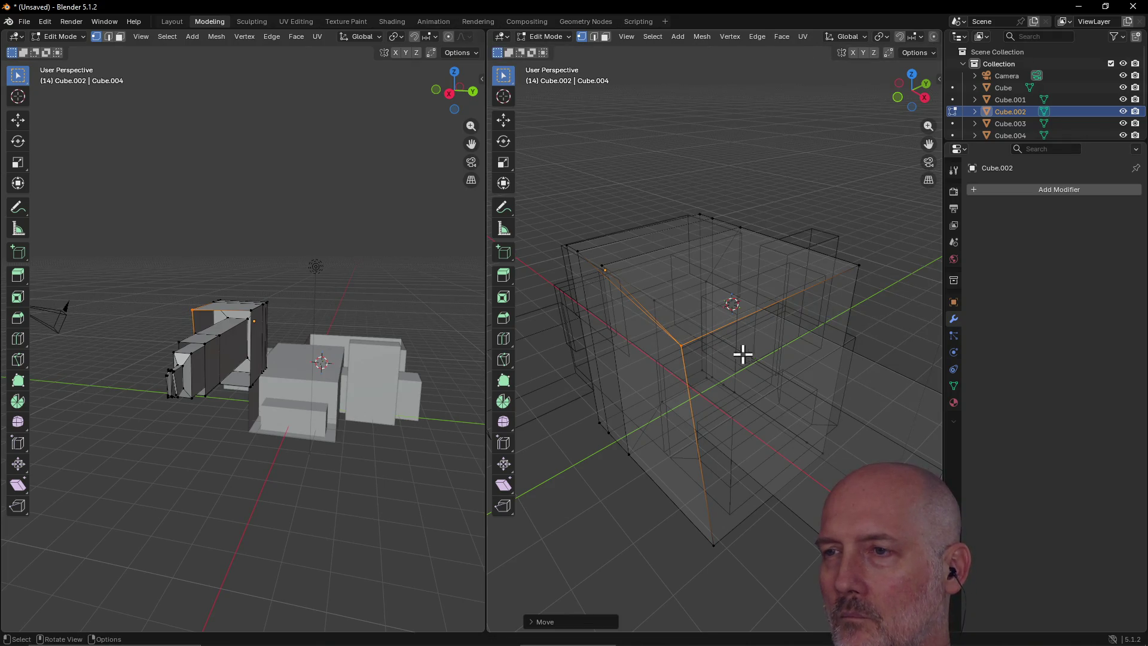
key("i")
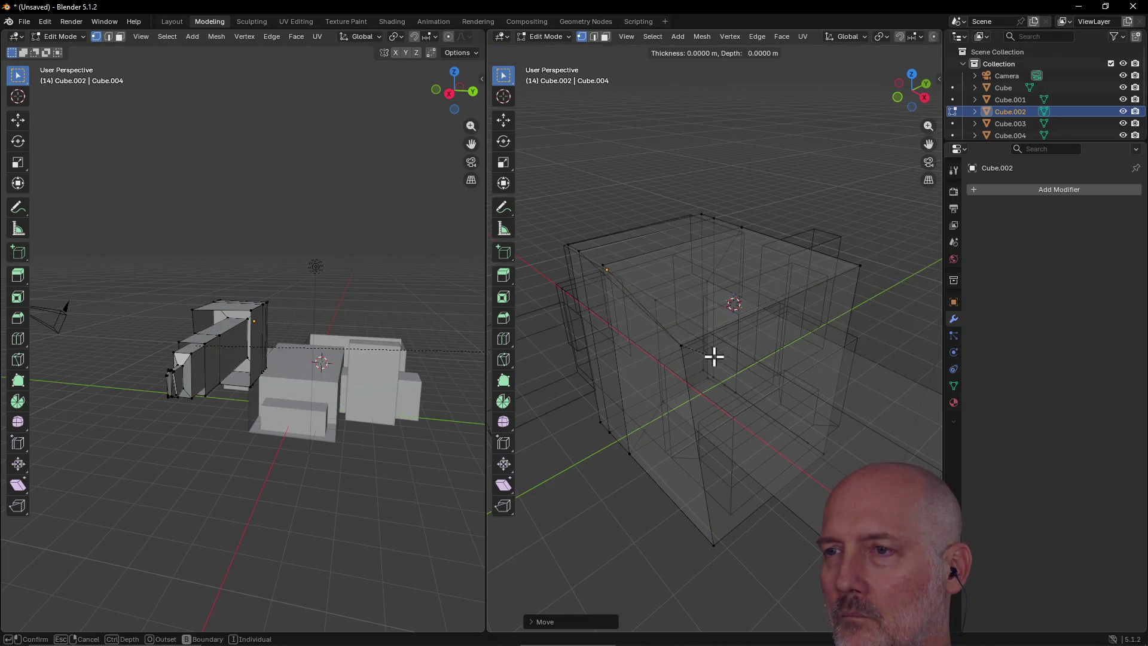
left_click(709, 342)
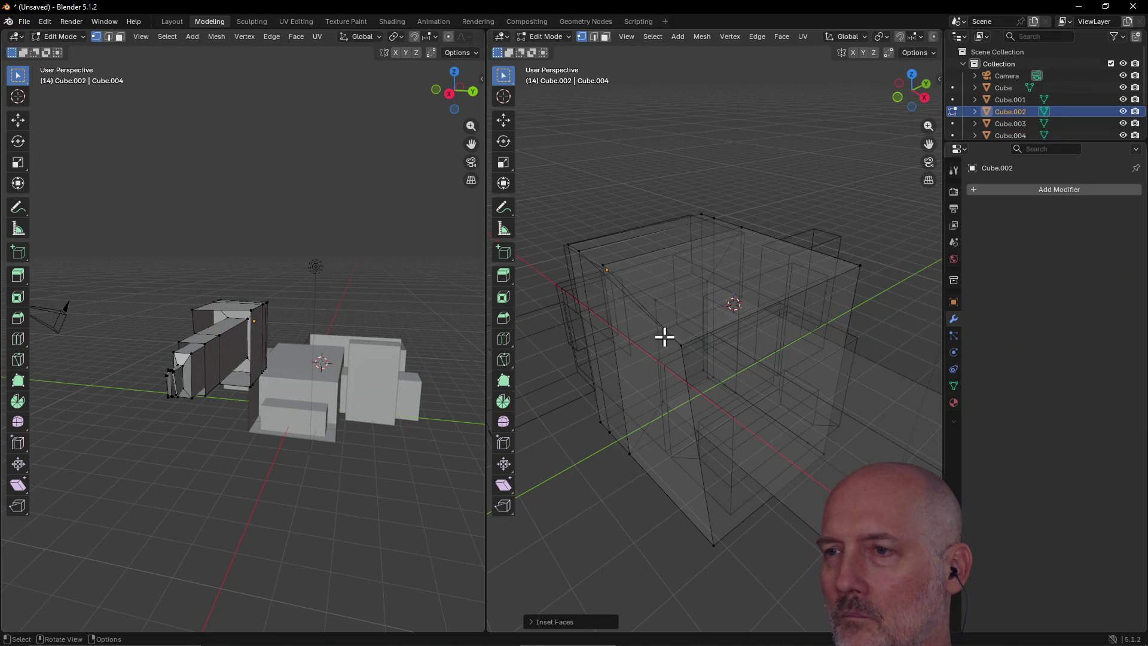
Step: Box-select the edges around the moved corner, orbit both views, and pick an edge there
mouse_move(657, 313)
left_mouse_down()
mouse_move(705, 405)
mouse_move(741, 567)
left_mouse_up()
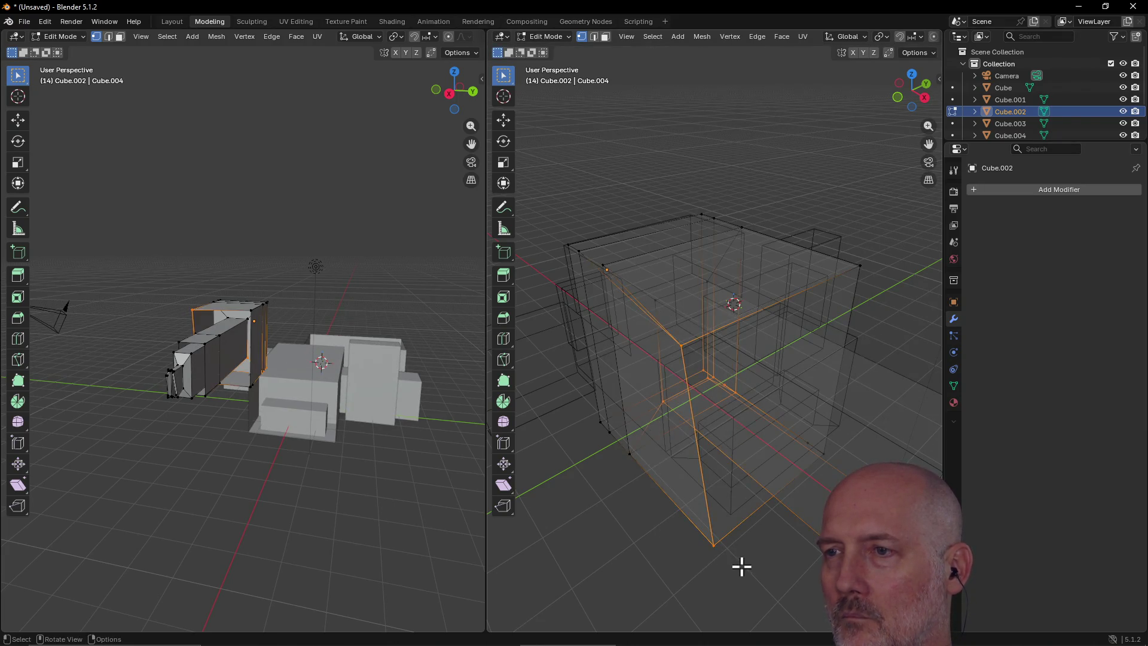
mouse_move(739, 466)
middle_mouse_down()
mouse_move(892, 403)
mouse_move(782, 495)
mouse_move(777, 421)
mouse_move(664, 464)
mouse_move(569, 476)
mouse_move(740, 448)
middle_mouse_up()
mouse_move(259, 310)
middle_mouse_down()
mouse_move(328, 328)
mouse_move(408, 314)
mouse_move(341, 326)
mouse_move(251, 301)
middle_mouse_up()
scroll(254, 310, "up", 5)
left_click(696, 312)
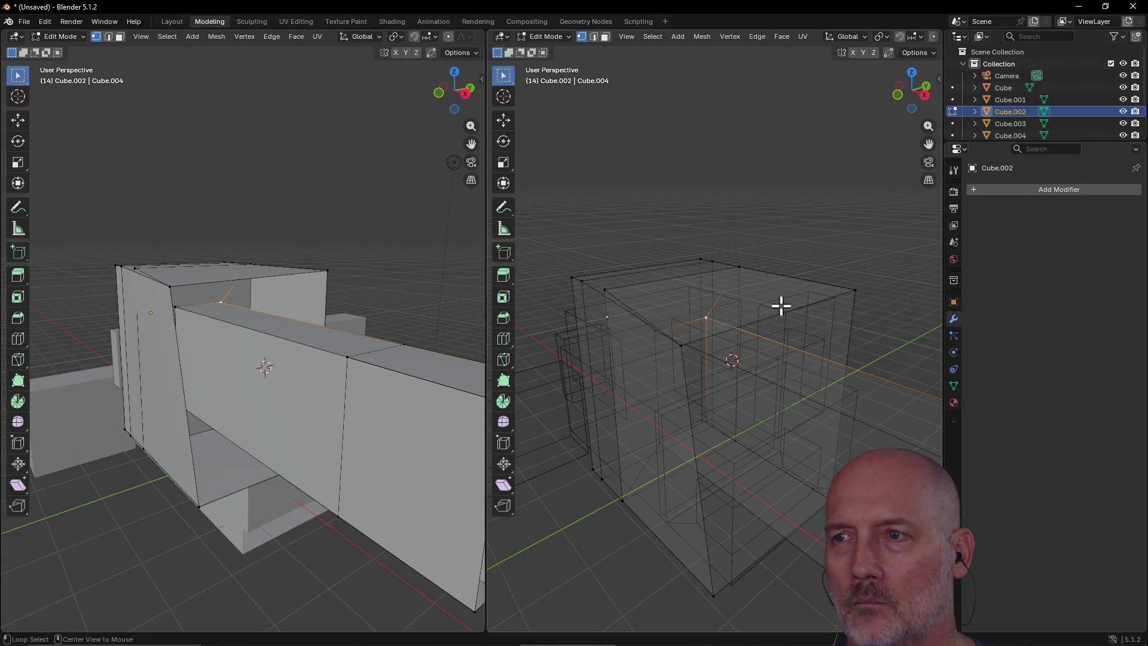
Step: Check the model in Back, Right, then Back orthographic views
key("ctrl+KP_1")
scroll(664, 342, "down", 10)
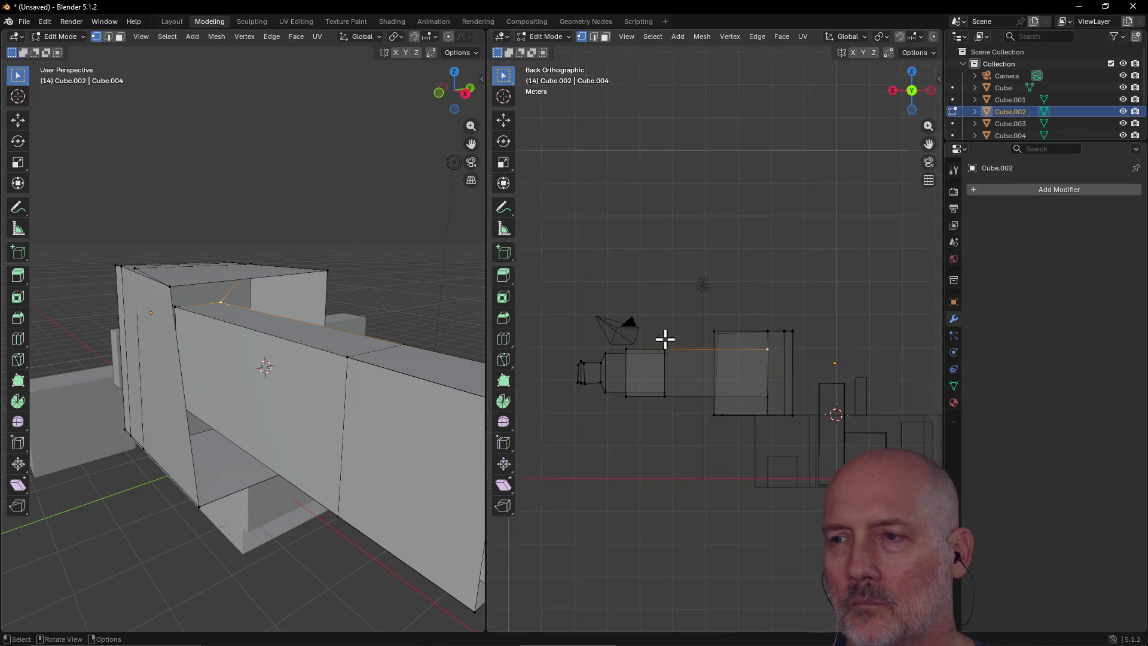
mouse_move(722, 385)
middle_mouse_down()
mouse_move(710, 367)
mouse_move(646, 353)
mouse_move(570, 383)
middle_mouse_up()
key("grave")
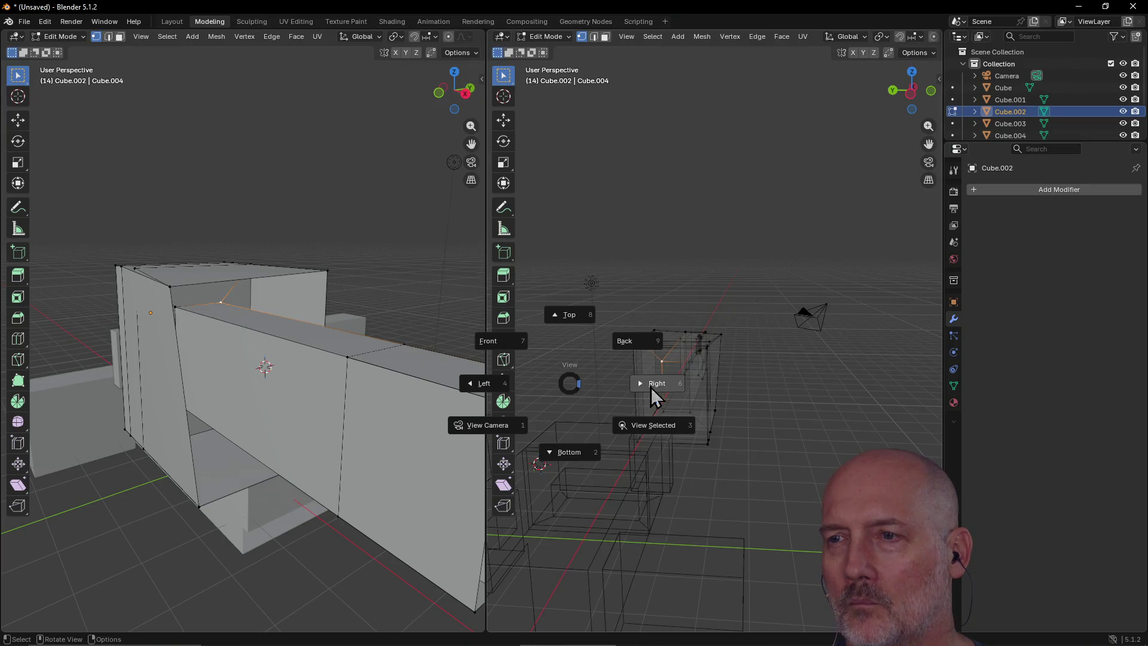
left_click(650, 387)
key("grave")
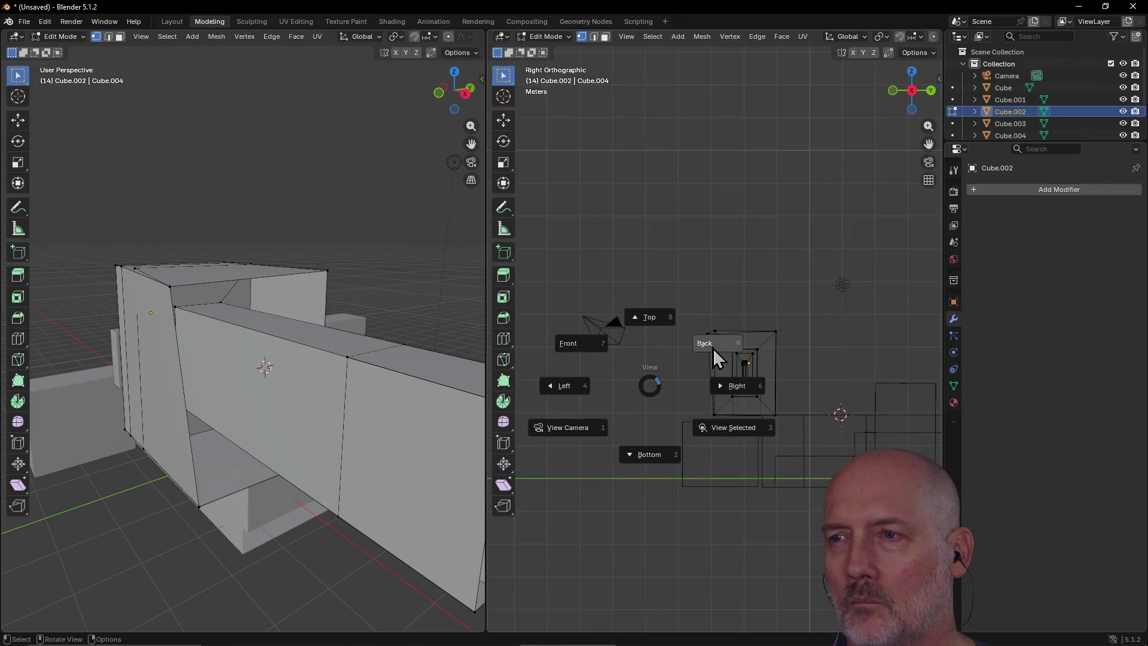
left_click(716, 358)
Step: Check Front, Top and Left orthographic views, then orbit both viewports back to perspective
key("grave")
left_click(658, 316)
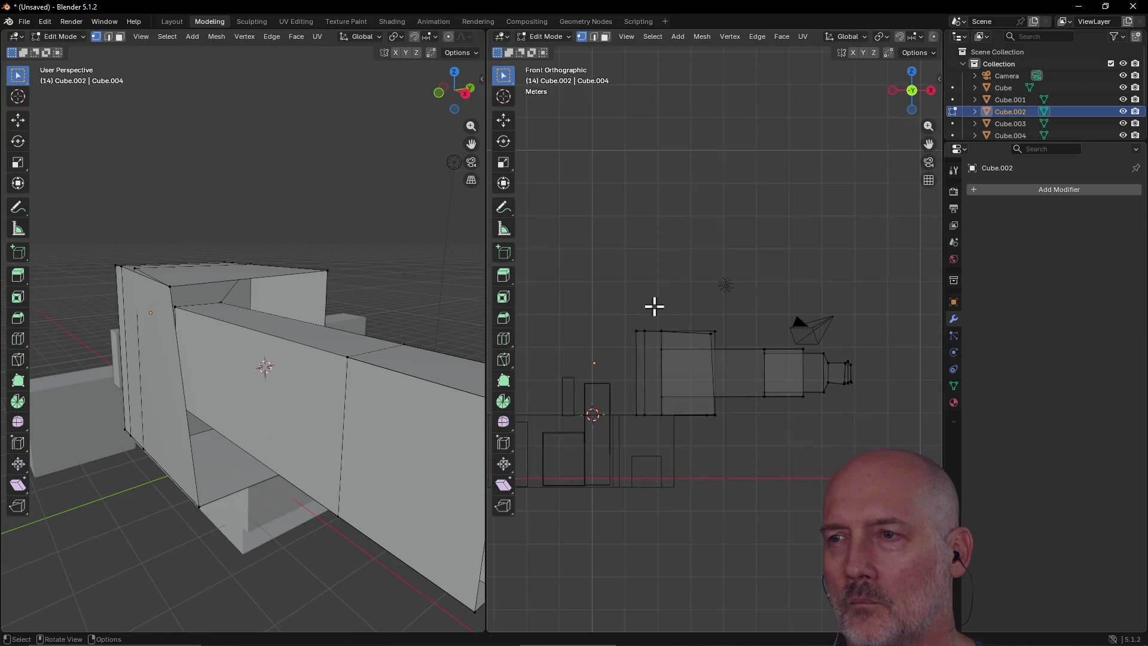
key("grave")
left_click(664, 252)
key("grave")
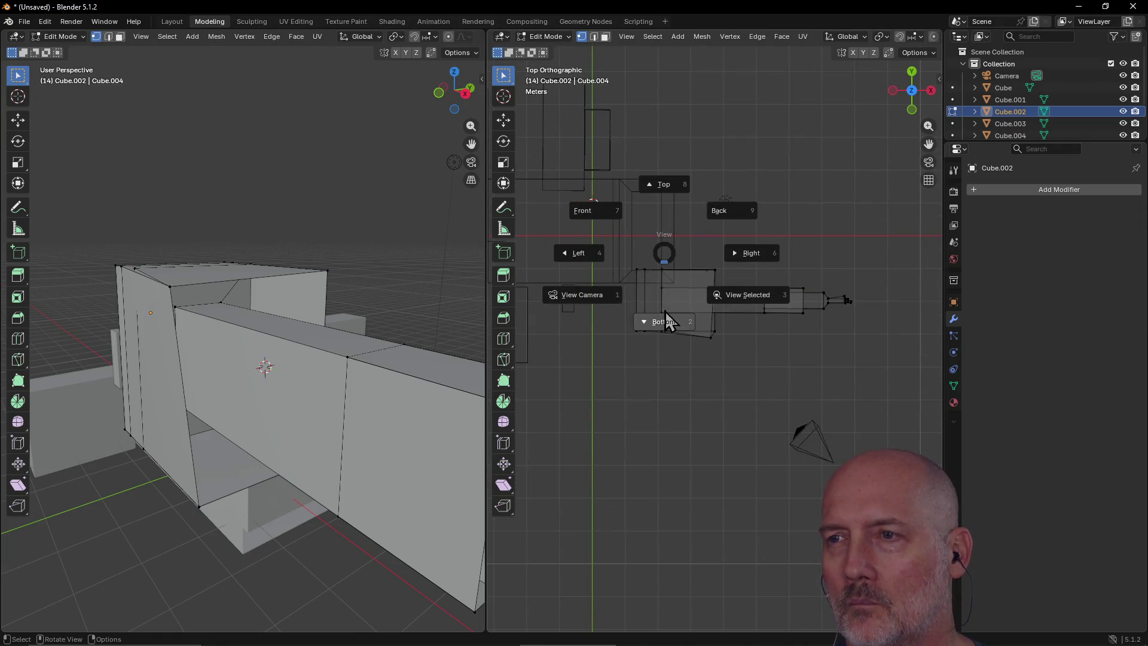
left_click(578, 253)
mouse_move(740, 270)
middle_mouse_down()
mouse_move(512, 264)
mouse_move(859, 315)
mouse_move(873, 241)
mouse_move(933, 287)
mouse_move(558, 275)
mouse_move(624, 290)
mouse_move(598, 292)
middle_mouse_up()
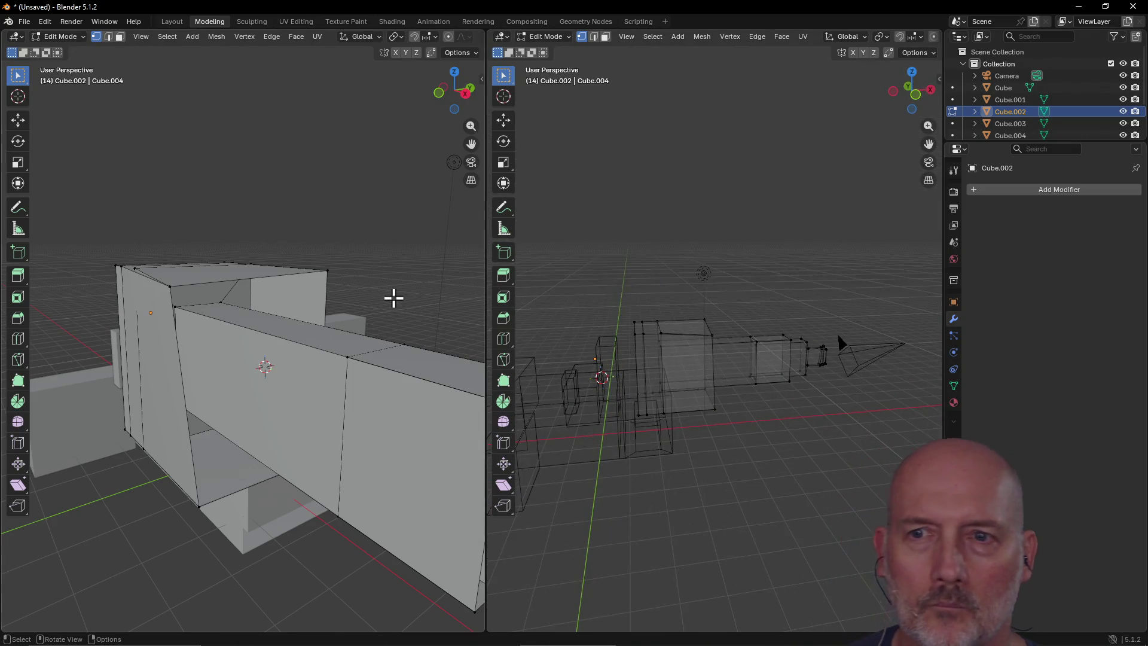
mouse_move(392, 298)
middle_mouse_down()
mouse_move(236, 308)
mouse_move(264, 269)
mouse_move(275, 318)
mouse_move(300, 305)
mouse_move(253, 305)
mouse_move(339, 300)
mouse_move(297, 329)
mouse_move(200, 329)
mouse_move(225, 326)
middle_mouse_up()
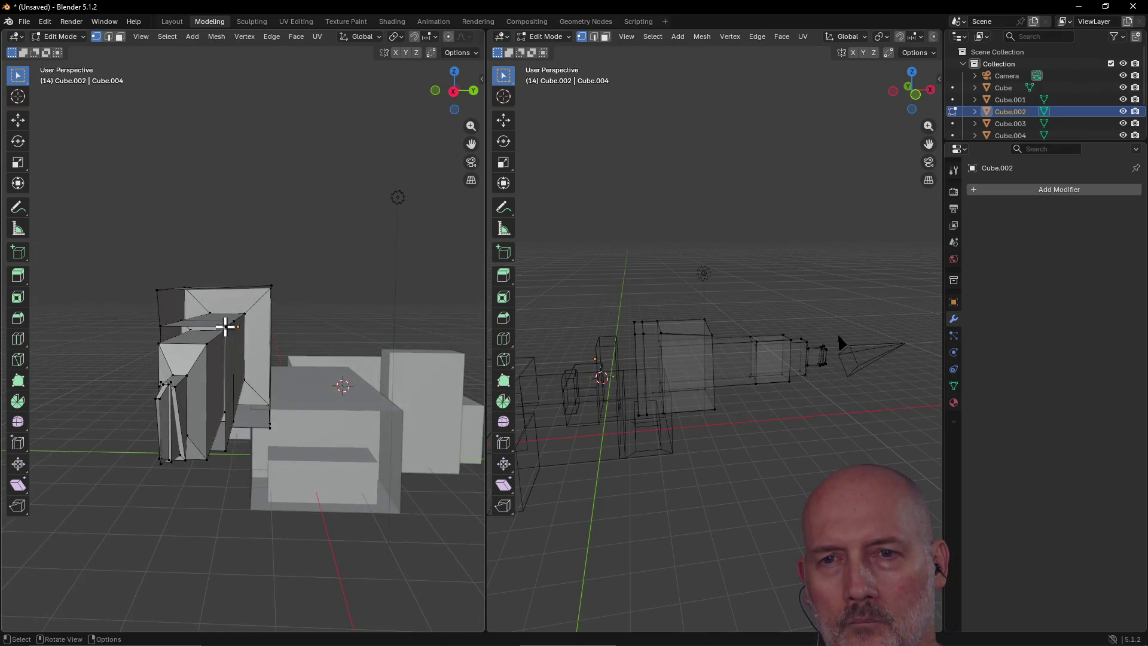
Step: Box-select the narrow tip faces, frame them with View Selected, and orbit the left view around them
left_click_drag(133, 362, 209, 467)
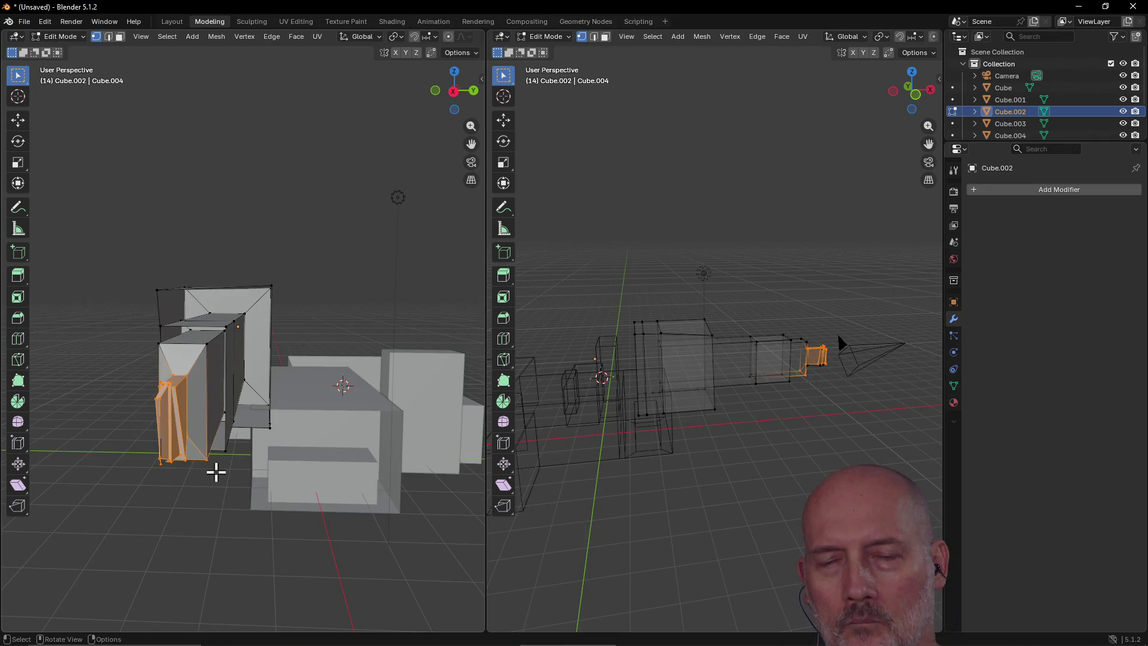
key("grave")
left_click(303, 525)
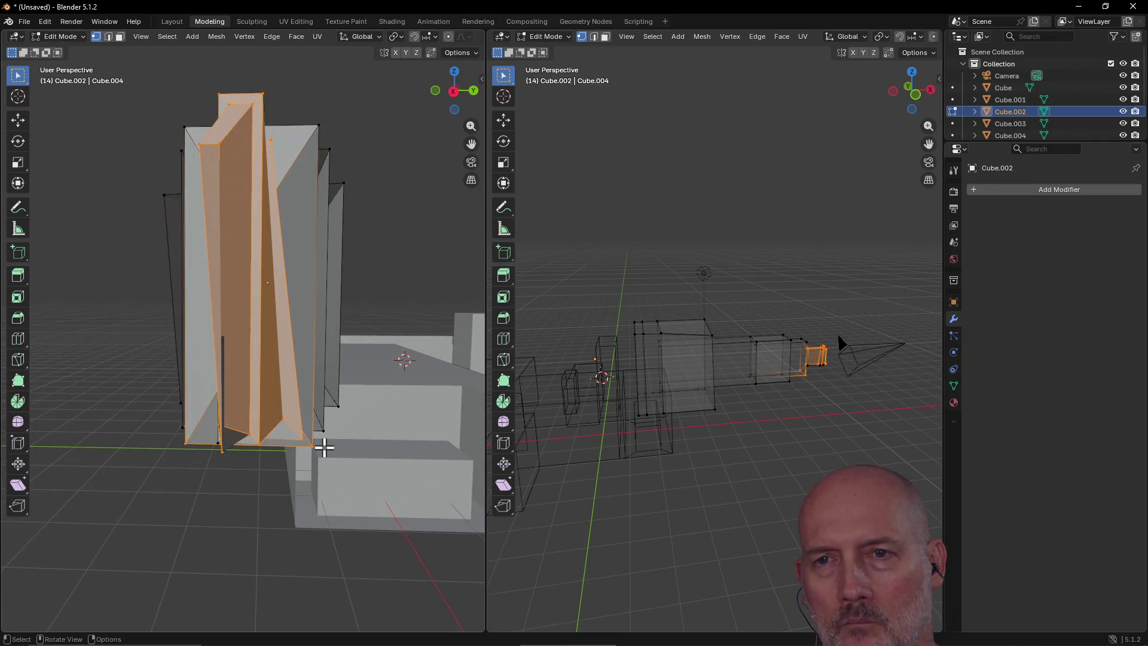
middle_click(288, 220, "alt")
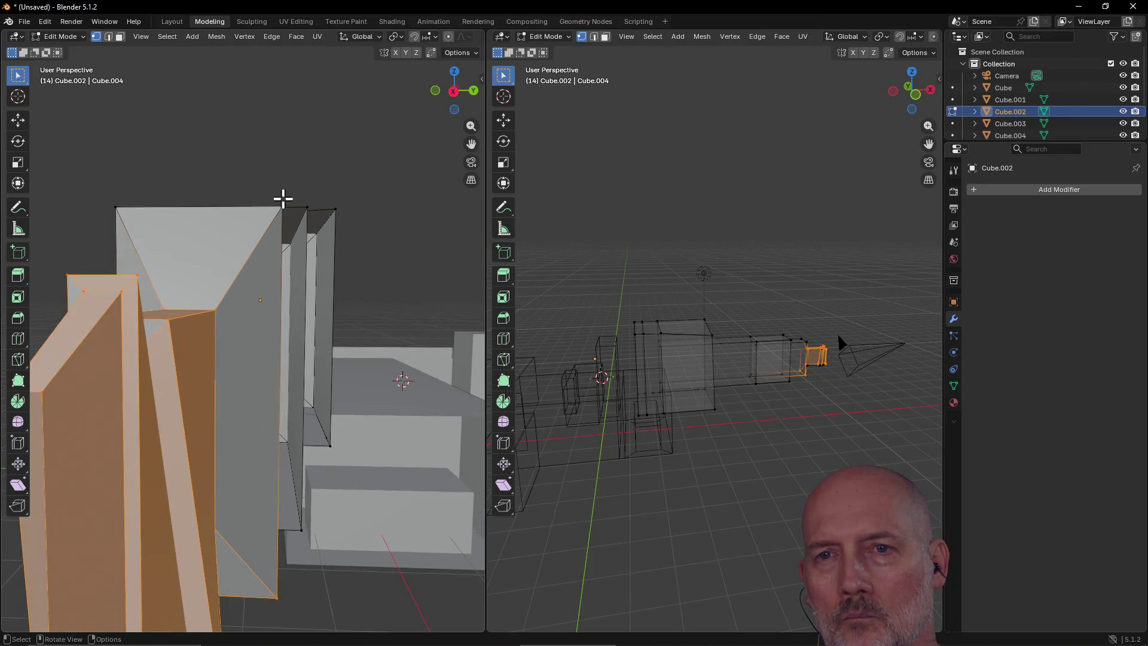
scroll(275, 245, "down", 4)
middle_click_drag(256, 315, 233, 322)
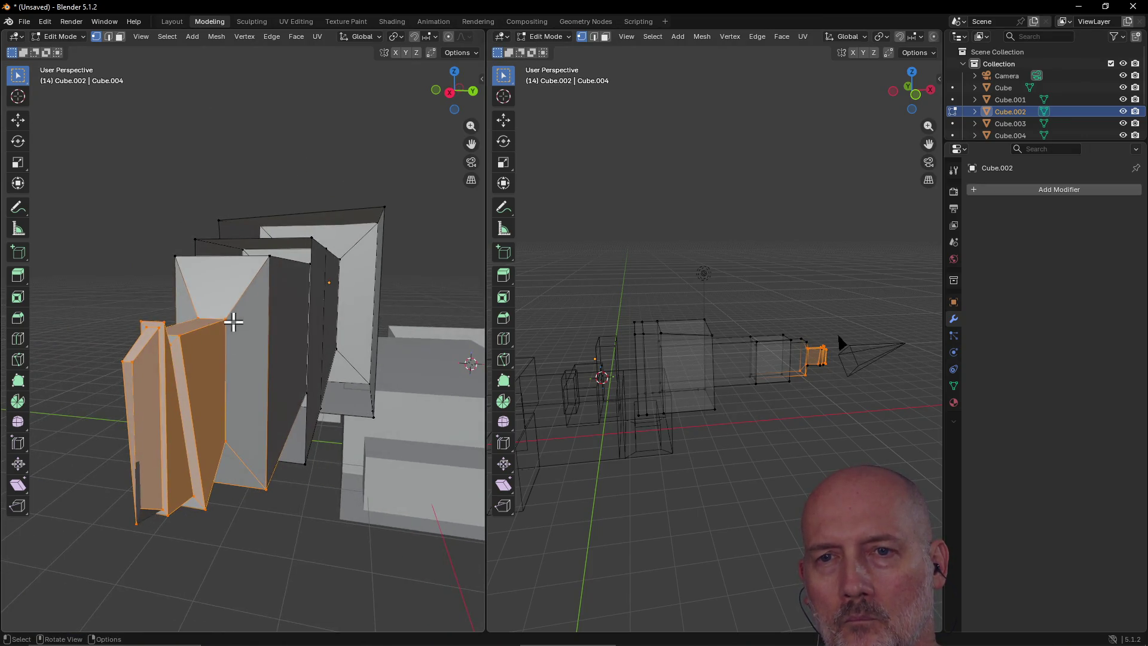
mouse_move(122, 359)
middle_mouse_down("alt")
mouse_move(259, 325)
mouse_move(298, 345)
middle_mouse_up("alt")
middle_click(91, 301, "alt")
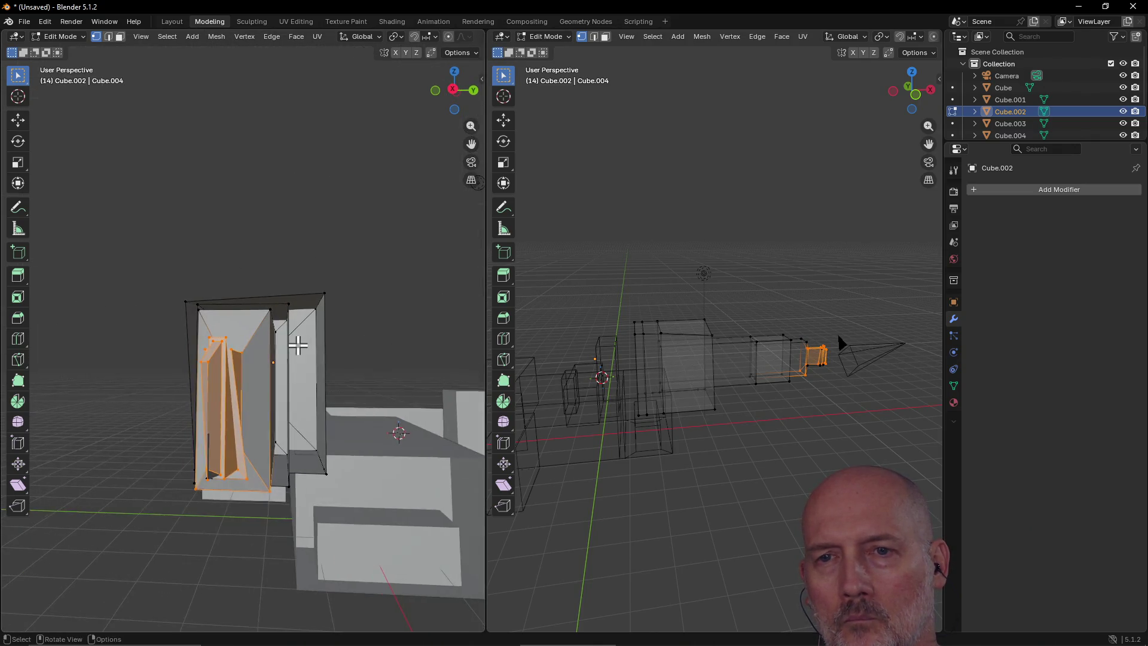
middle_click(136, 381, "alt")
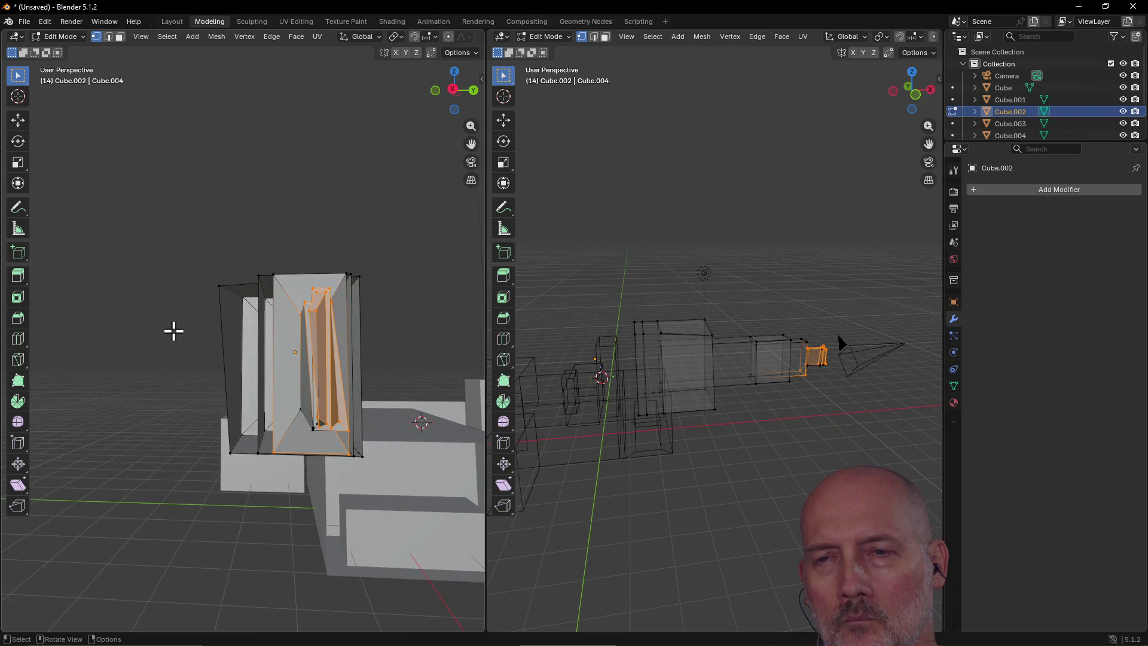
mouse_move(173, 330)
middle_mouse_down()
mouse_move(162, 361)
mouse_move(172, 350)
mouse_move(166, 359)
mouse_move(297, 359)
mouse_move(172, 370)
mouse_move(236, 450)
mouse_move(253, 391)
middle_mouse_up()
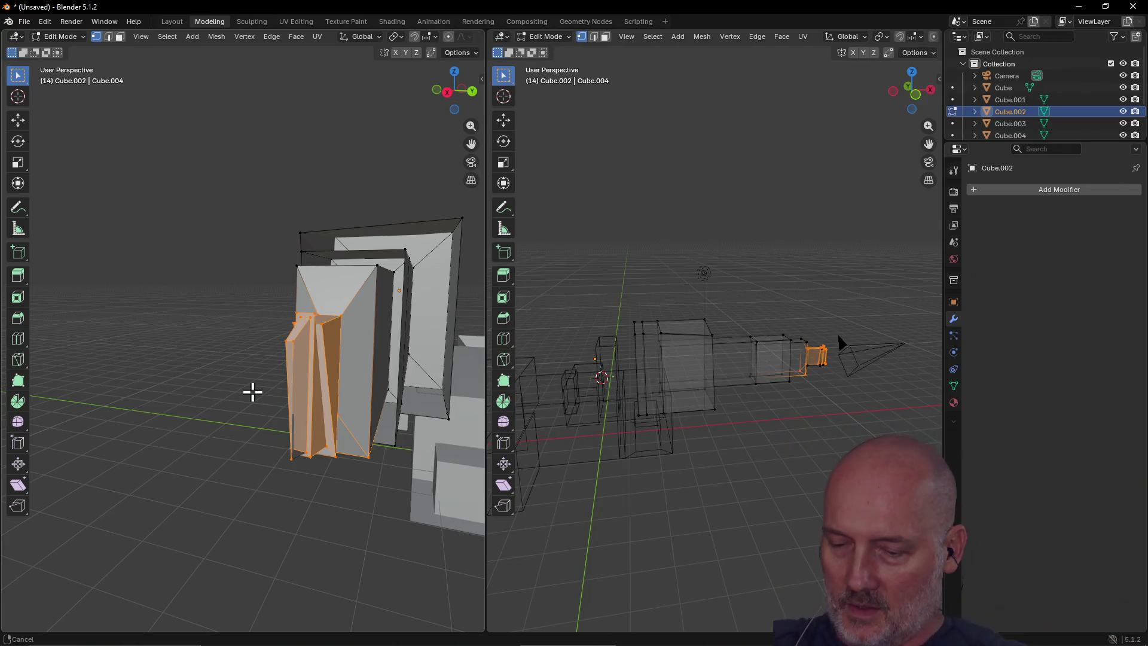
mouse_move(253, 392)
middle_mouse_down()
mouse_move(249, 375)
mouse_move(249, 402)
mouse_move(321, 455)
mouse_move(351, 449)
mouse_move(297, 459)
mouse_move(246, 403)
mouse_move(209, 401)
middle_mouse_up()
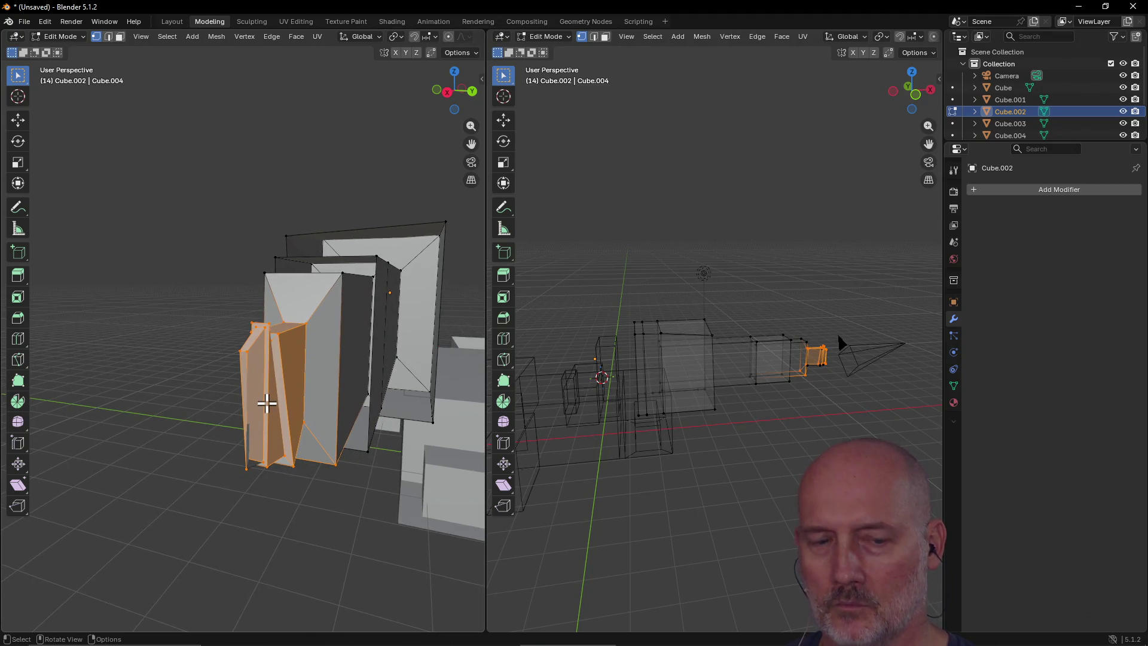
Step: Slide the selected tip faces about 0.64 m along global X, then zoom out to a top-down overview
key("g")
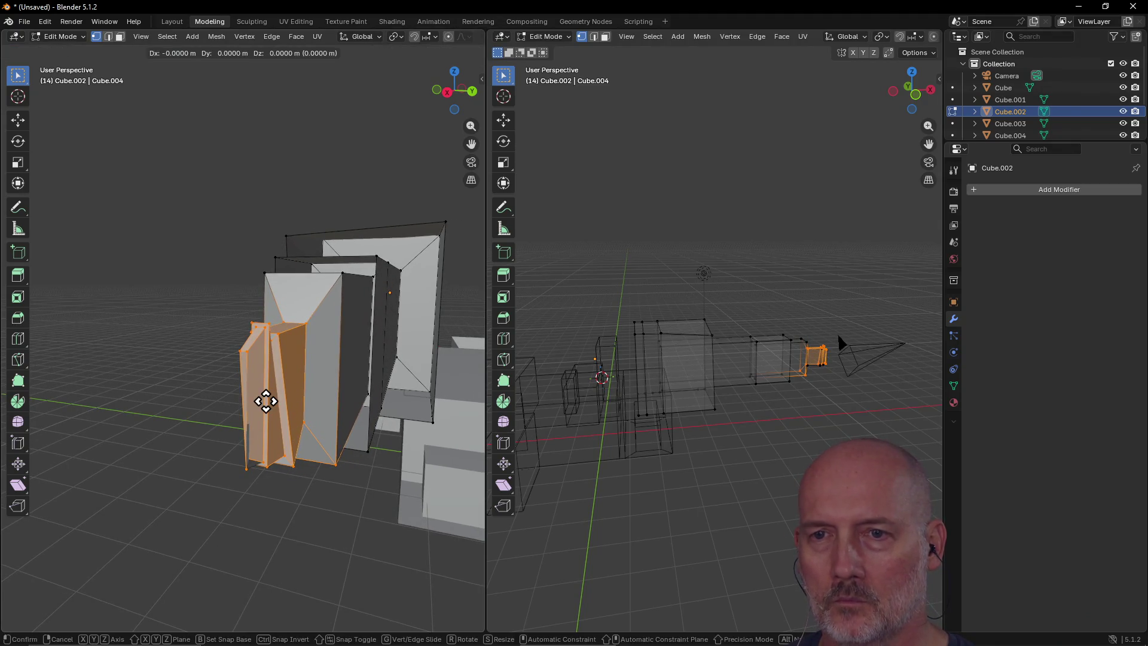
key("x")
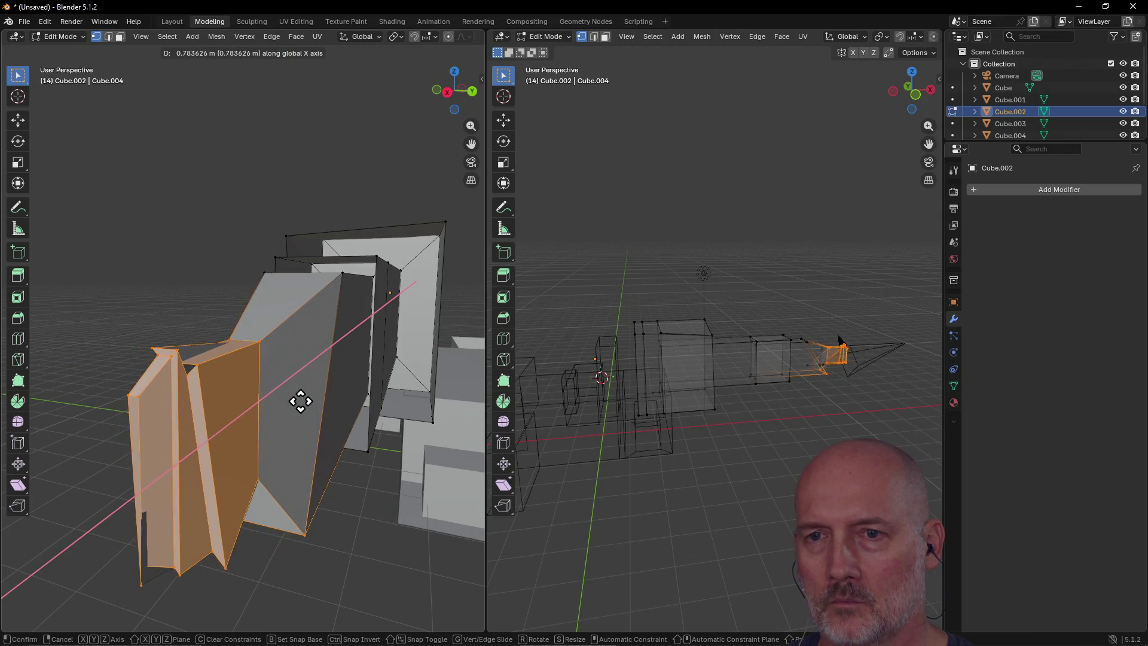
left_click(364, 278)
mouse_move(364, 278)
middle_mouse_down()
mouse_move(351, 320)
mouse_move(413, 328)
mouse_move(433, 256)
mouse_move(450, 263)
mouse_move(276, 277)
mouse_move(330, 267)
middle_mouse_up()
scroll(397, 310, "down", 8)
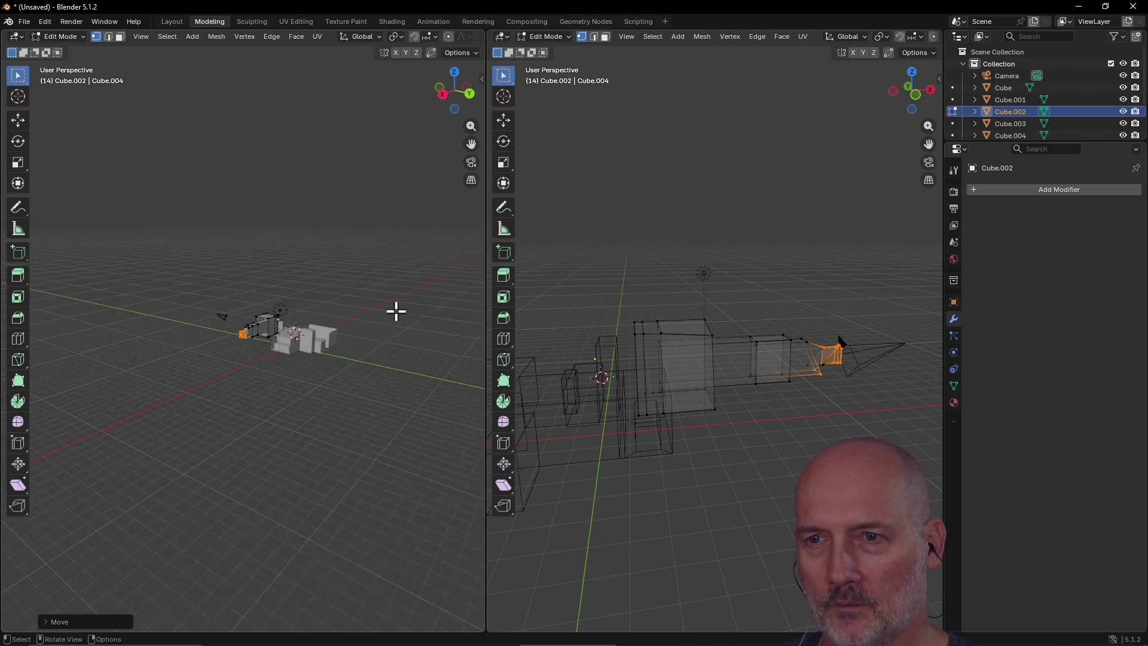
middle_click_drag(397, 310, 228, 355)
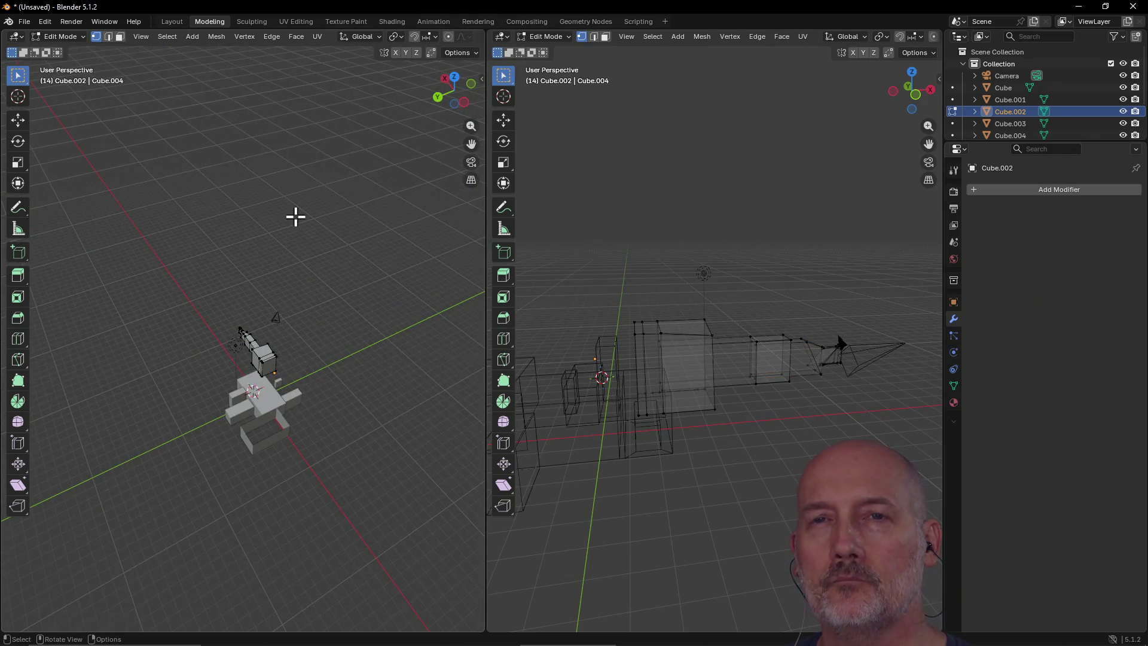
left_click(173, 22)
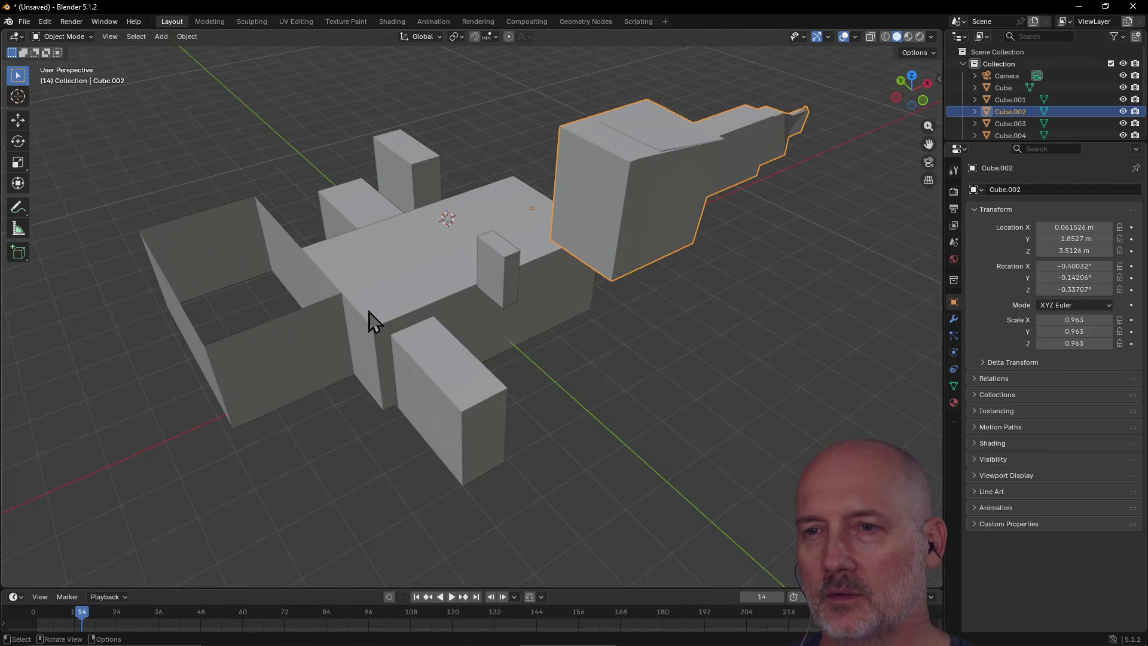
Step: Select Cube.003, return to the Modeling workspace, and set the right view to Left Orthographic
left_click_drag(369, 321, 565, 472)
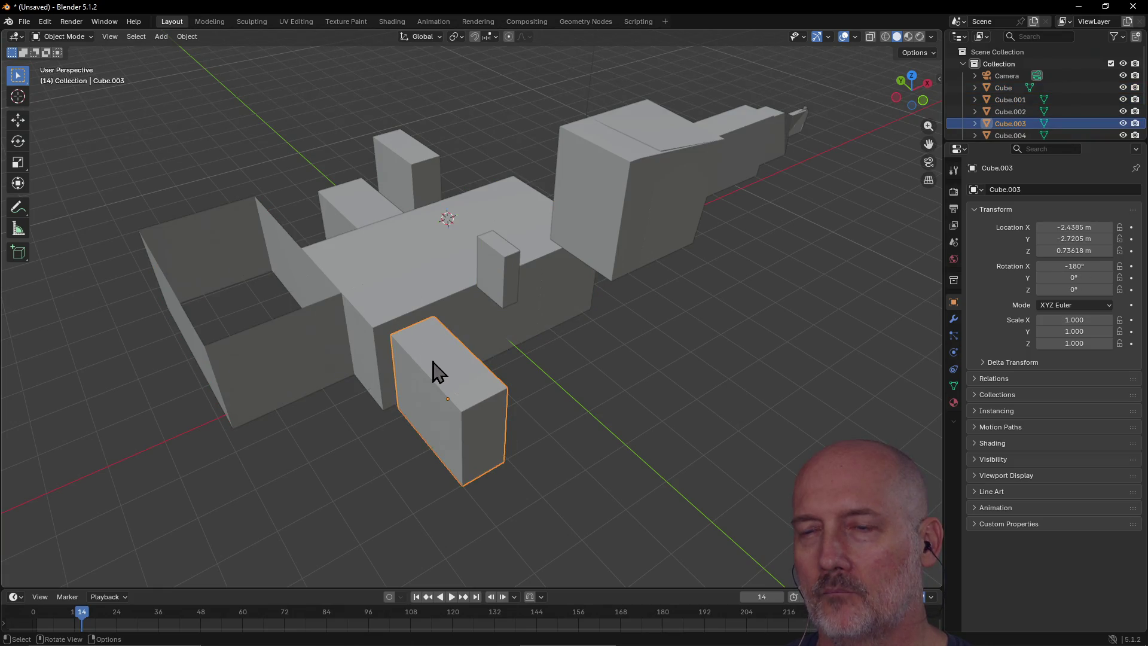
left_click(217, 24)
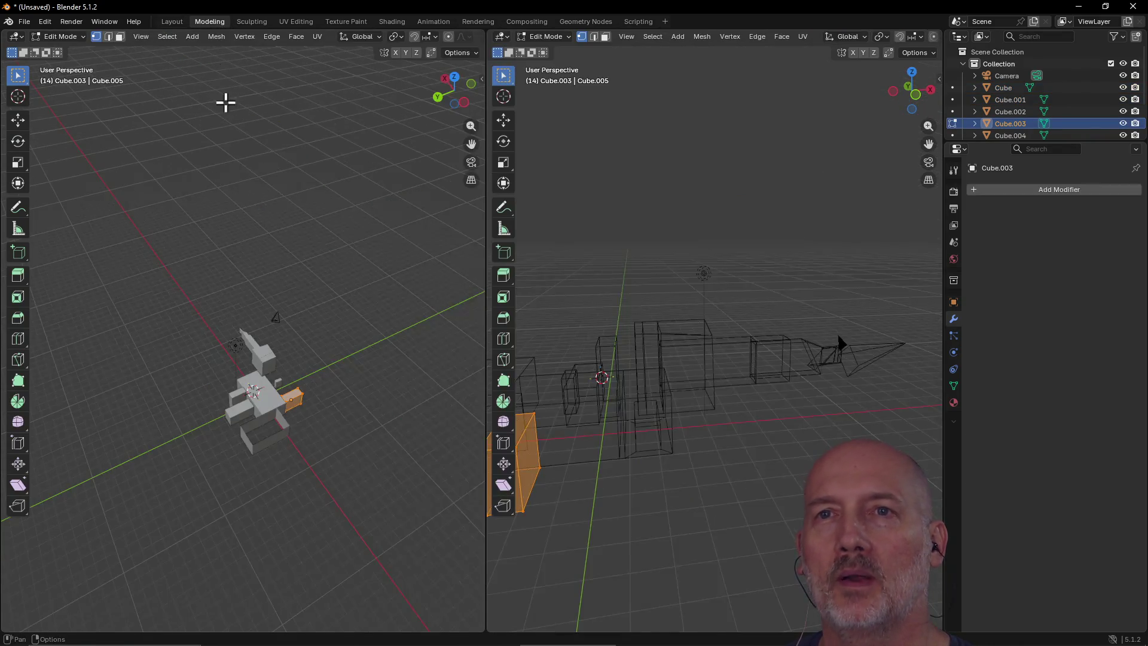
mouse_move(384, 257)
middle_mouse_down()
mouse_move(403, 249)
mouse_move(309, 226)
mouse_move(246, 302)
middle_mouse_up()
mouse_move(616, 457)
middle_mouse_down()
mouse_move(669, 443)
mouse_move(625, 441)
mouse_move(690, 435)
middle_mouse_up()
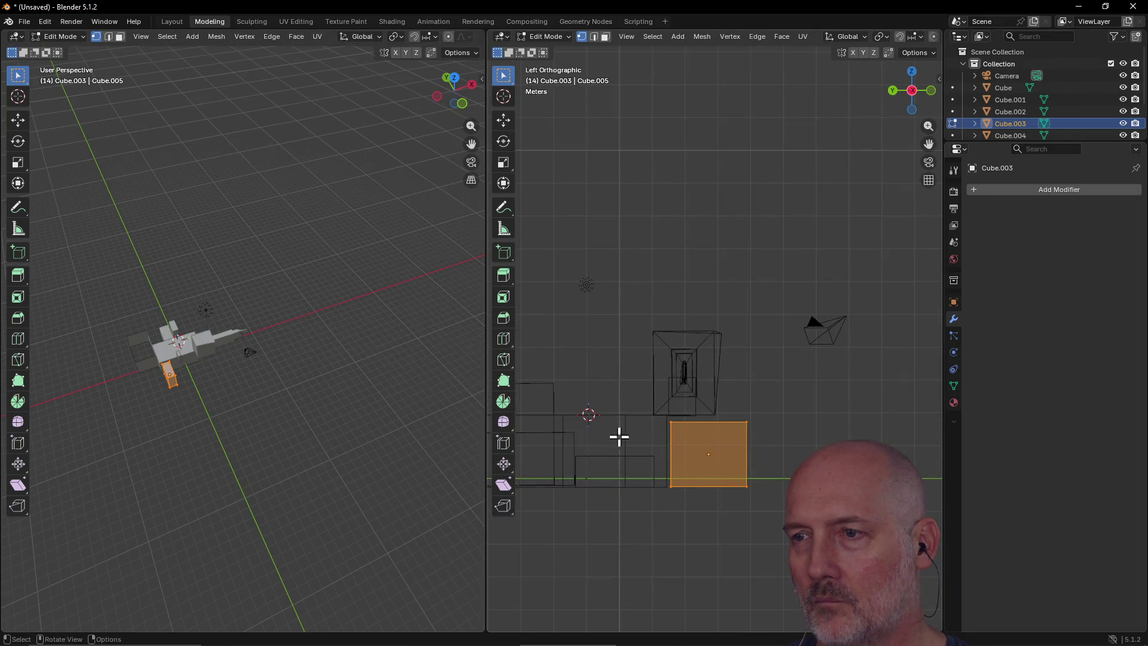
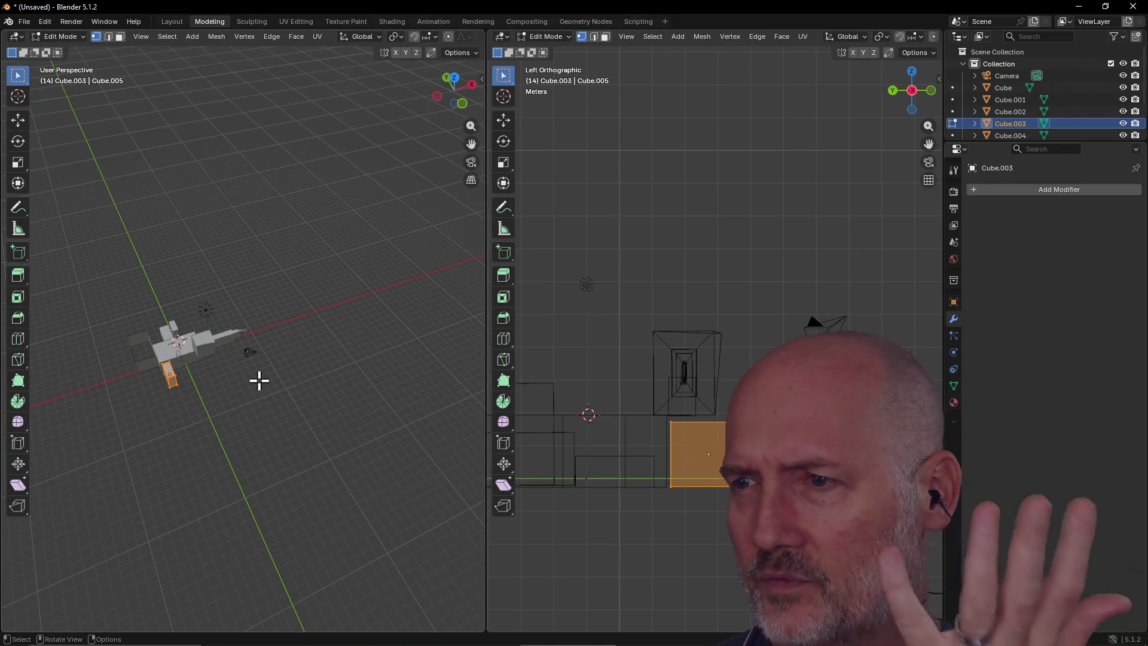
Step: Zoom in, orbit and re-centre the perspective view for a low side view of the building blocks
scroll(162, 325, "up", 4)
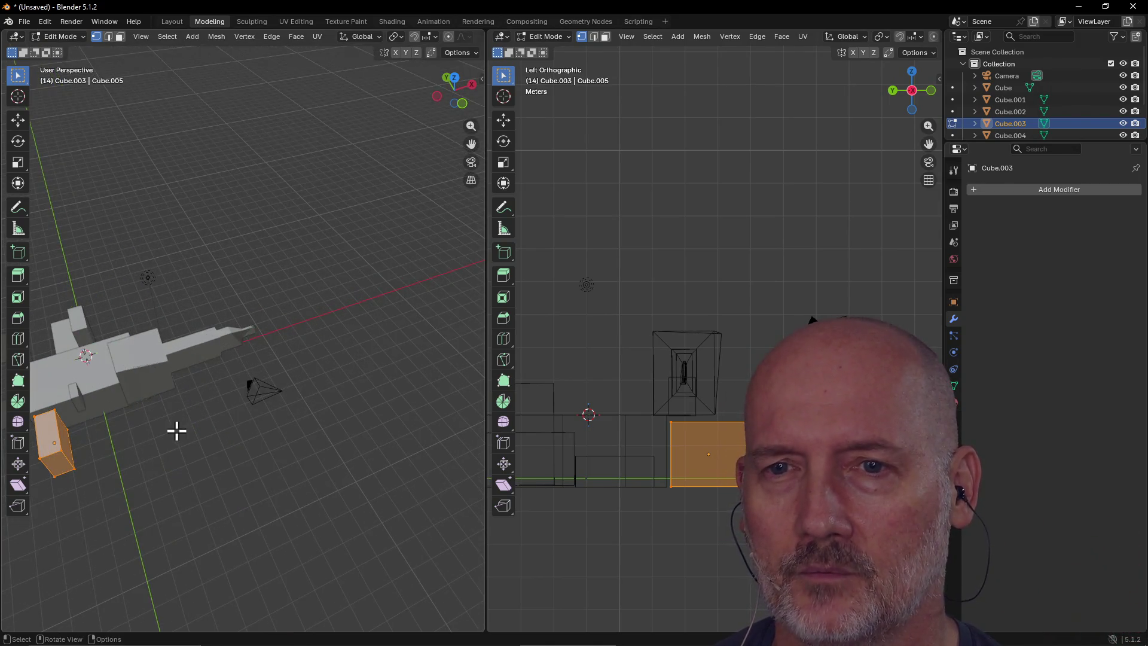
right_click(143, 422)
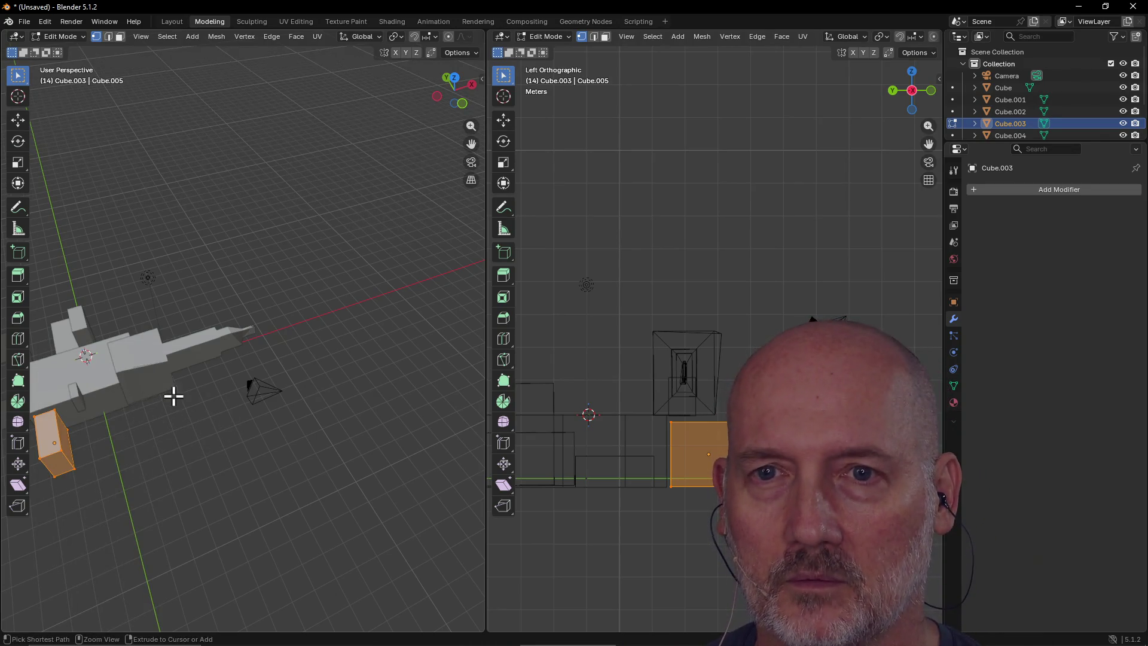
mouse_move(131, 393)
middle_mouse_down()
mouse_move(85, 377)
mouse_move(159, 379)
mouse_move(103, 369)
middle_mouse_up()
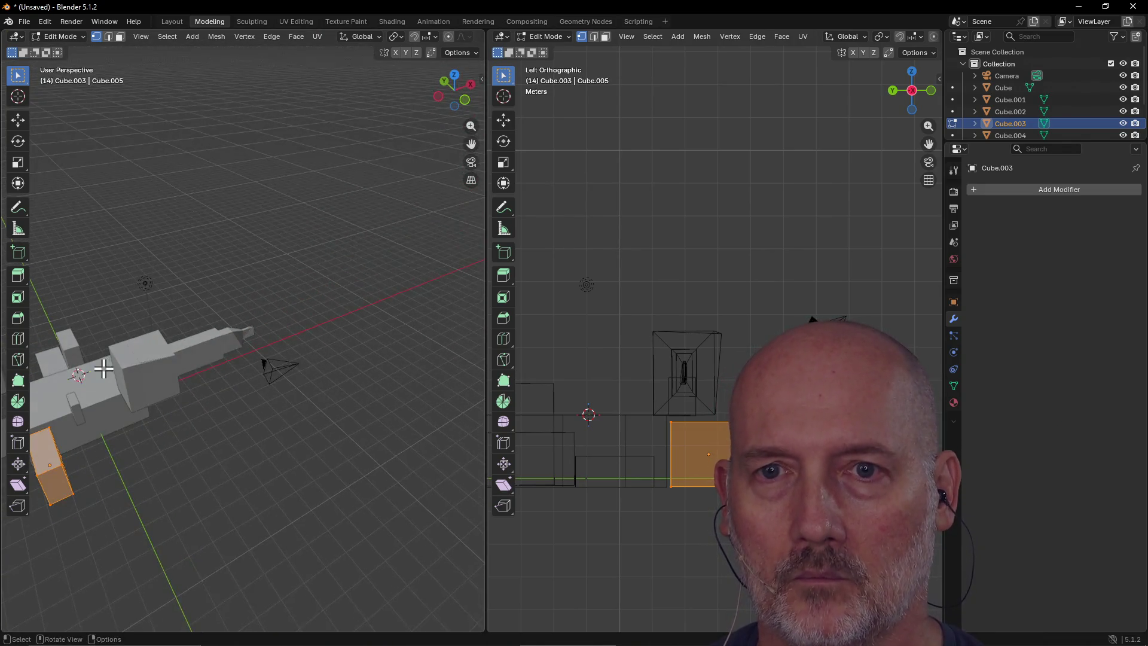
middle_click(79, 335, "alt")
scroll(229, 358, "up", 3)
mouse_move(228, 358)
middle_mouse_down()
mouse_move(290, 353)
mouse_move(289, 339)
middle_mouse_up()
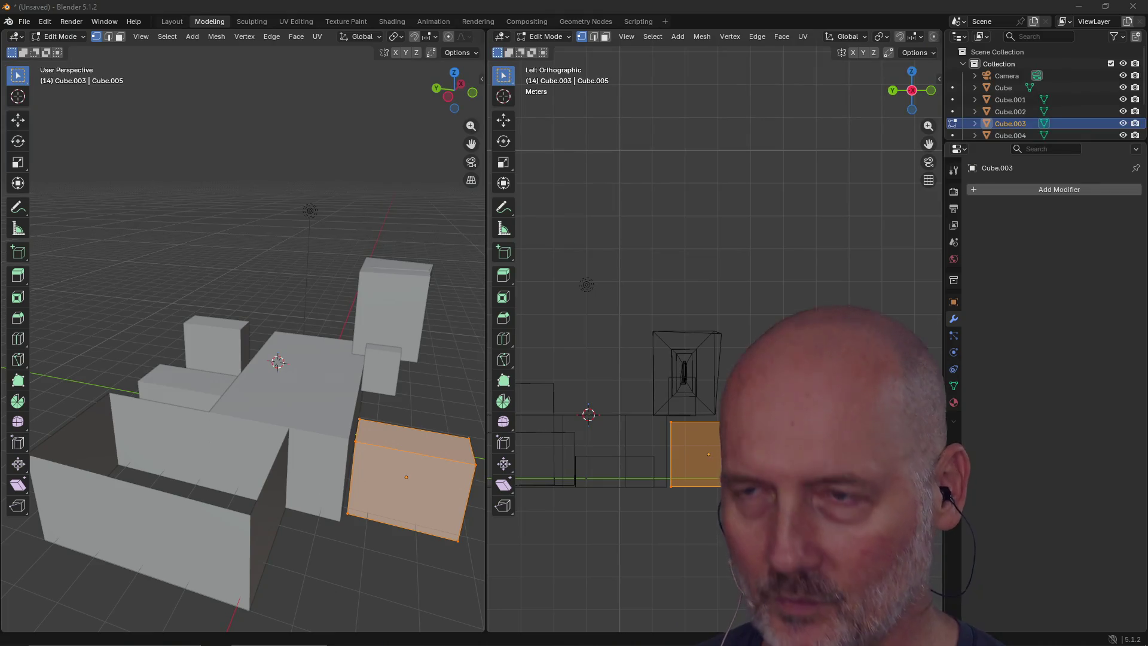
Step: Switch to the Firefox window and widen it across the screen
key("alt+Tab")
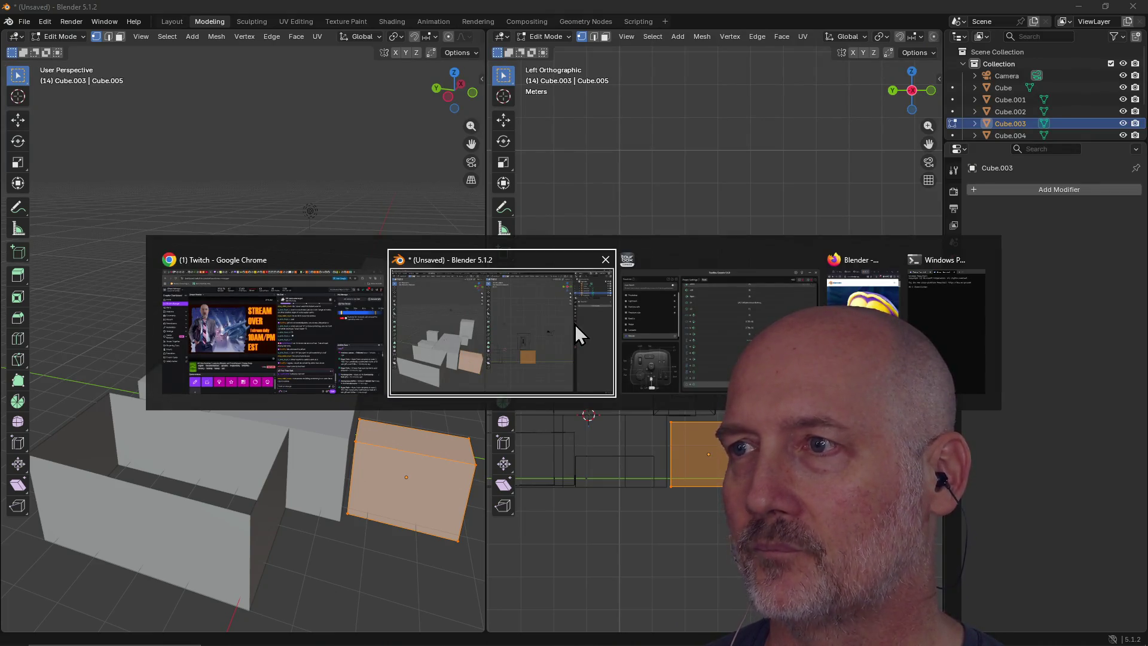
key("alt+Tab")
key("alt+Tab")
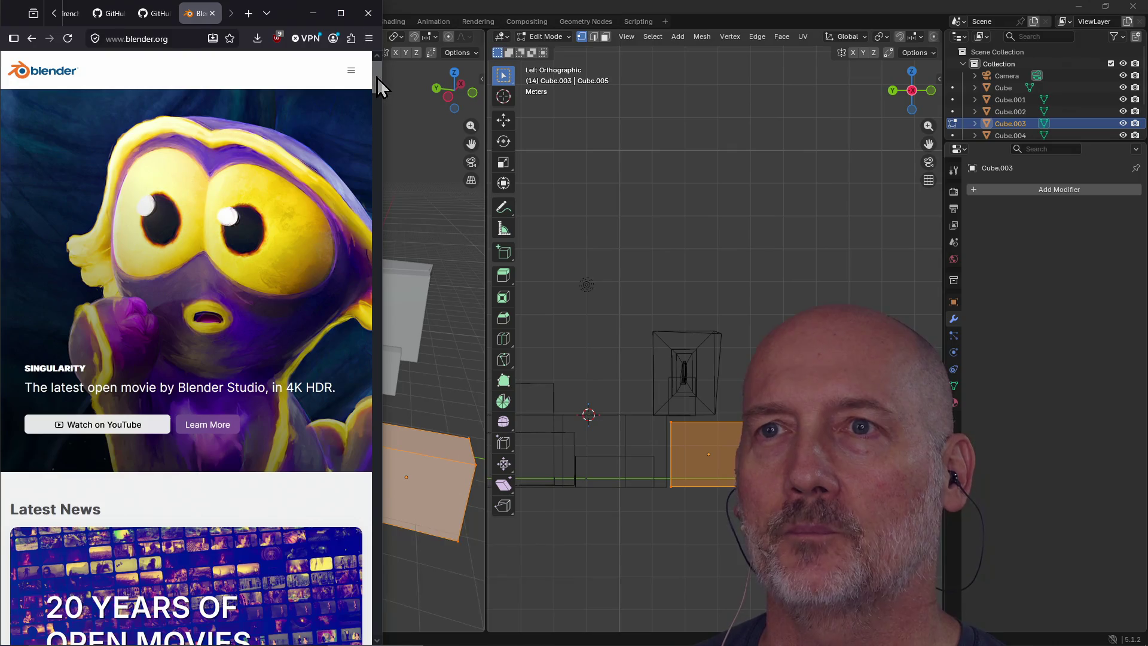
left_click_drag(384, 95, 626, 95)
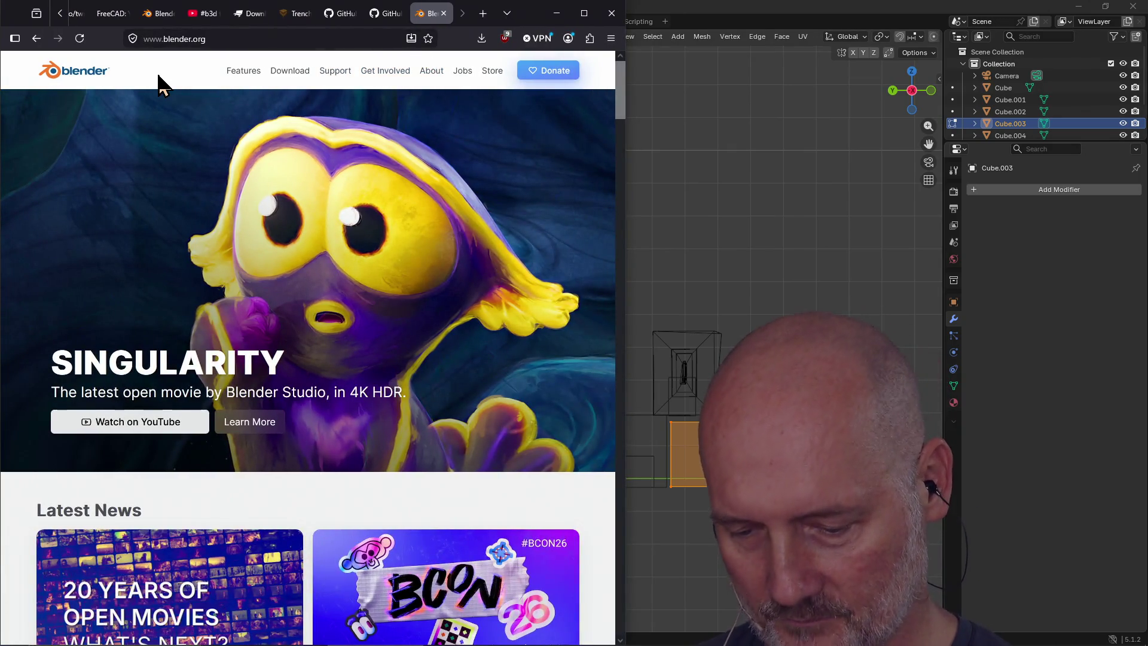
Step: Load the pastel painting channel's YouTube page in a new tab
key("ctrl+t")
type("youtube.com/")
key("Right")
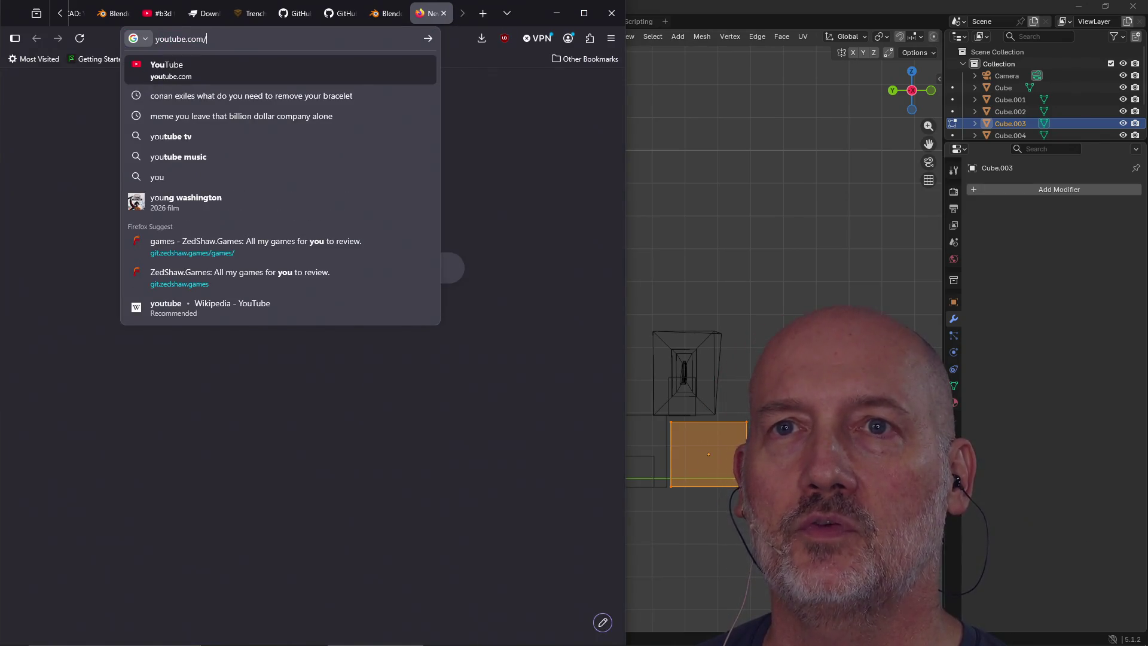
type("P")
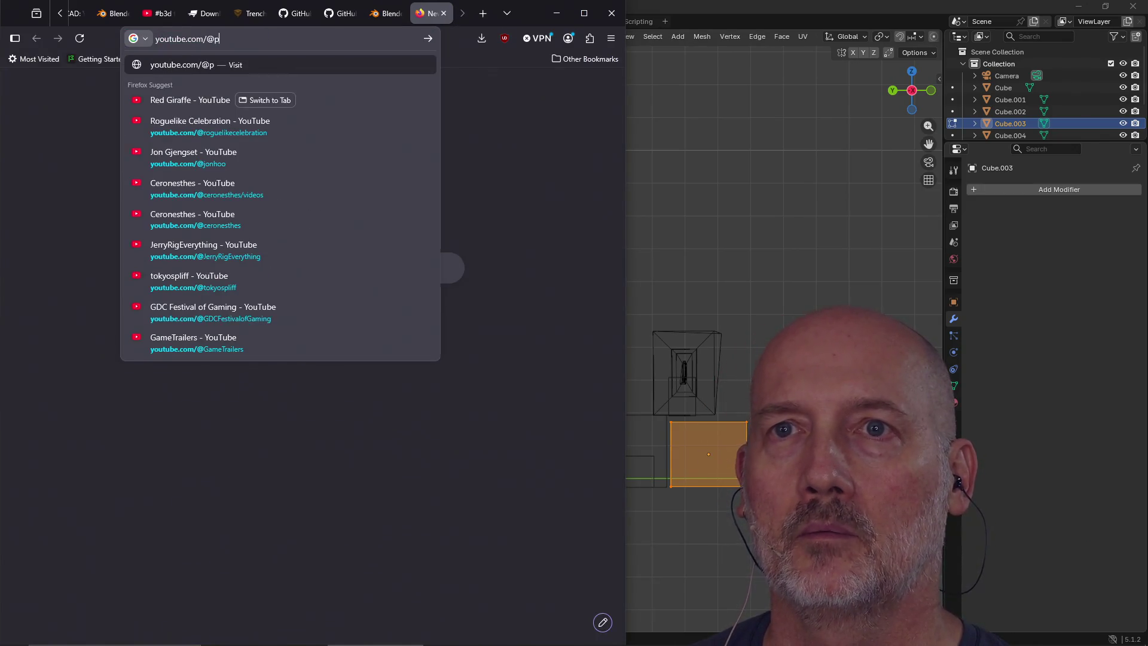
type("ainting4P")
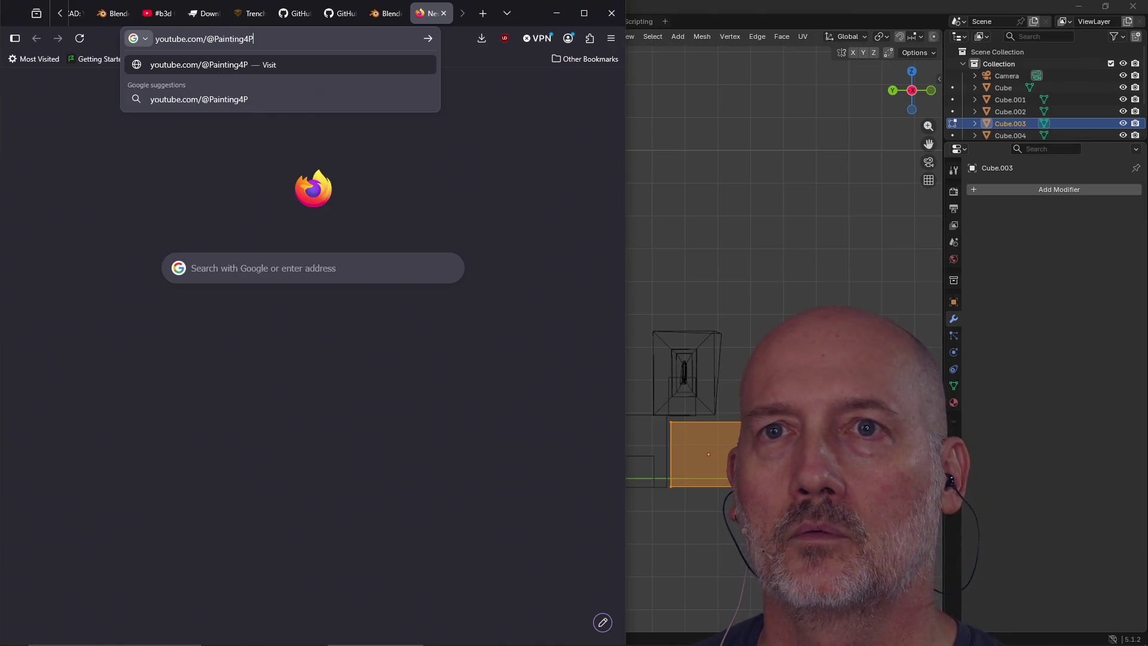
type("s")
key("Return")
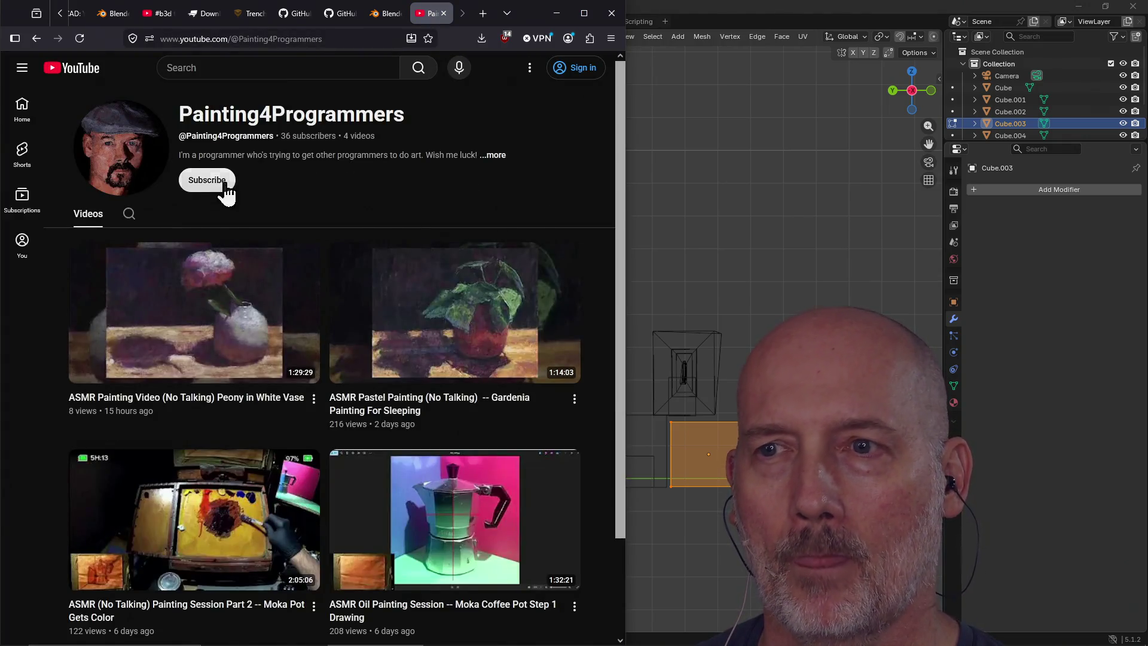
Step: Dismiss the address-bar suggestions and toggle windows back to the YouTube channel page
left_click(347, 38)
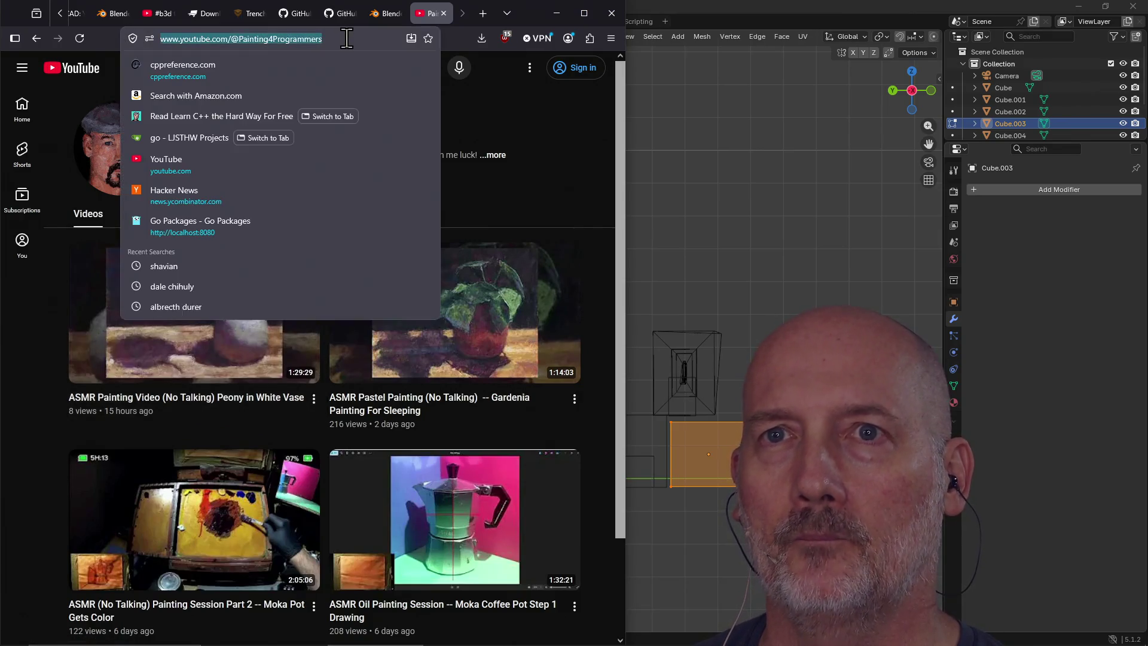
key("Escape")
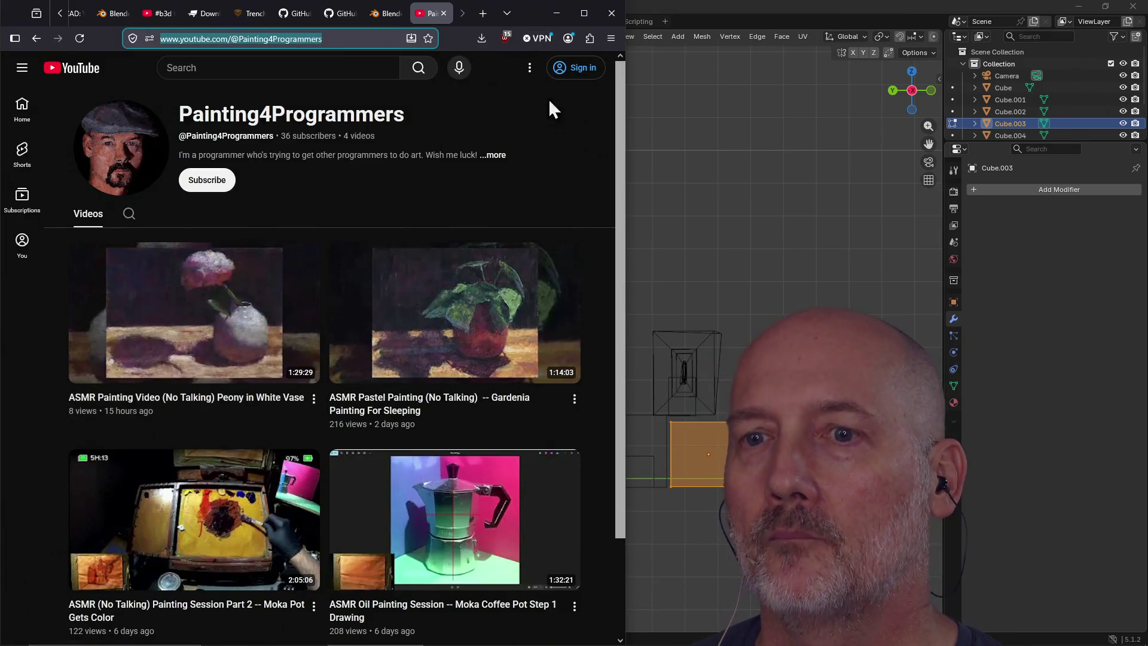
key("alt+Tab")
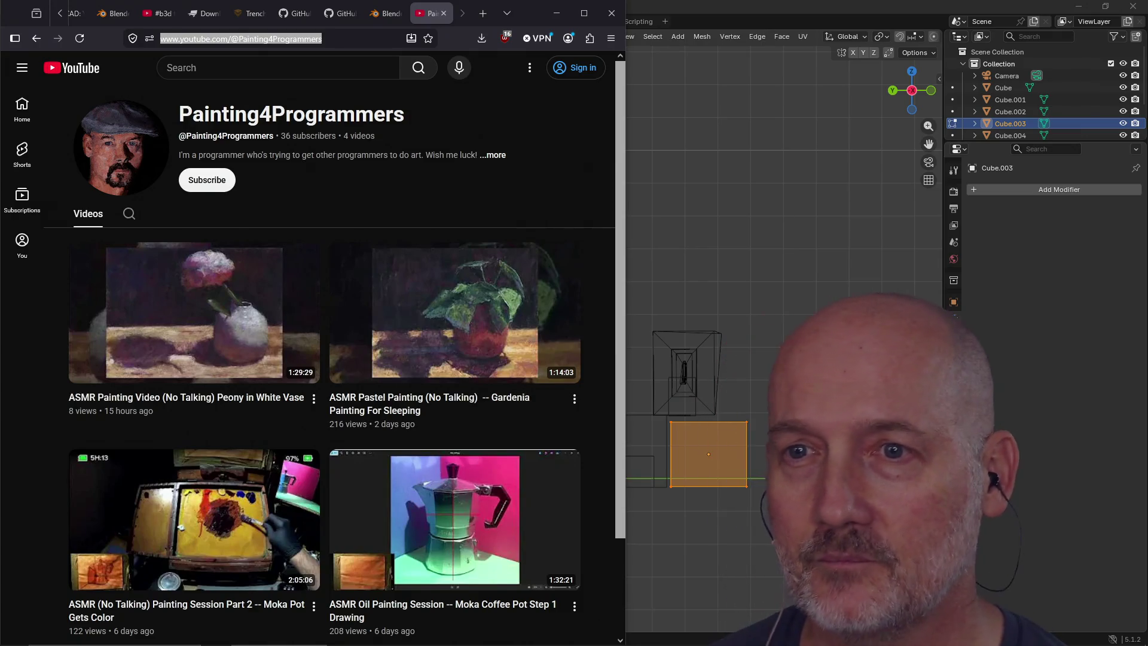
mouse_move(187, 371)
key("alt+Tab")
Step: Play the Peony in White Vase video and scrub playback to about 12 minutes
left_click(256, 318)
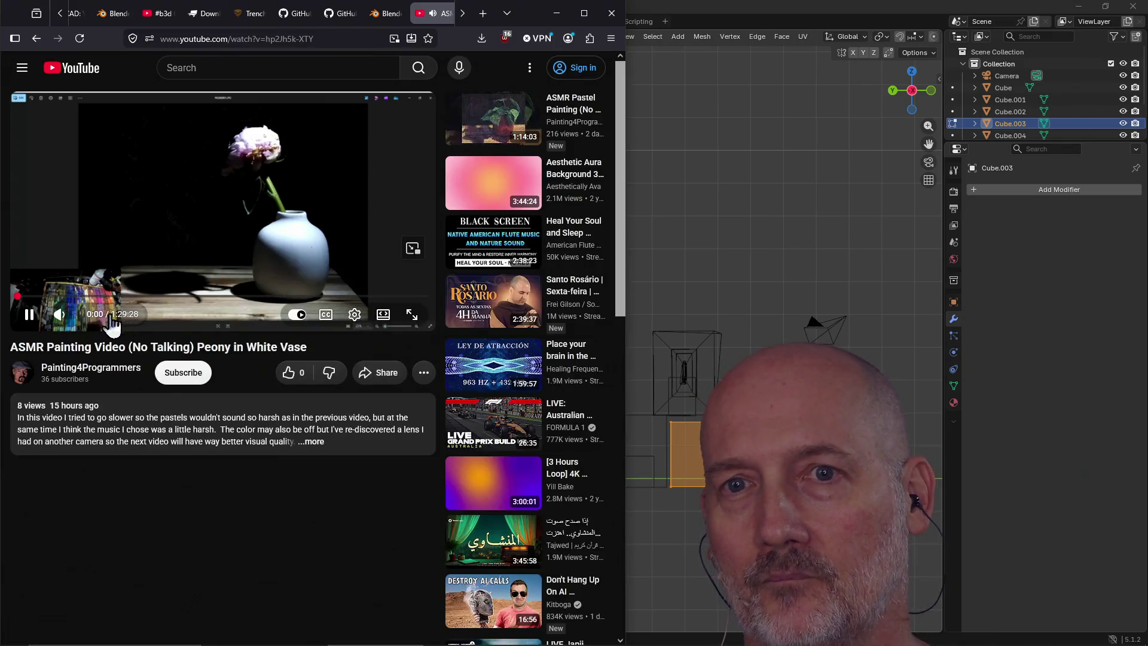
left_click_drag(106, 297, 99, 297)
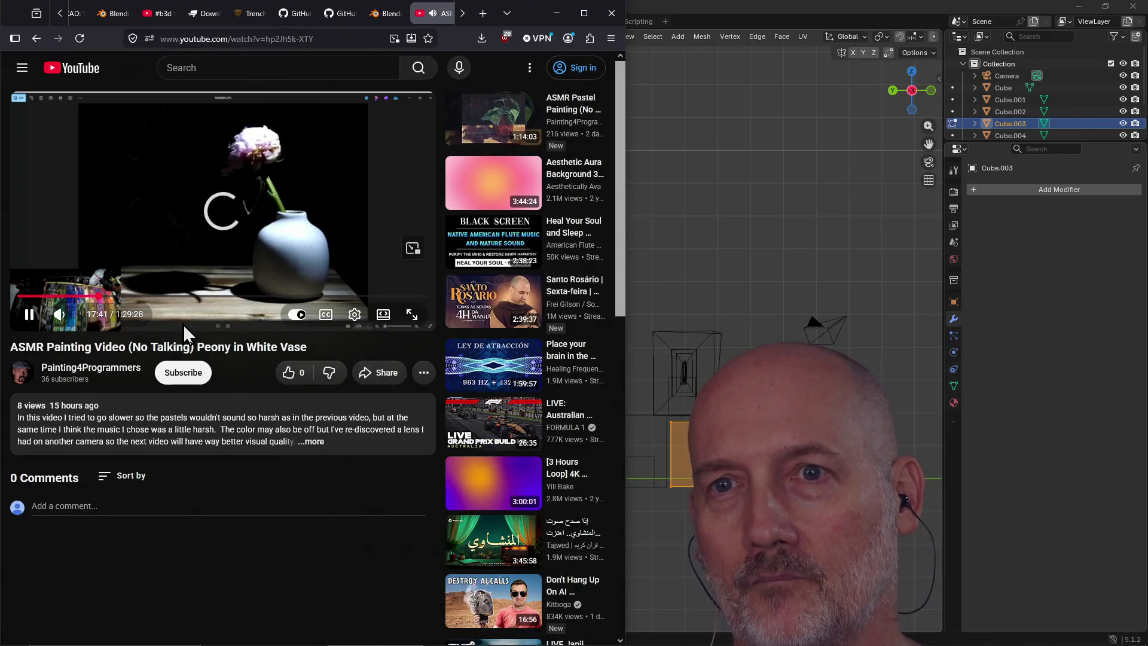
left_click_drag(192, 326, 242, 329)
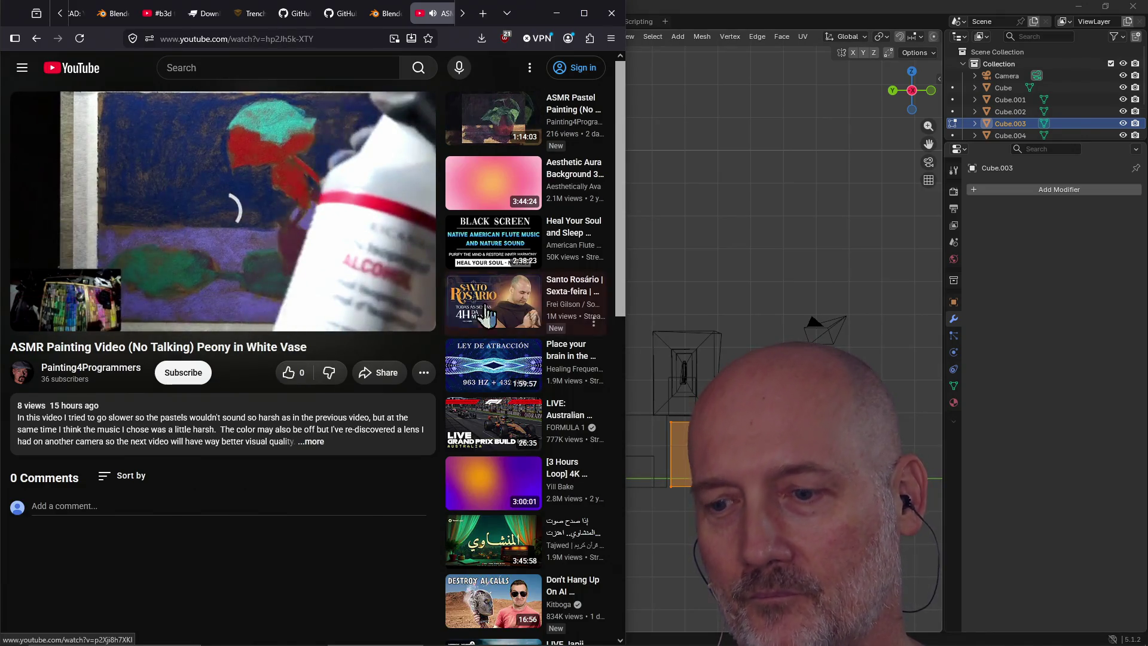
Step: Bring Blender to the front, then switch back to the YouTube video
left_click(1012, 225)
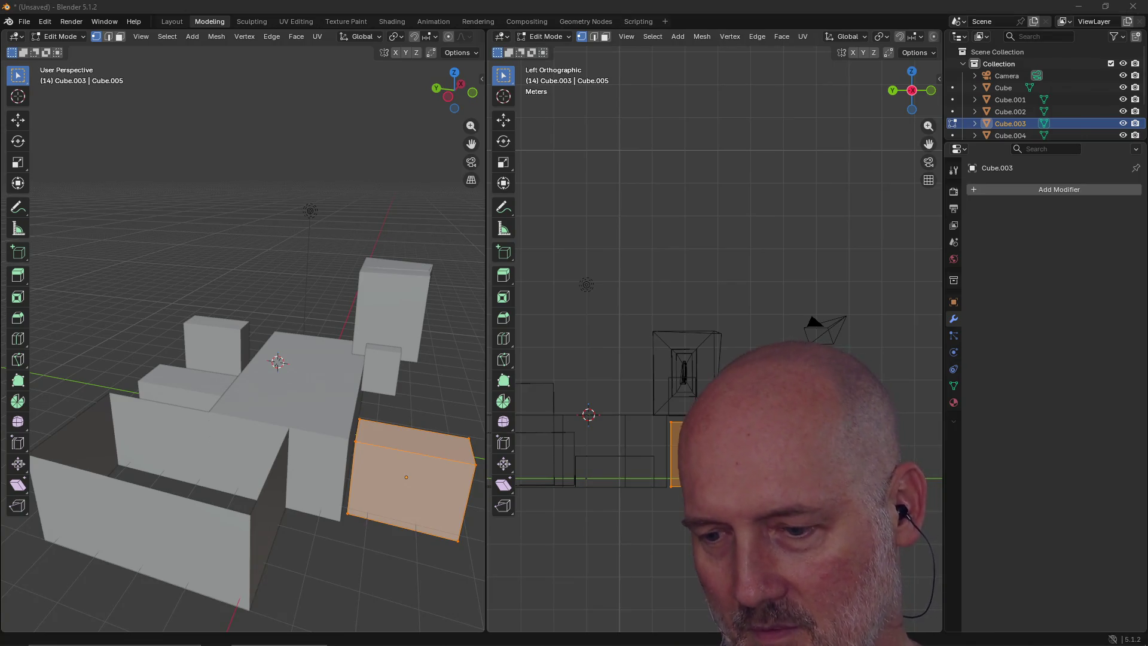
key("alt+Tab")
key("Tab")
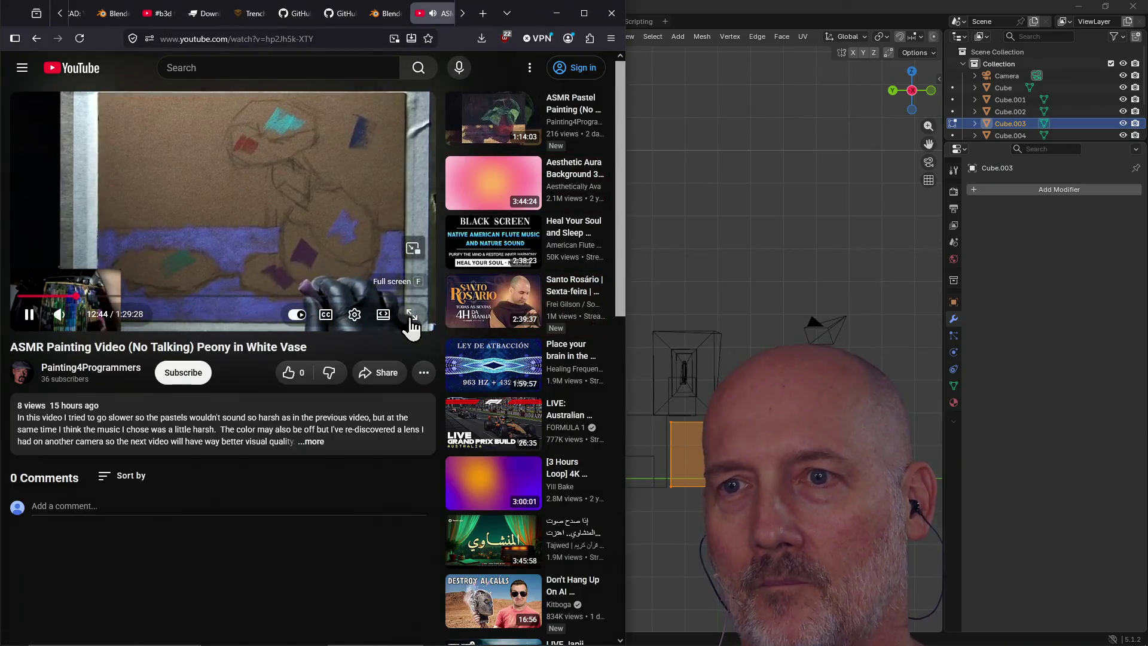
Step: Watch the video full screen, skipping to about 21 and 40 minutes, then near the end
left_click(412, 316)
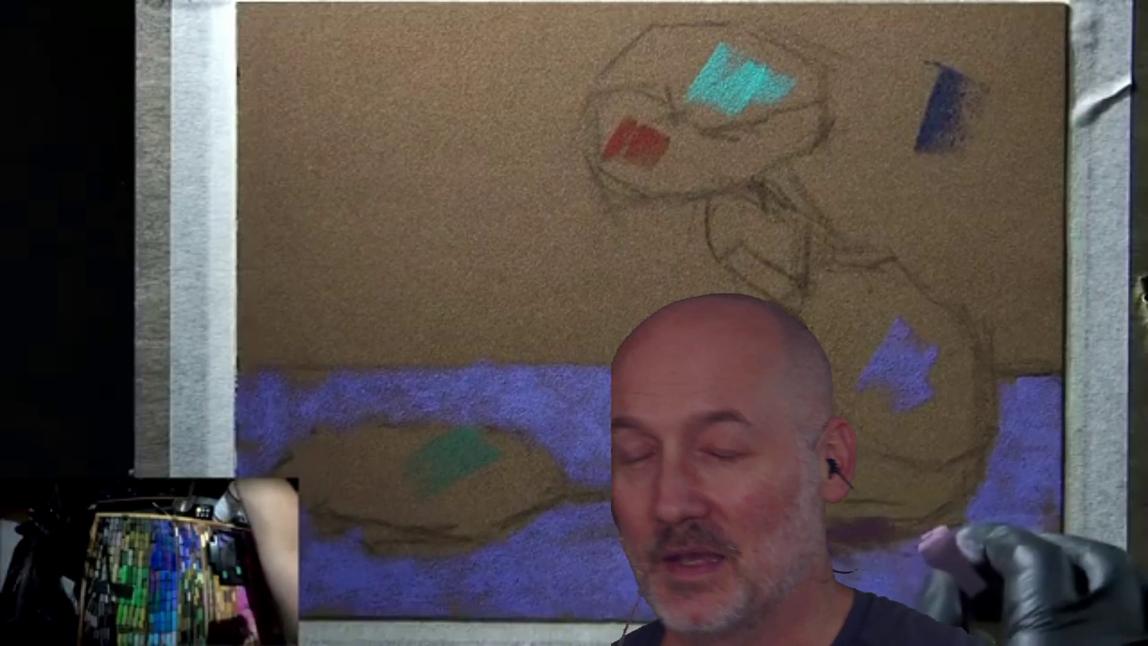
mouse_move(360, 319)
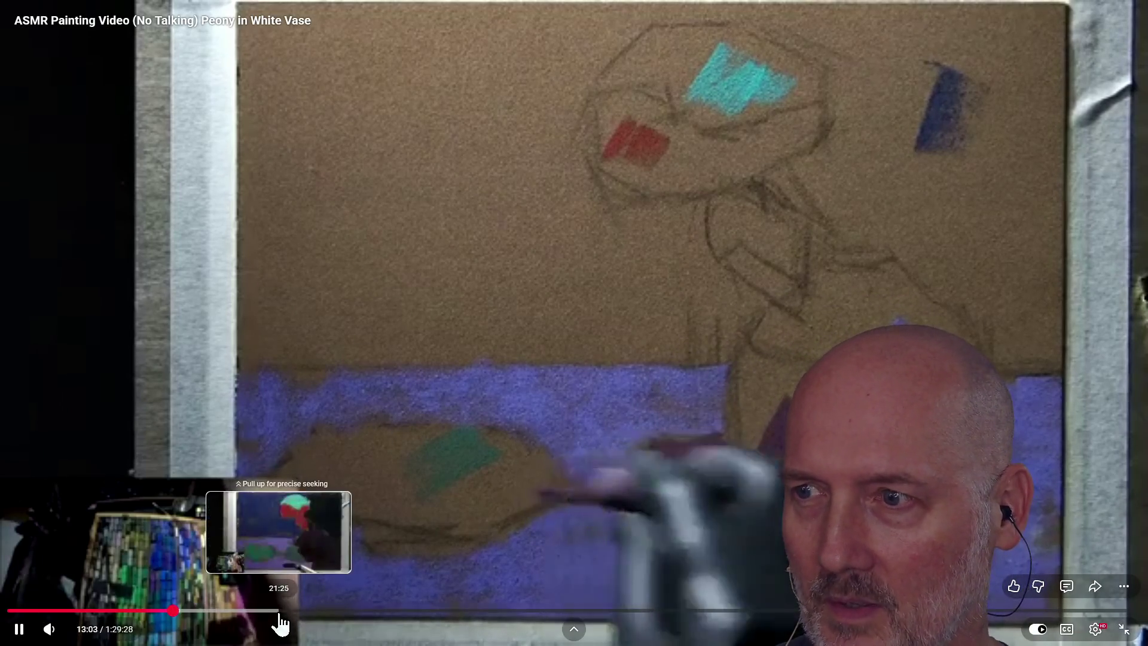
left_click(279, 612)
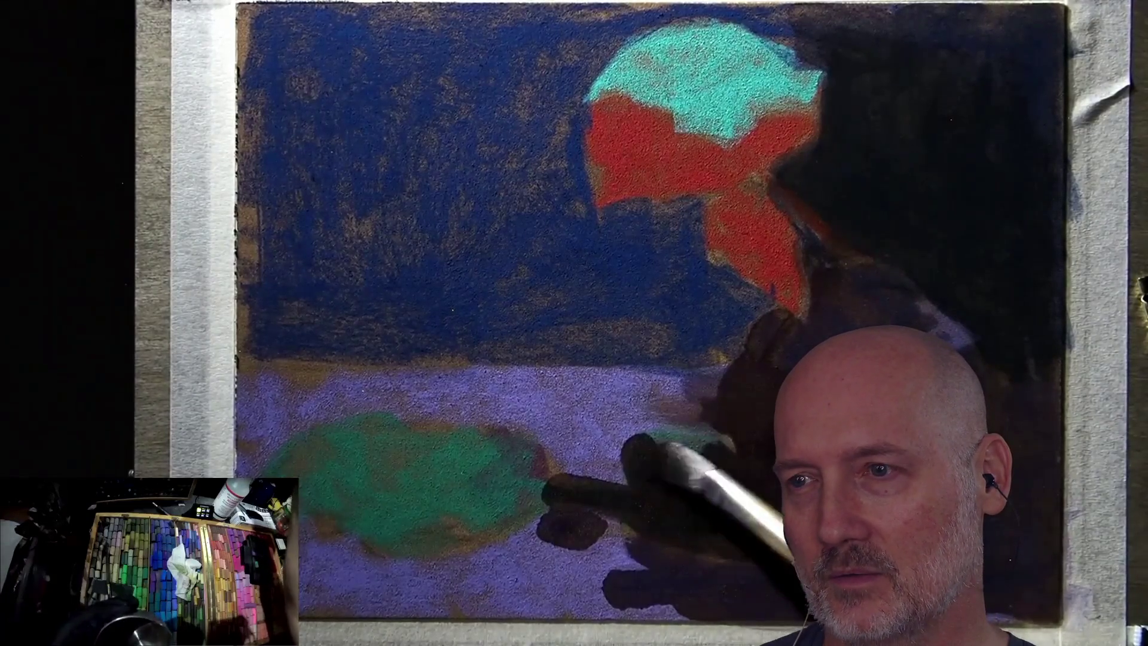
mouse_move(659, 377)
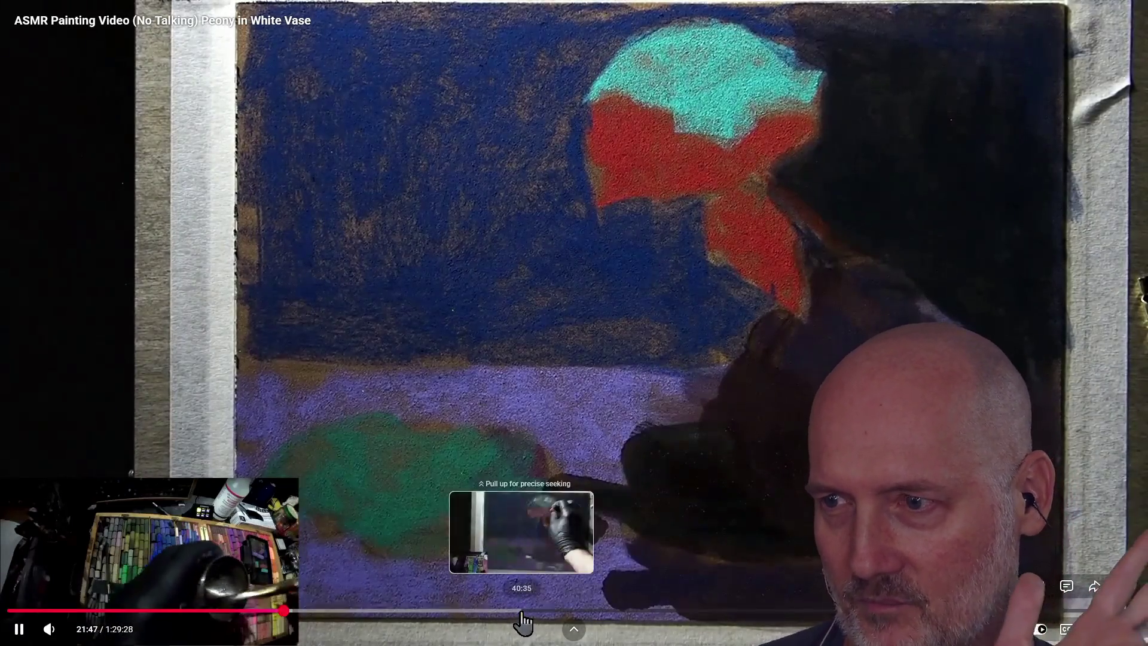
left_click(522, 616)
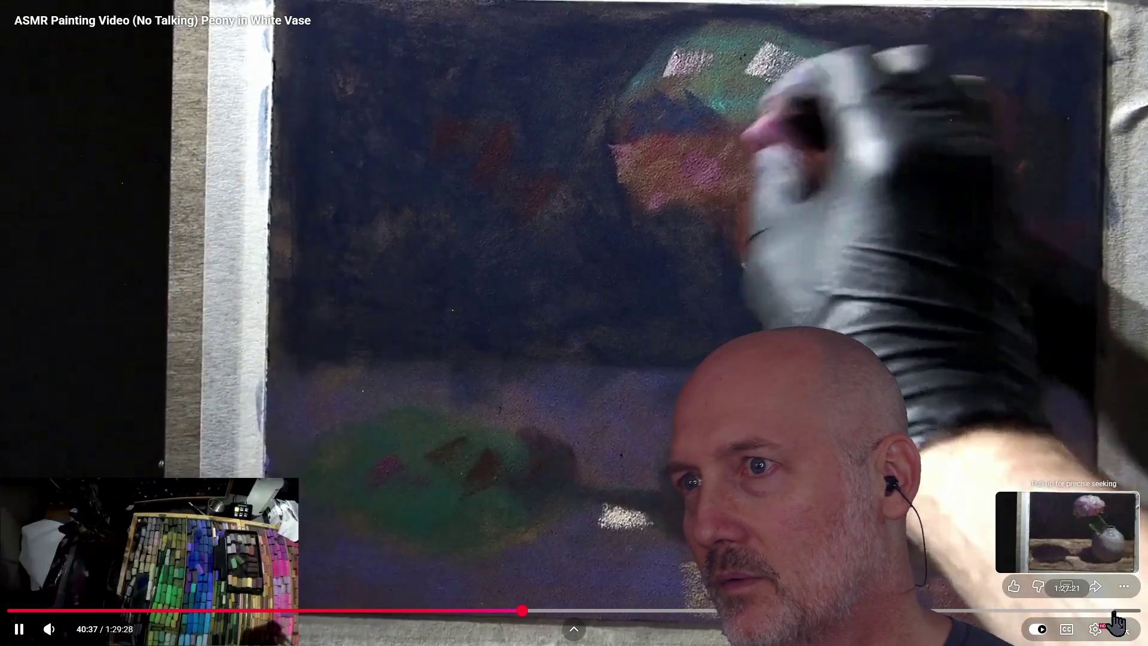
left_click(1113, 611)
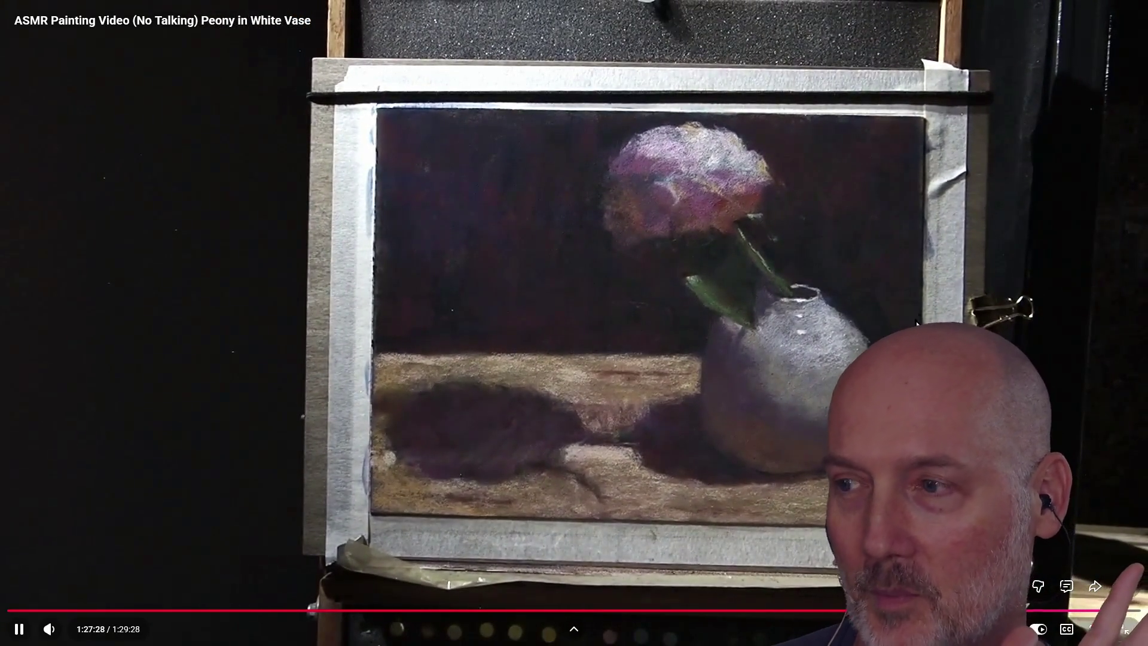
Step: Exit full screen, close the YouTube tab and raise the Blender window
left_click(1124, 629)
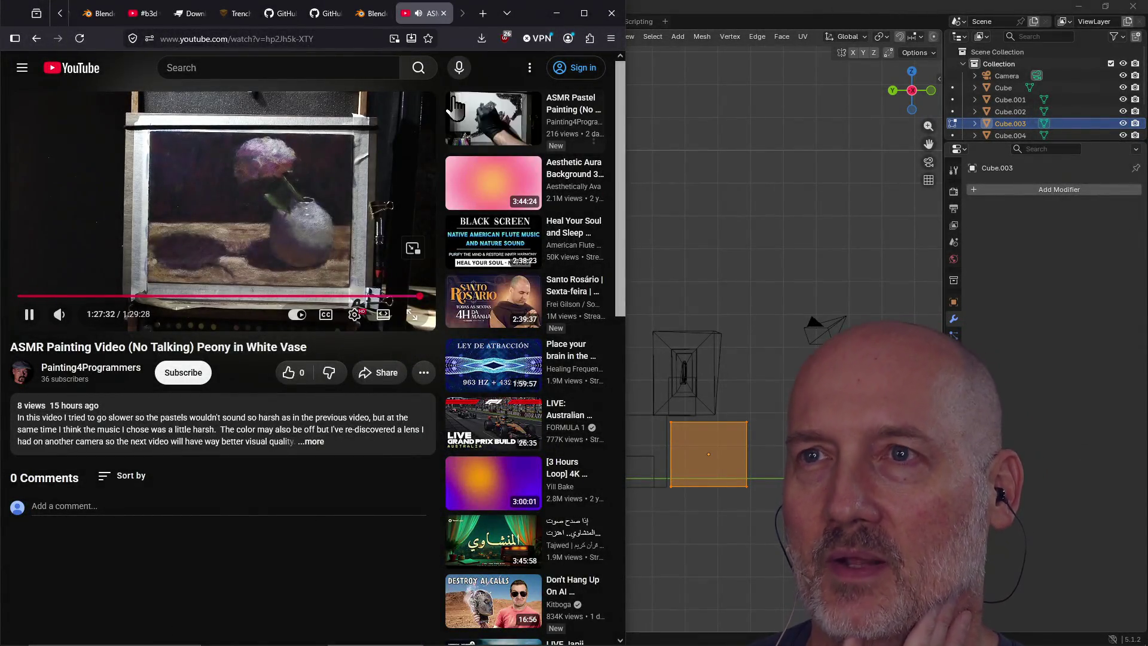
left_click(444, 13)
left_click(718, 11)
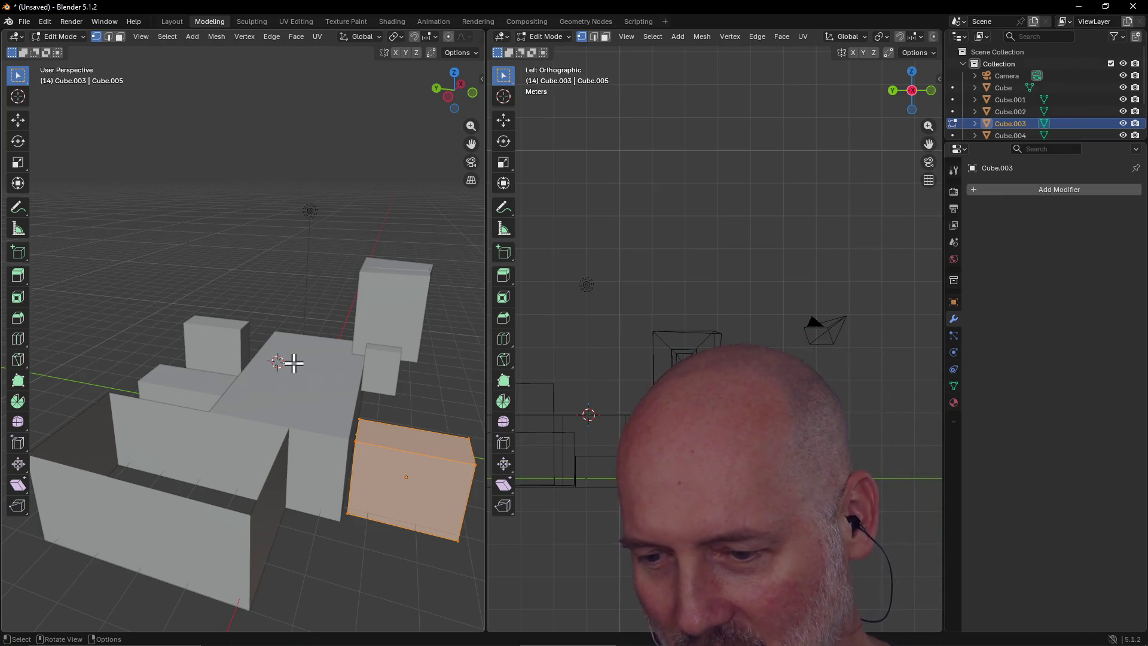
Step: Orbit and zoom around the block layout, then drag the Creator Dashboard raid list onto the screen
mouse_move(294, 362)
middle_mouse_down()
mouse_move(257, 371)
mouse_move(387, 378)
mouse_move(172, 402)
mouse_move(276, 379)
mouse_move(254, 397)
middle_mouse_up()
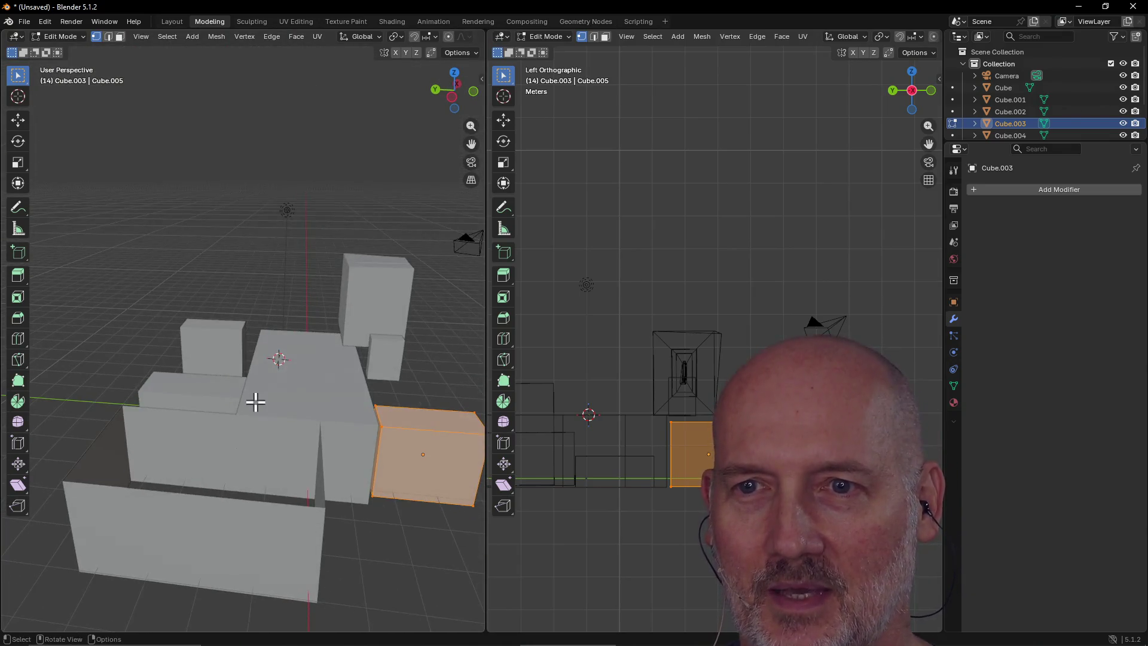
scroll(213, 350, "up", 5)
mouse_move(213, 350)
middle_mouse_down()
mouse_move(422, 340)
mouse_move(11, 372)
middle_mouse_up()
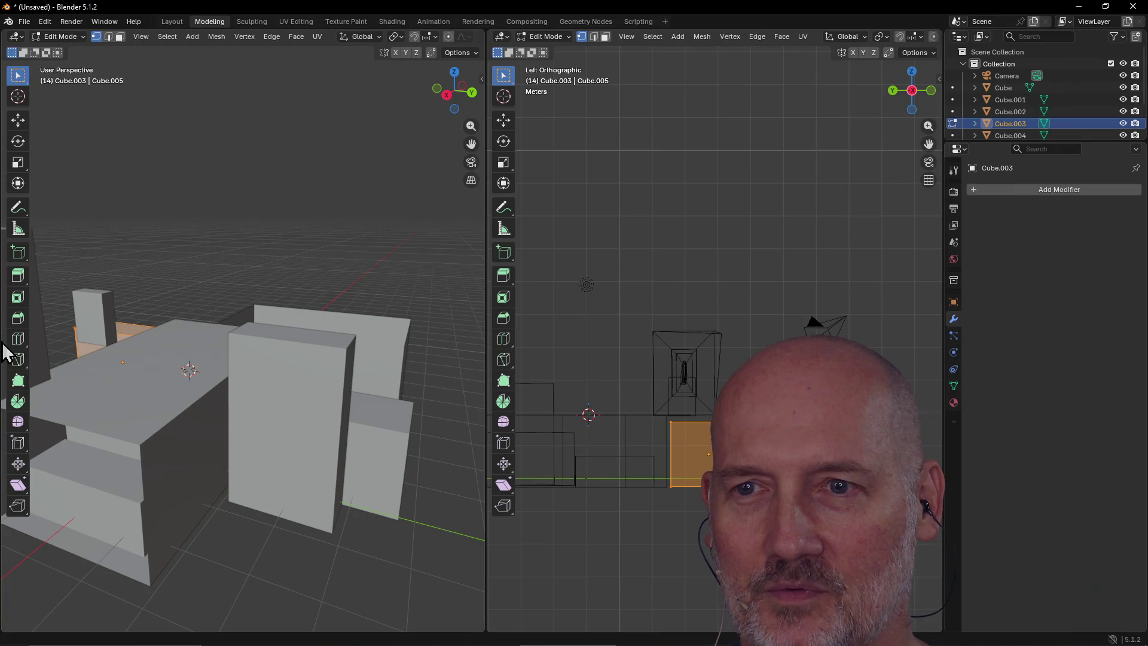
scroll(233, 323, "up", 2)
scroll(233, 323, "down", 3)
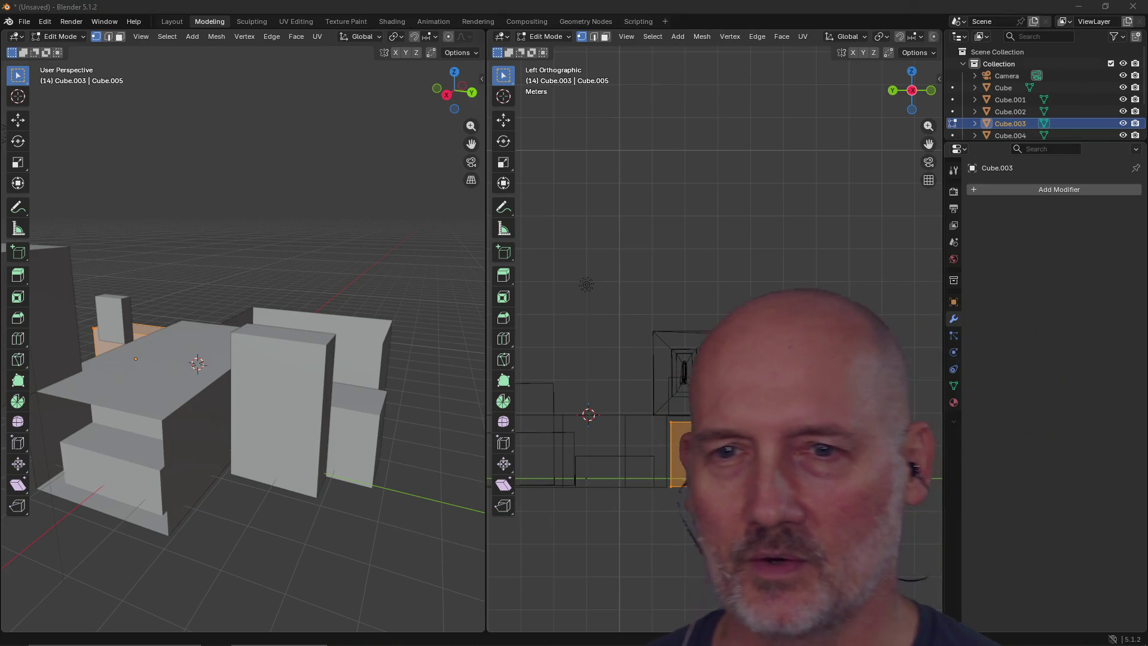
scroll(254, 371, "down", 2)
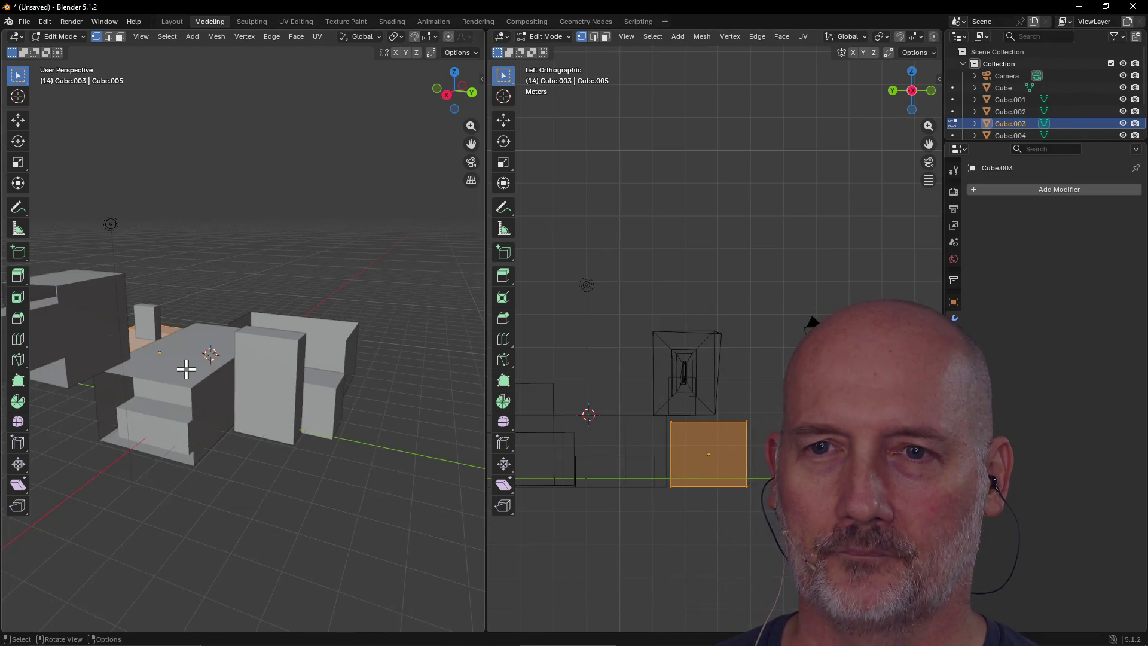
mouse_move(187, 367)
middle_mouse_down()
mouse_move(294, 375)
mouse_move(358, 359)
mouse_move(253, 345)
mouse_move(277, 375)
mouse_move(315, 359)
middle_mouse_up()
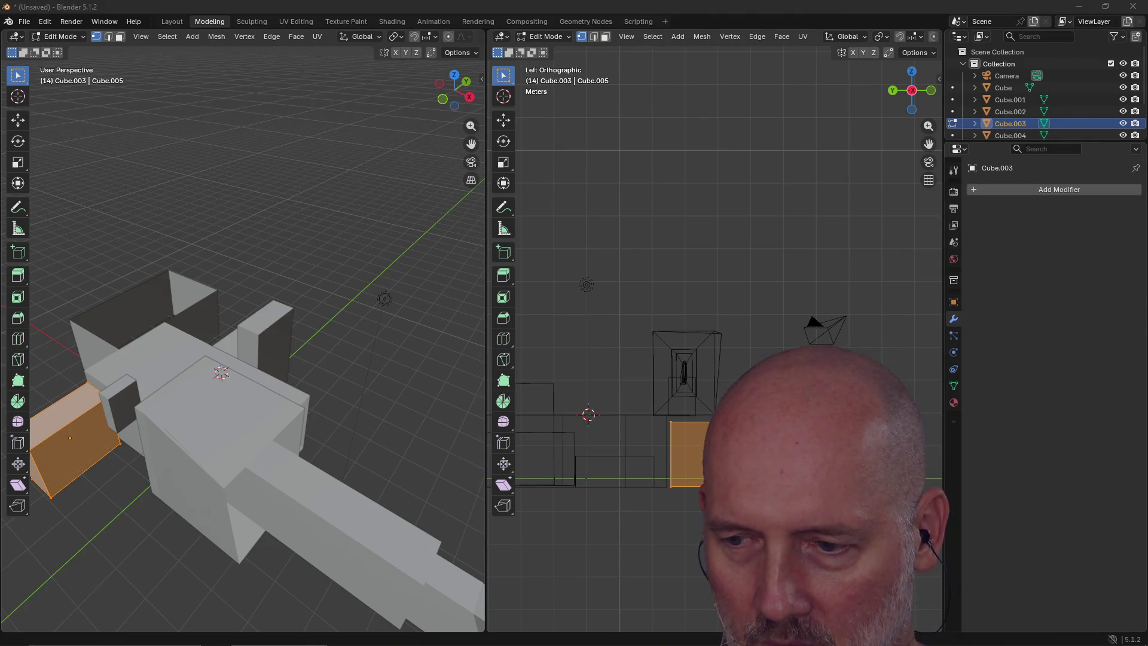
mouse_move(1145, 24)
left_mouse_down()
mouse_move(636, 51)
mouse_move(610, 71)
mouse_move(562, 74)
left_mouse_up()
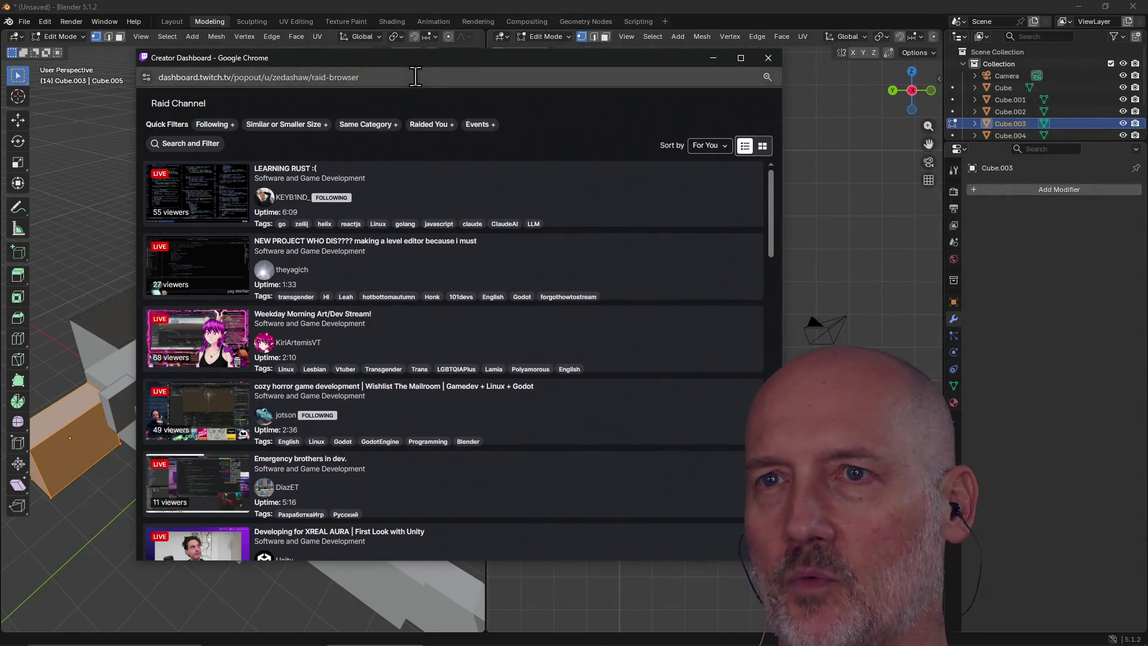
Step: Filter the raid list to Same Category and Raided You, then preview the TypeScript game dev stream
left_click(370, 126)
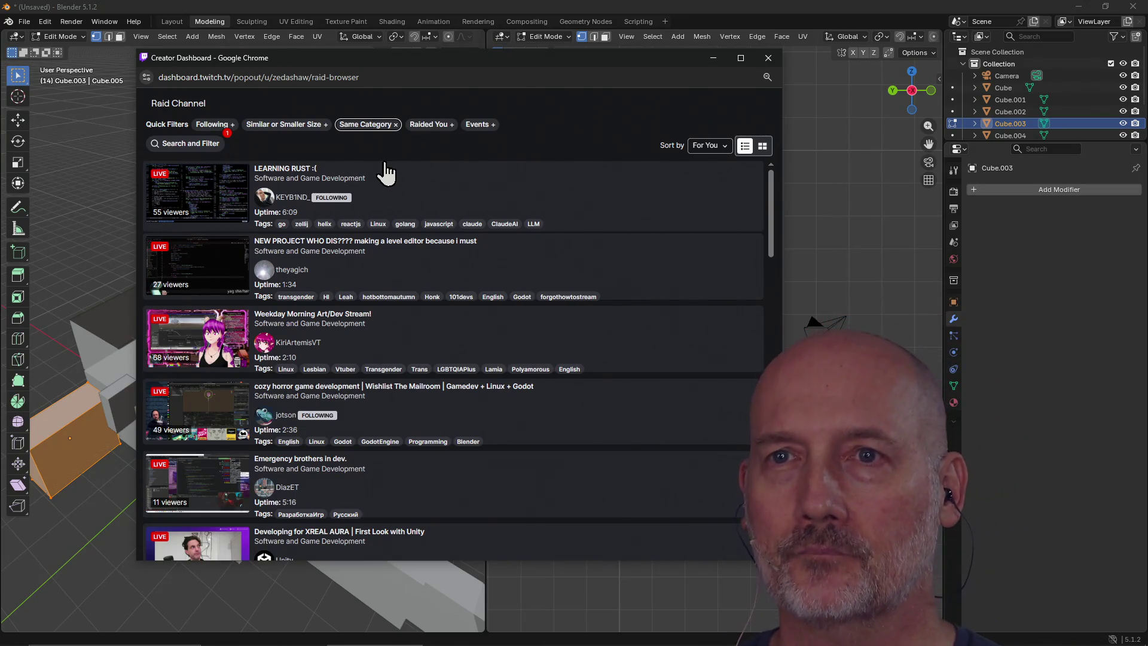
left_click(429, 124)
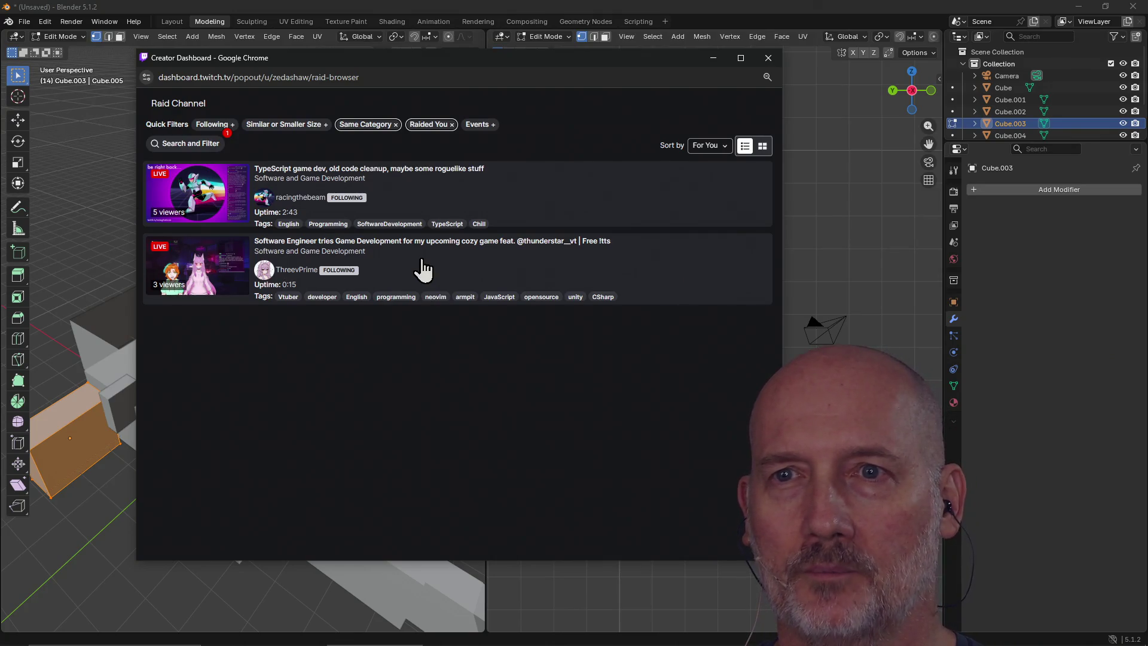
left_click(205, 193)
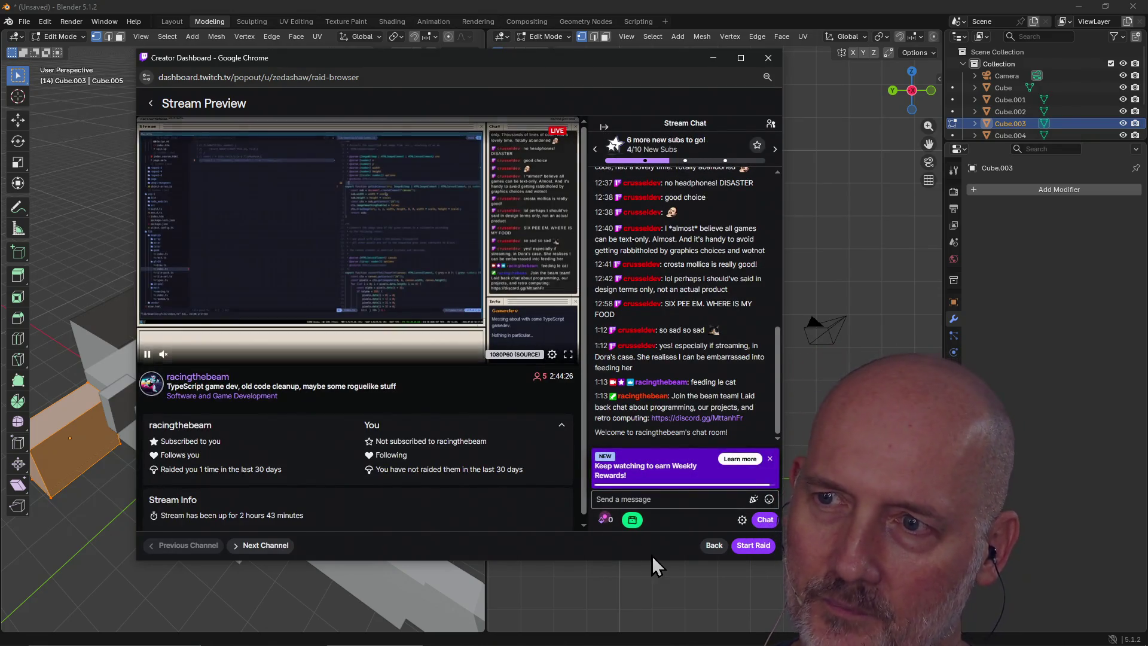
Step: Start a raid on the TypeScript game dev stream, cancel it, and return to the list
left_click(753, 549)
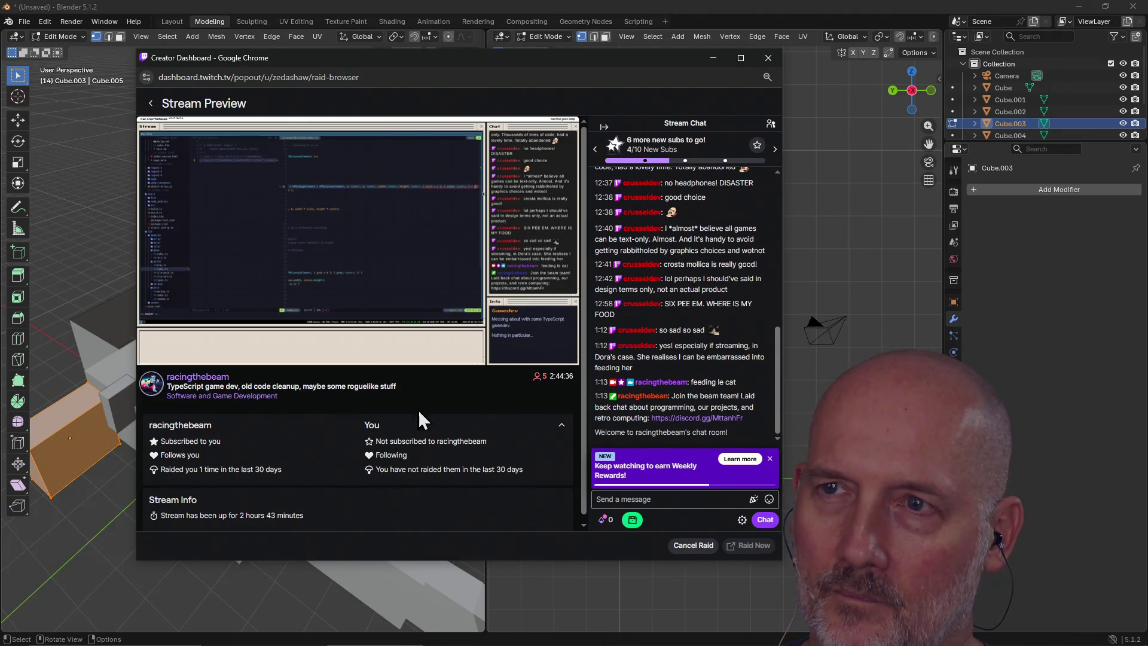
left_click_drag(562, 63, 491, 50)
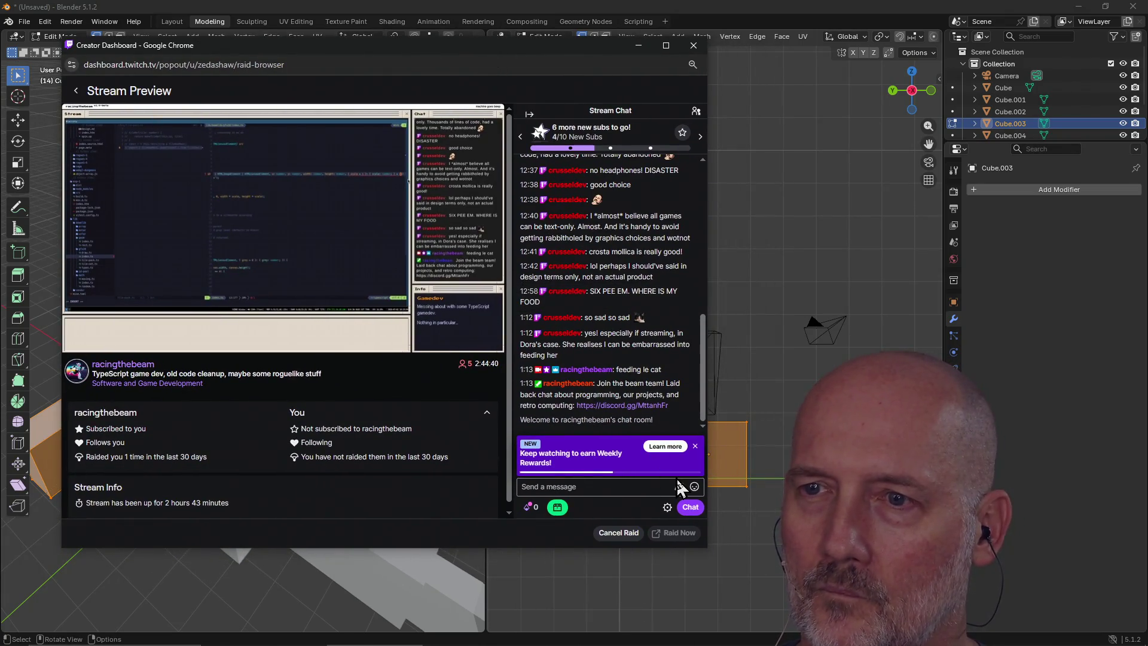
left_click(616, 537)
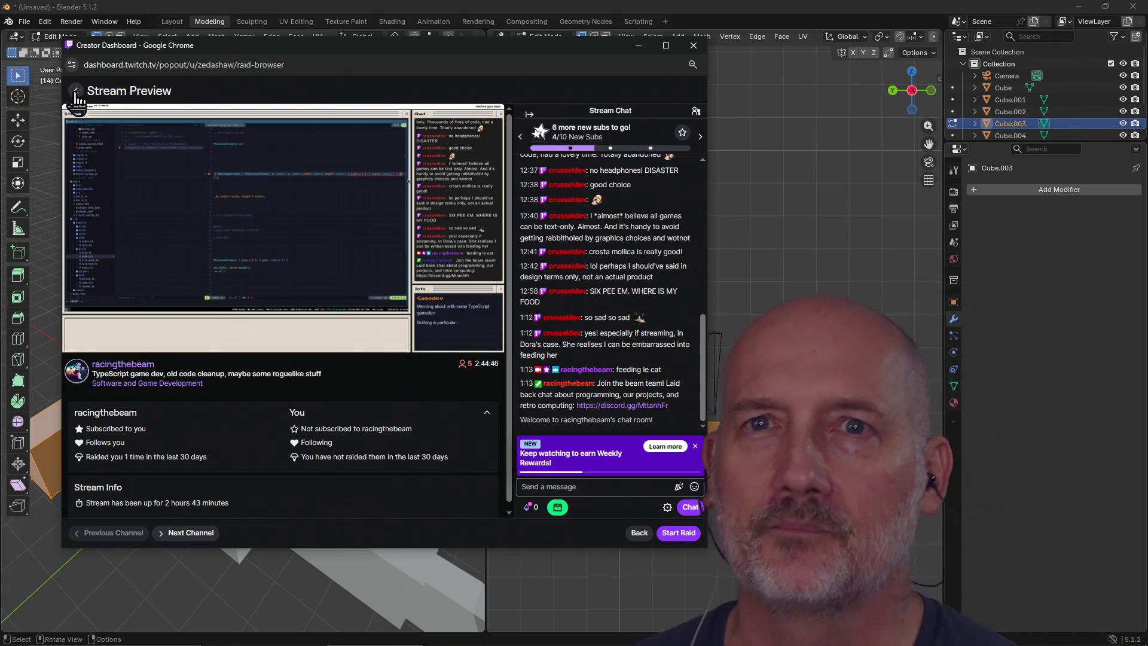
left_click(76, 93)
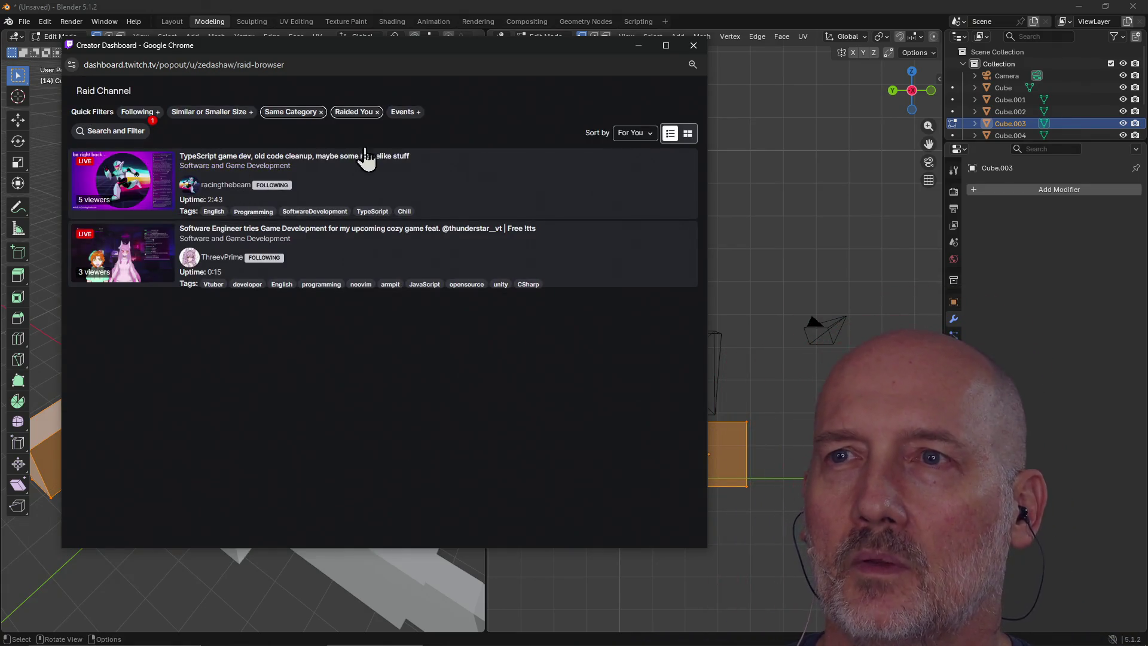
Step: Preview the cozy game development stream with sound, then add the Following filter
left_click(377, 114)
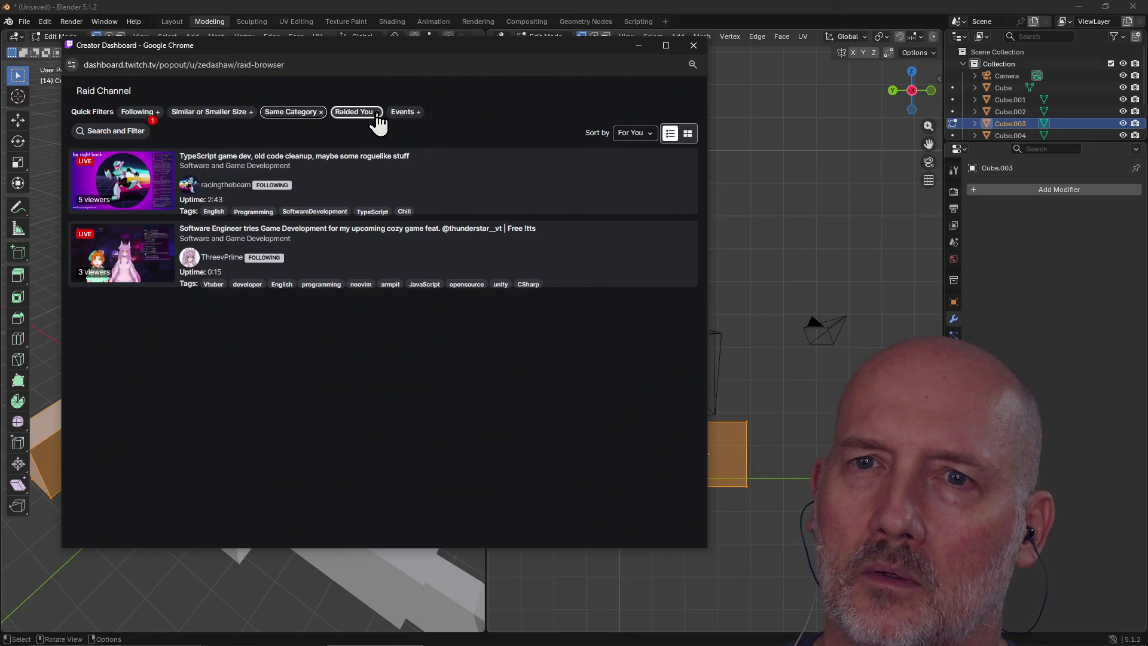
left_click(328, 259)
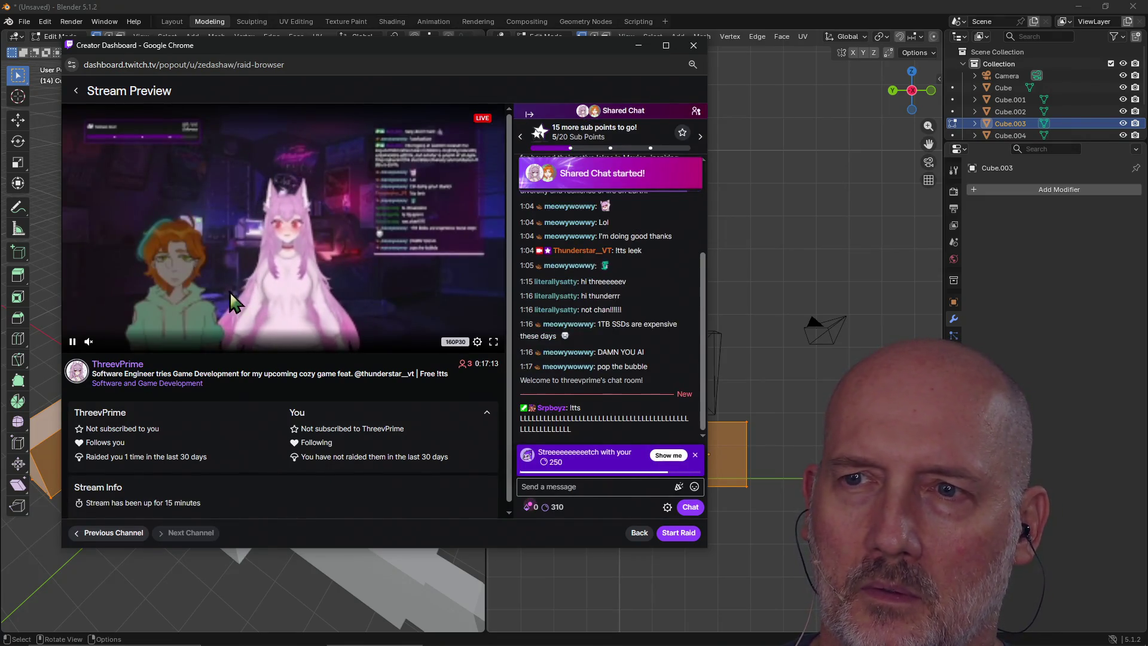
left_click(88, 343)
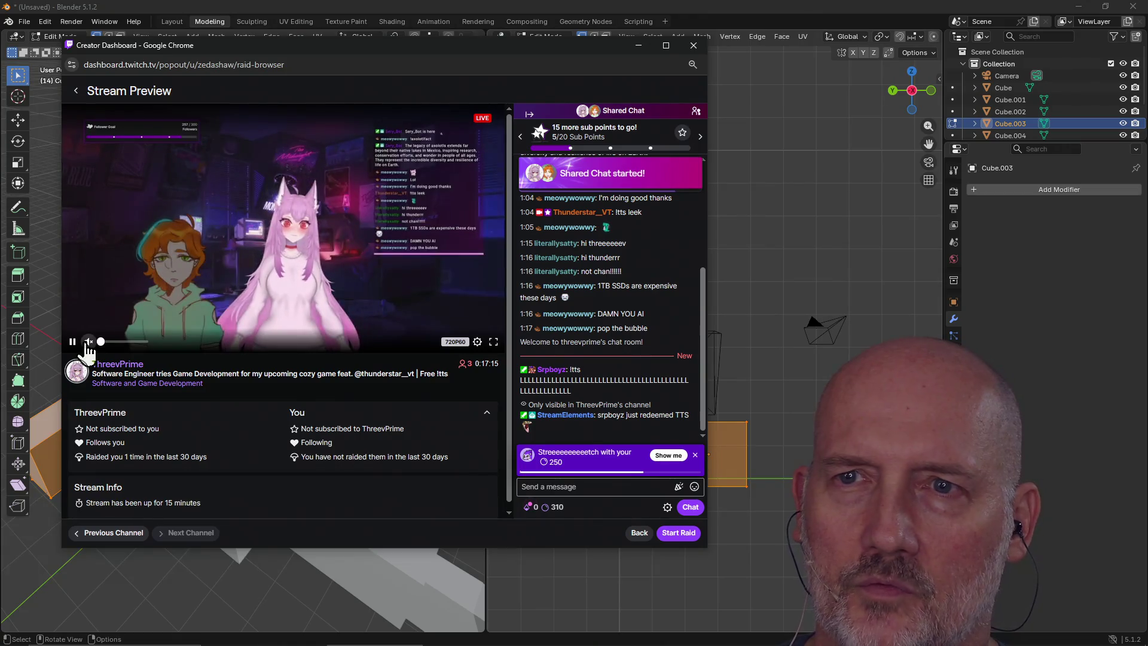
mouse_move(89, 344)
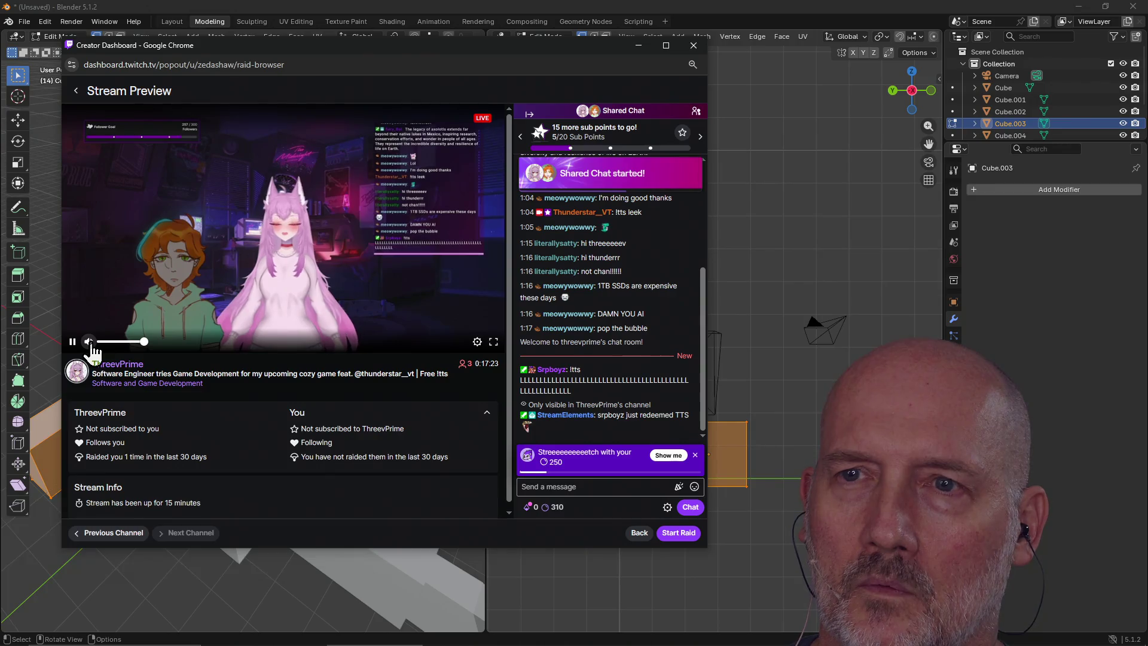
left_click(75, 92)
left_click(140, 115)
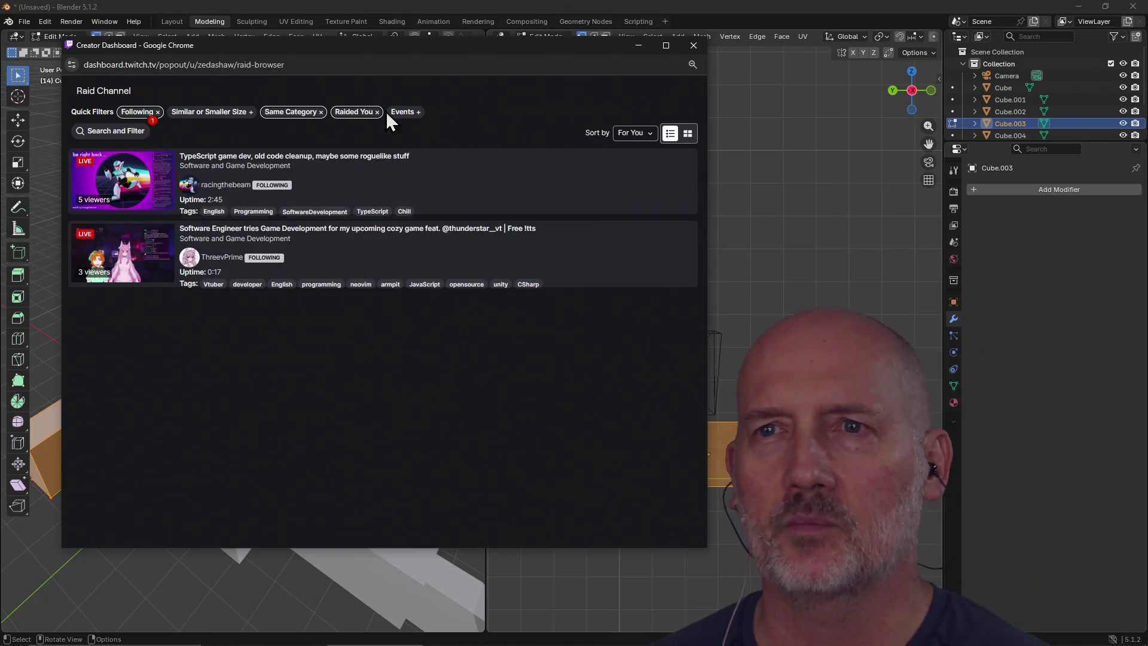
Step: Drop the Raided You filter, raid the Jolt physics in UE stream, and return to Blender
left_click(377, 113)
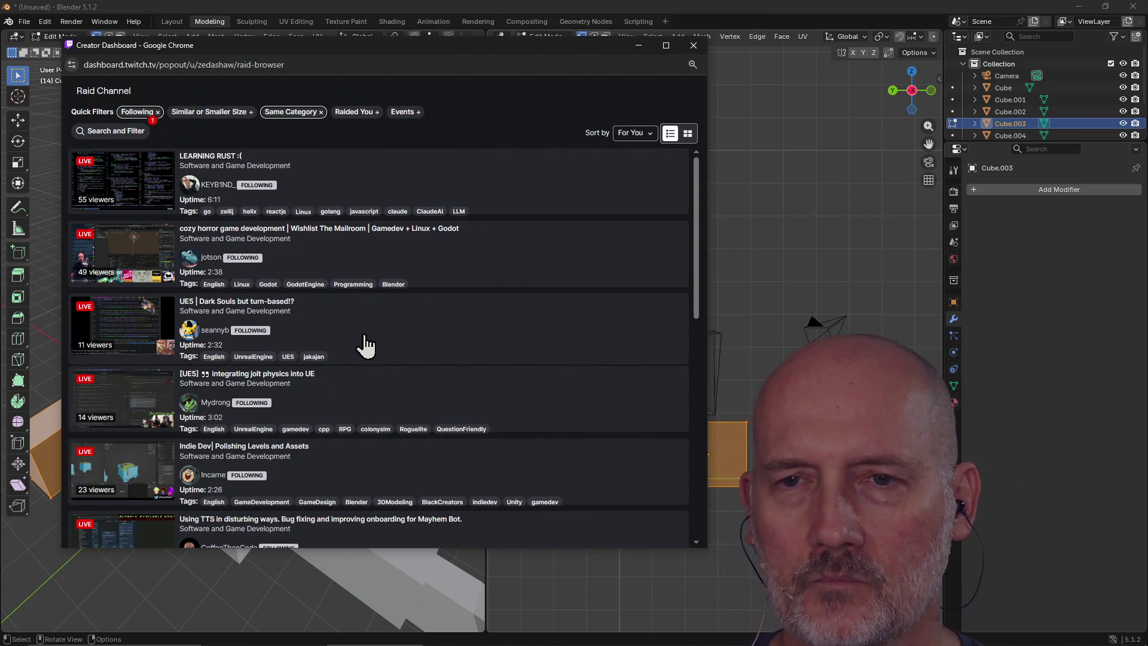
scroll(366, 341, "down", 2)
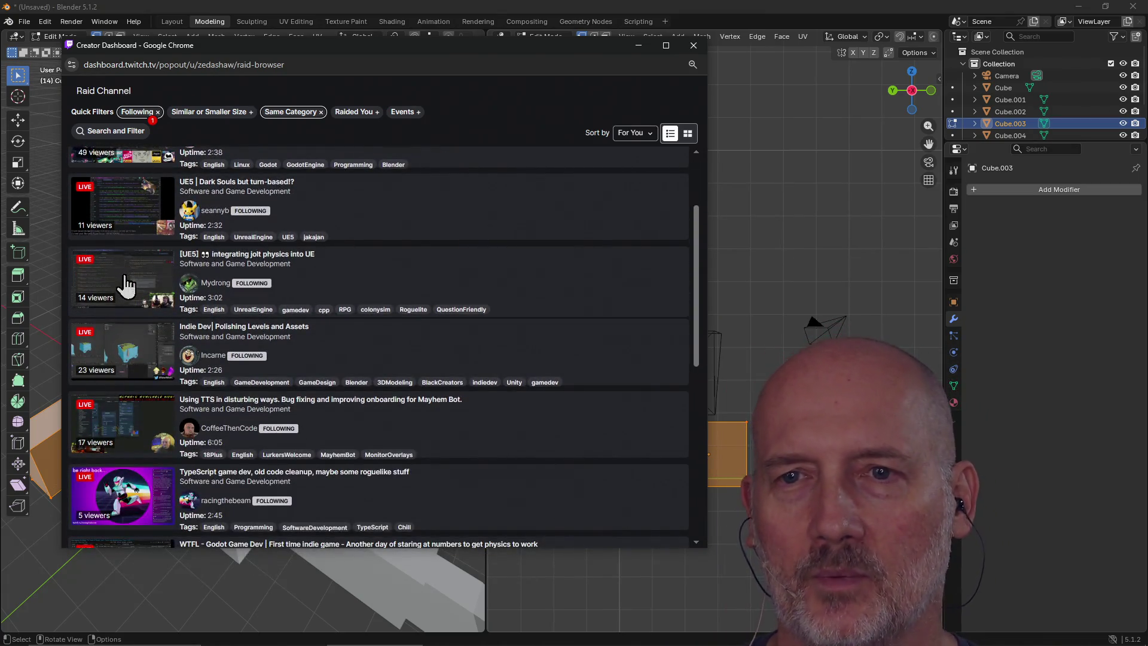
left_click(126, 276)
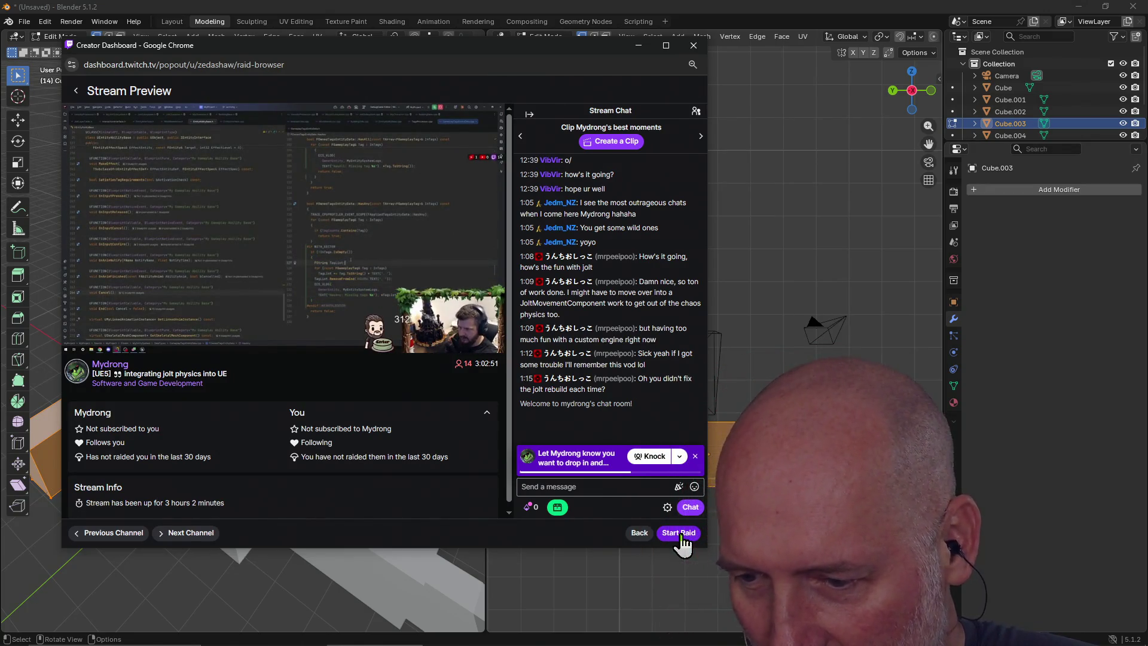
left_click(682, 535)
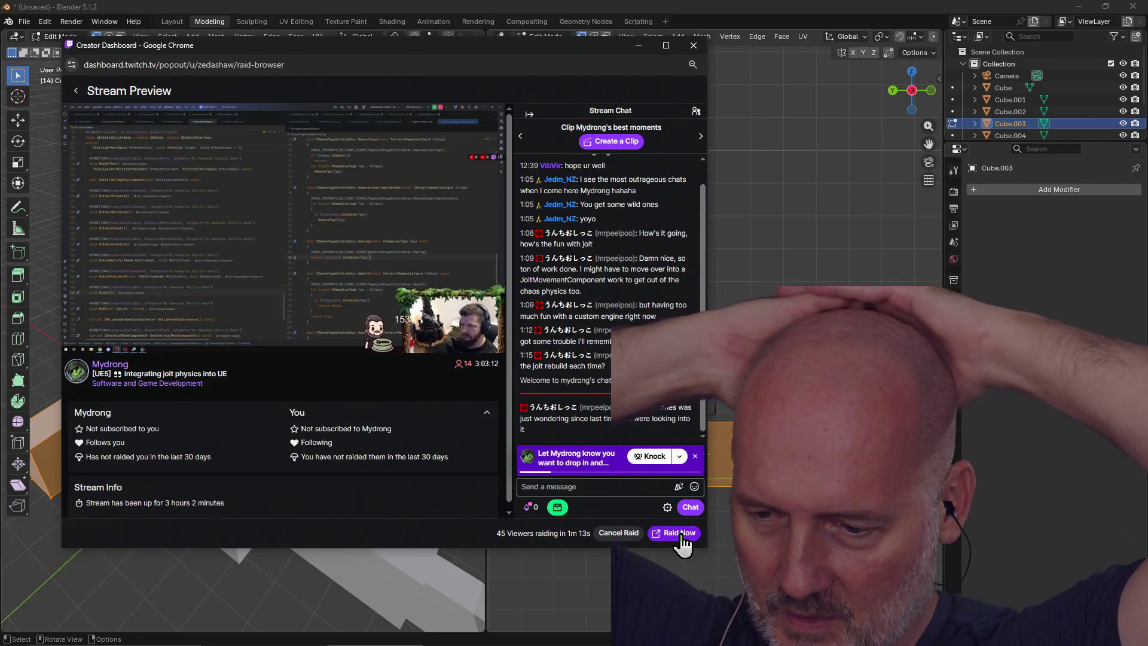
key("alt+Tab")
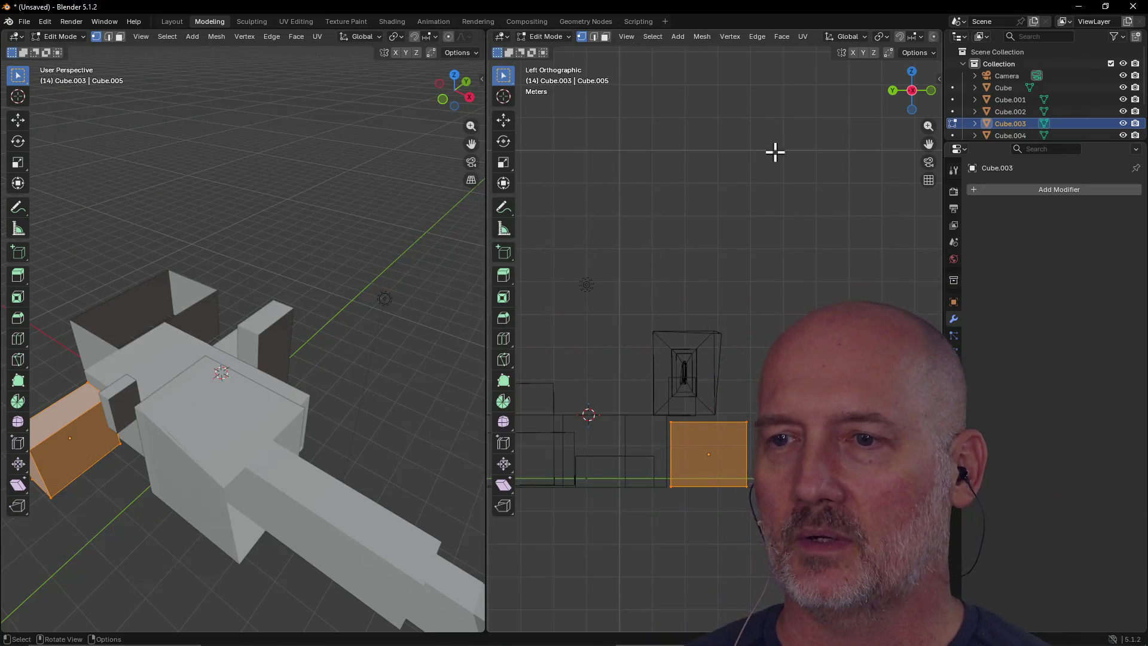